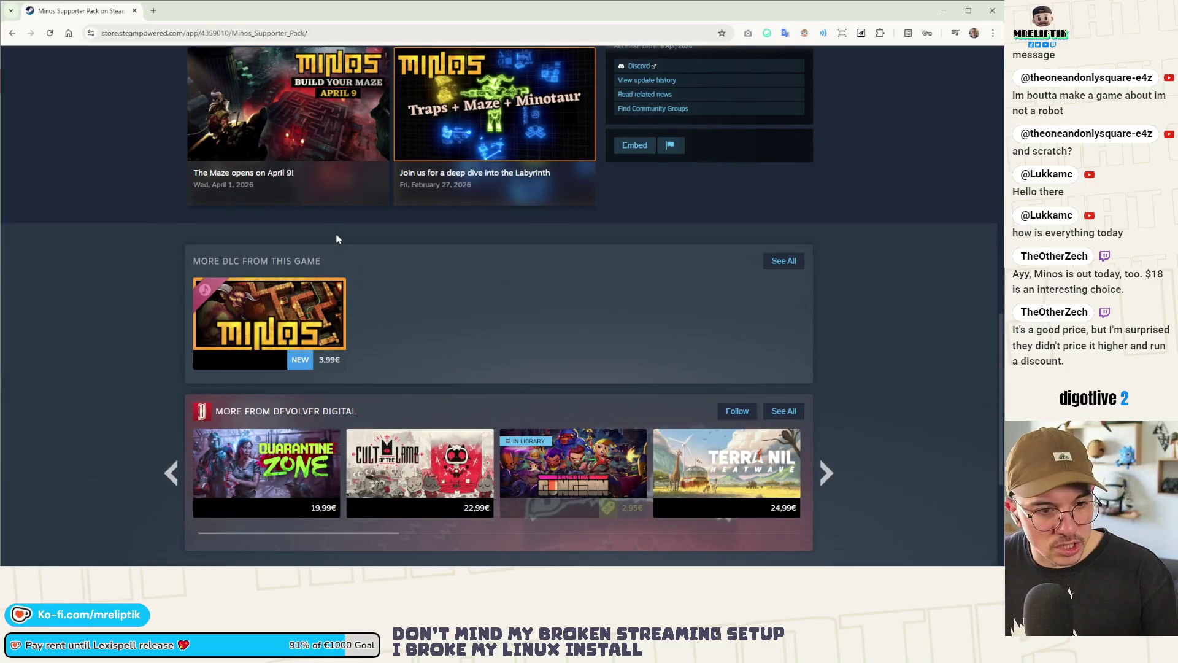
- Open the discount-sorted wishlist from the PEAK wishlist-sale notification
scroll(730, 146, up, 10)
scroll(730, 146, up, 3)
click(746, 58)
click(687, 114)
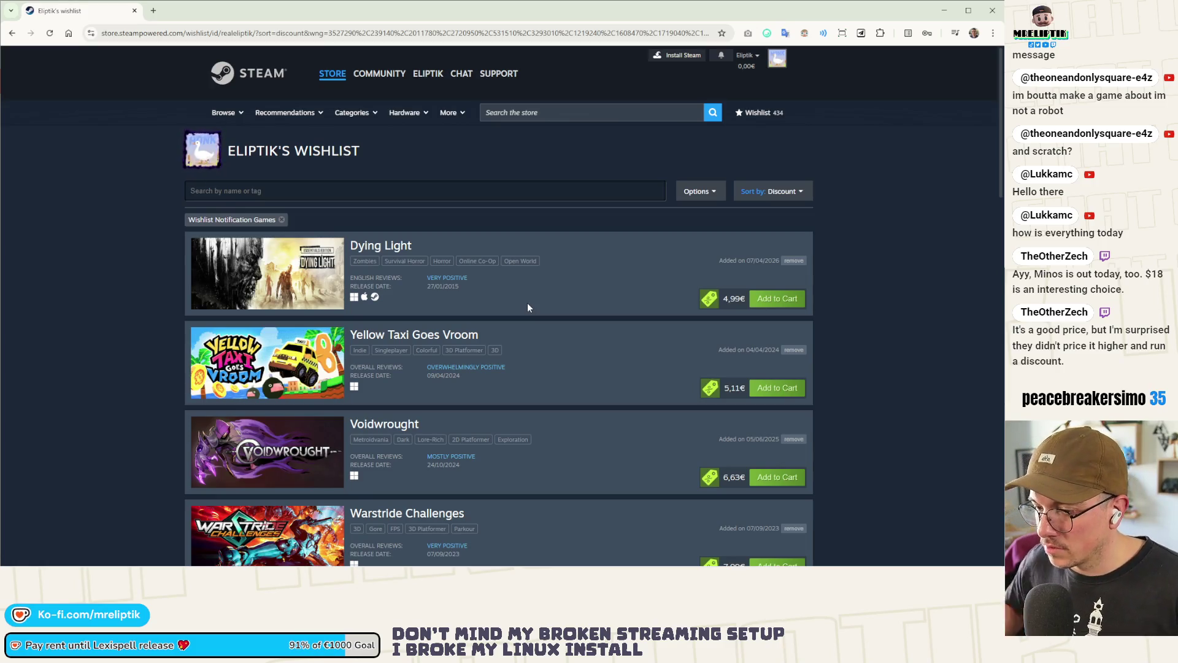
- Scroll down the wishlist and open the Morsels store page
scroll(523, 348, down, 5)
scroll(197, 318, down, 4)
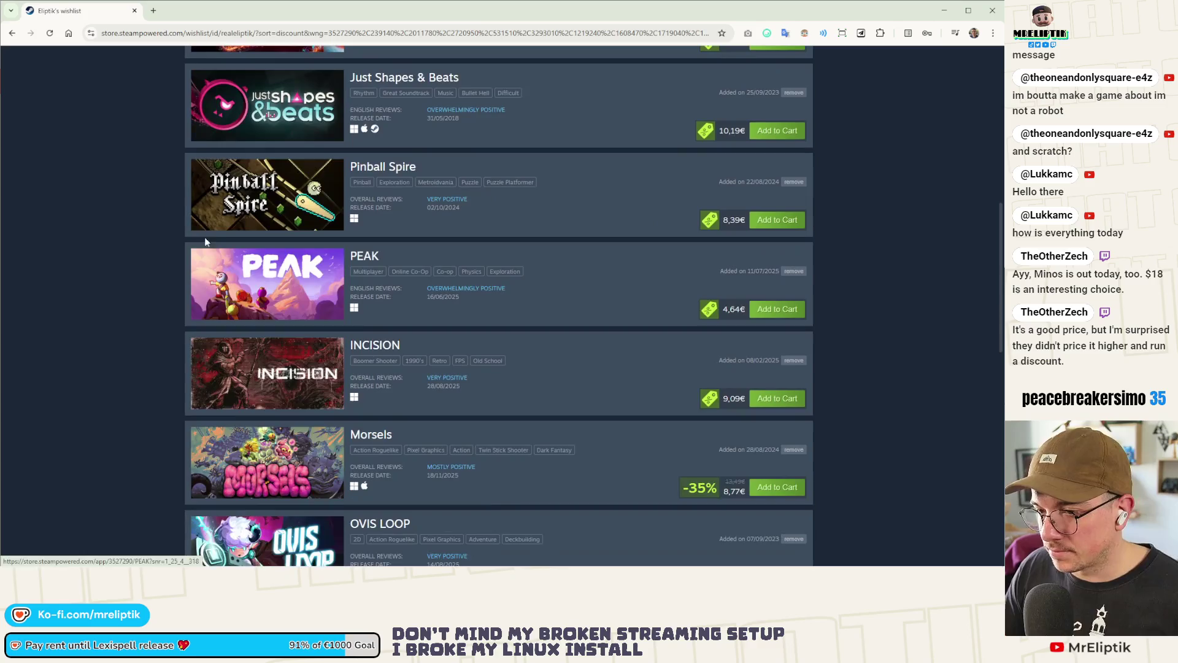
scroll(121, 271, down, 3)
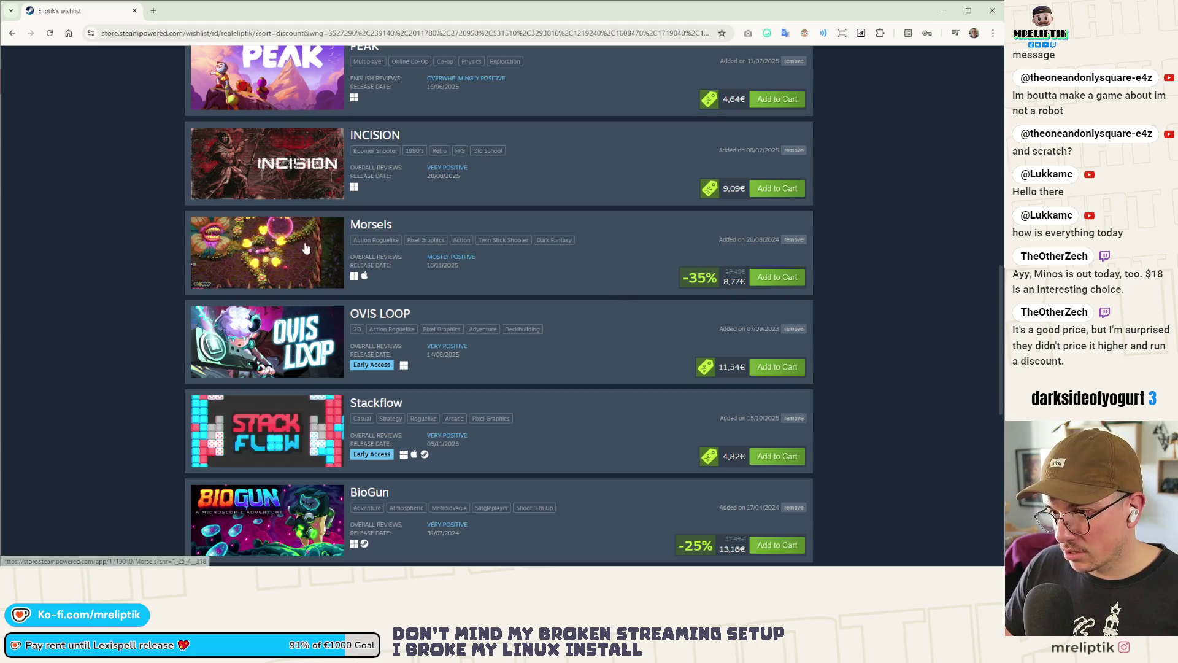
click(376, 230)
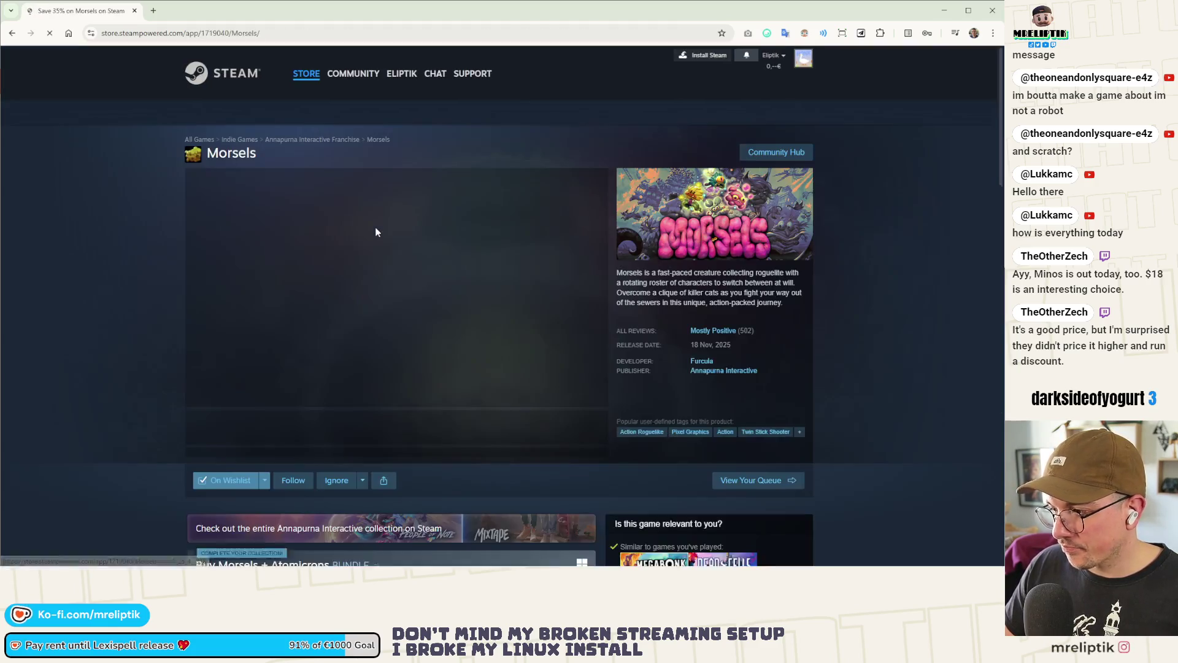
- Open the Morsels + Atomicrops bundle details from the Morsels page
mouse_move(704, 331)
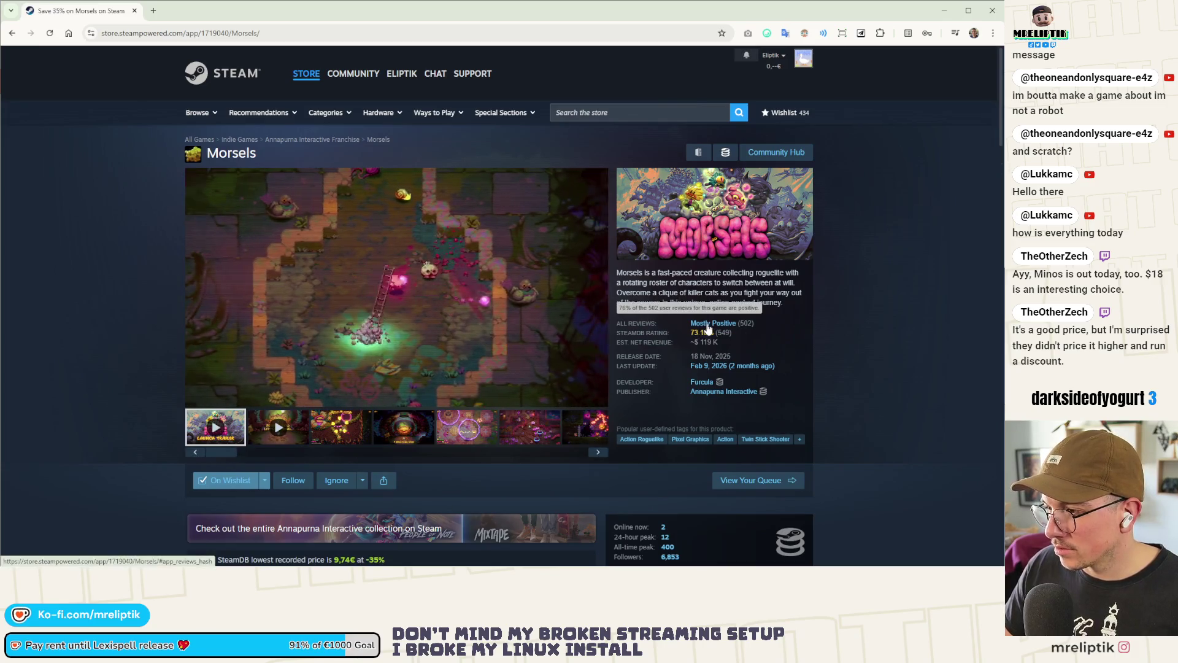
scroll(797, 306, down, 4)
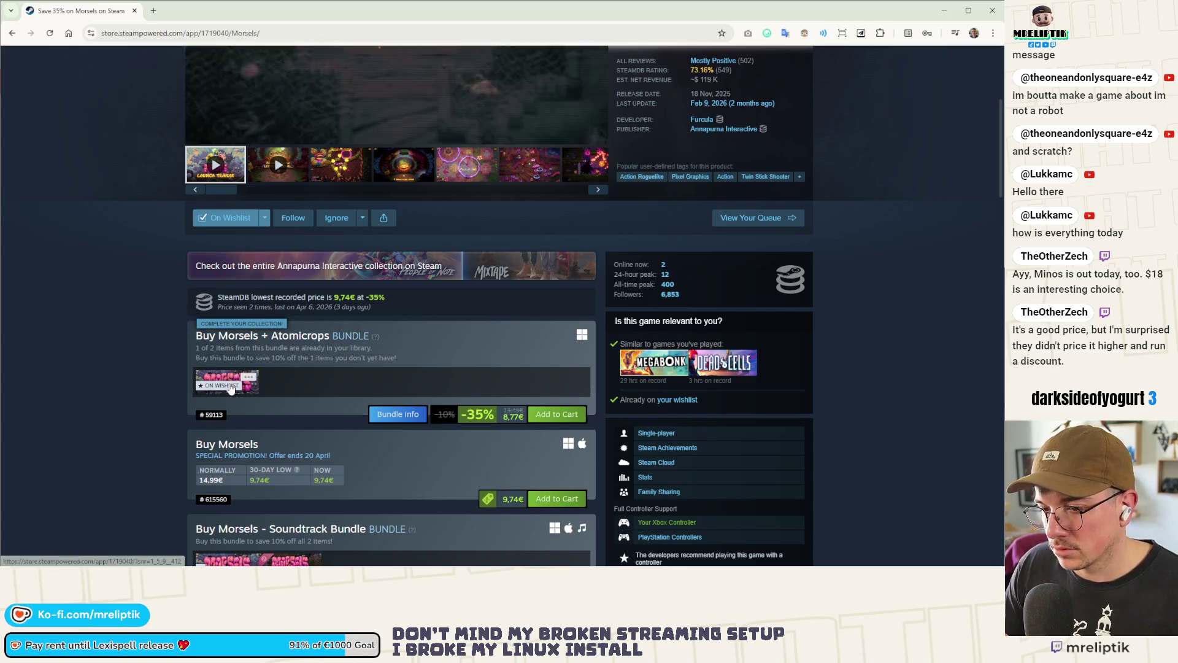
scroll(297, 369, up, 4)
scroll(284, 422, down, 5)
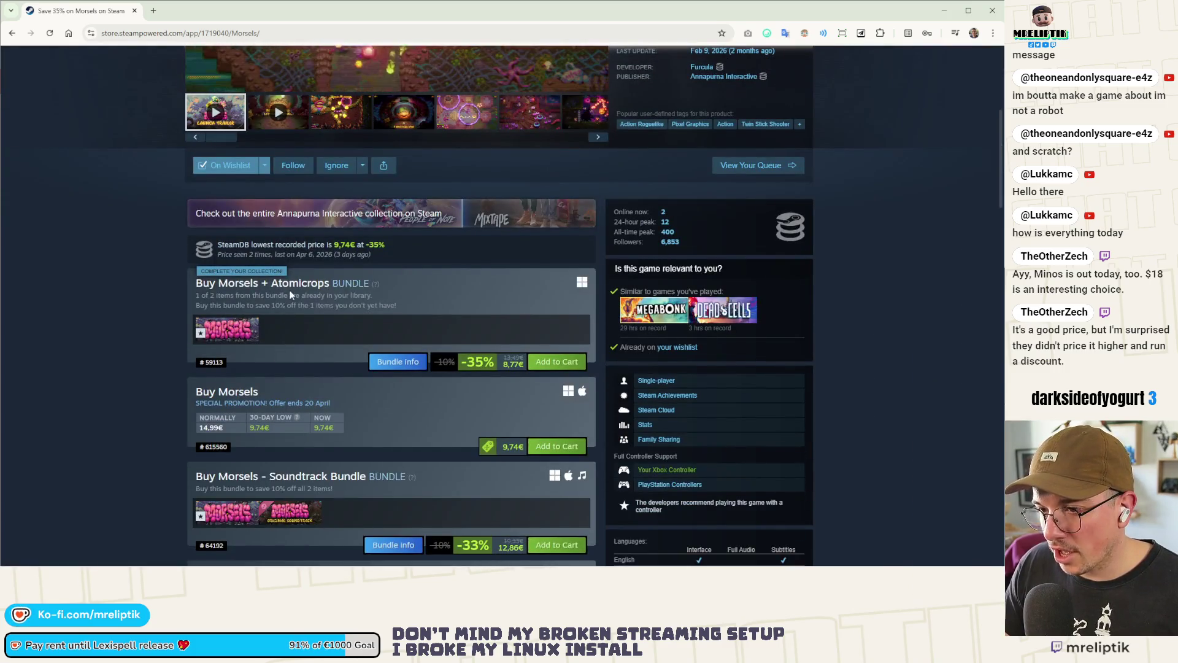
click(393, 361)
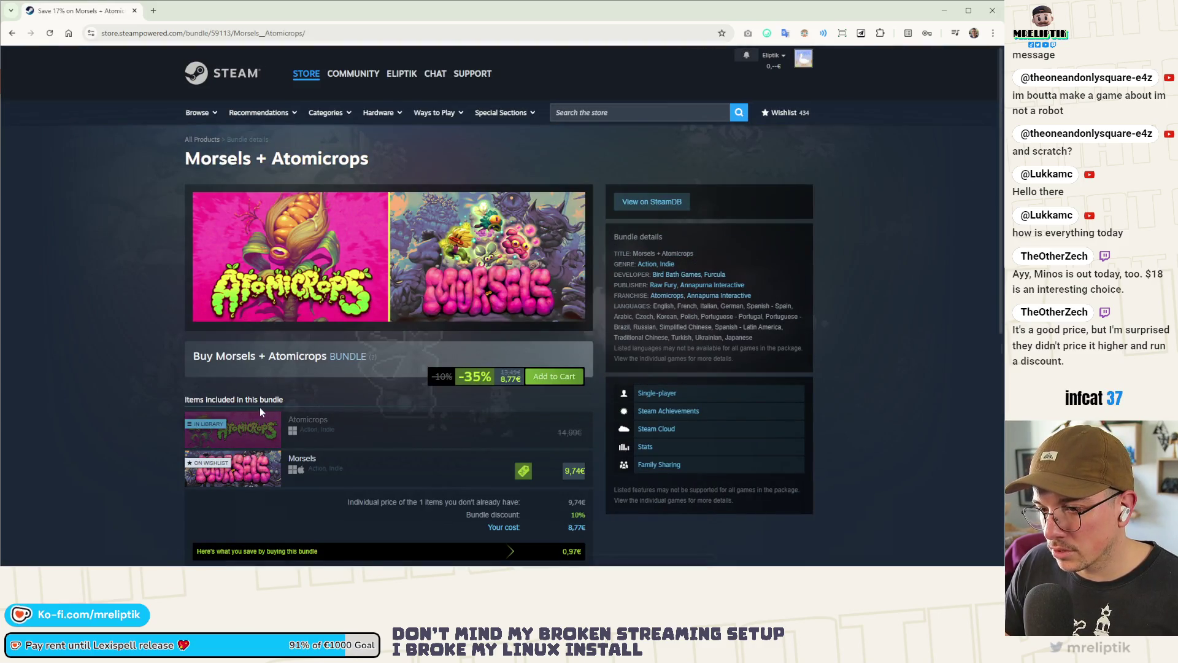
- Open the Atomicrops store page, skip ahead in its trailer, then return to Godot
click(257, 433)
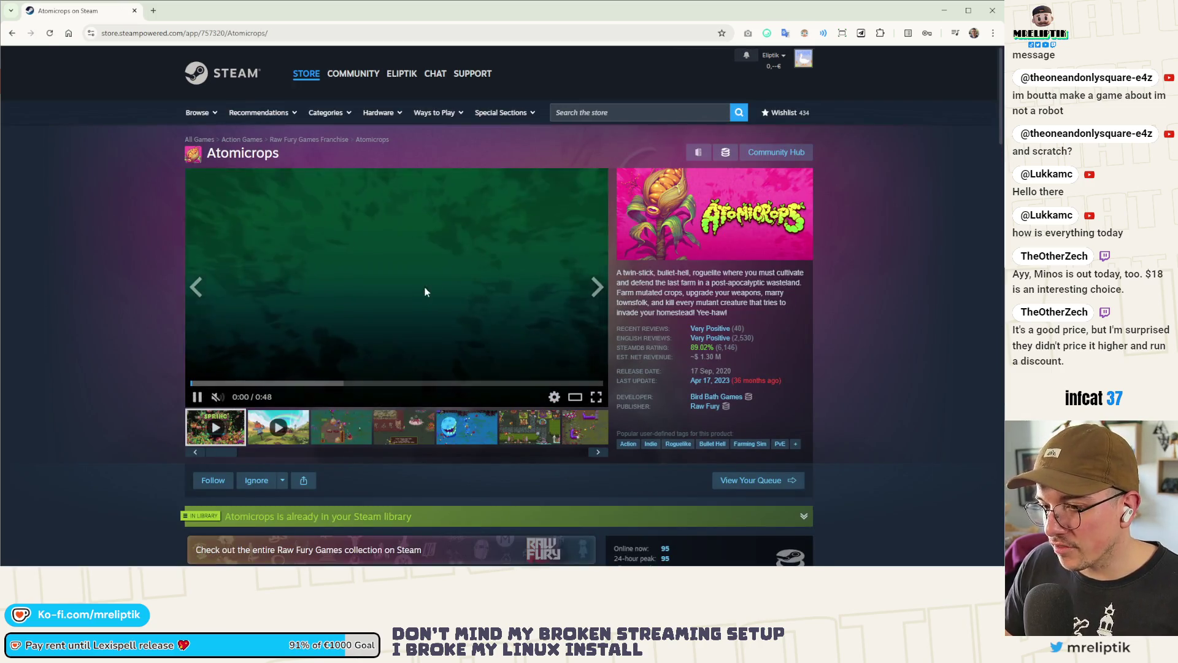
click(250, 383)
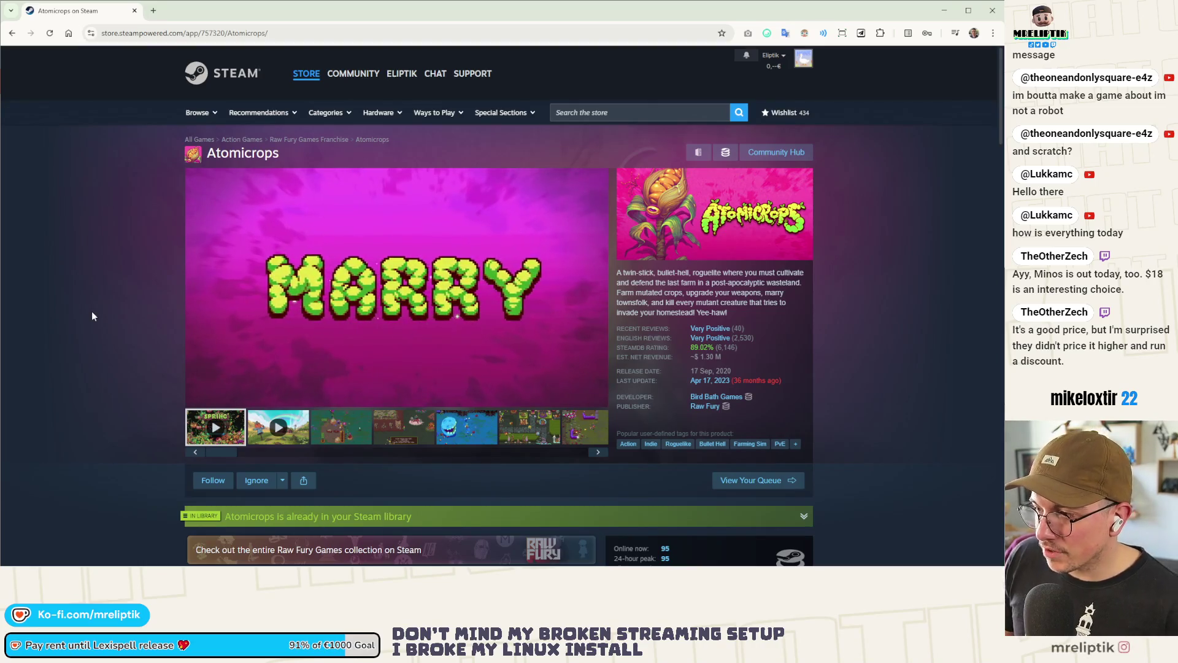
scroll(119, 293, down, 3)
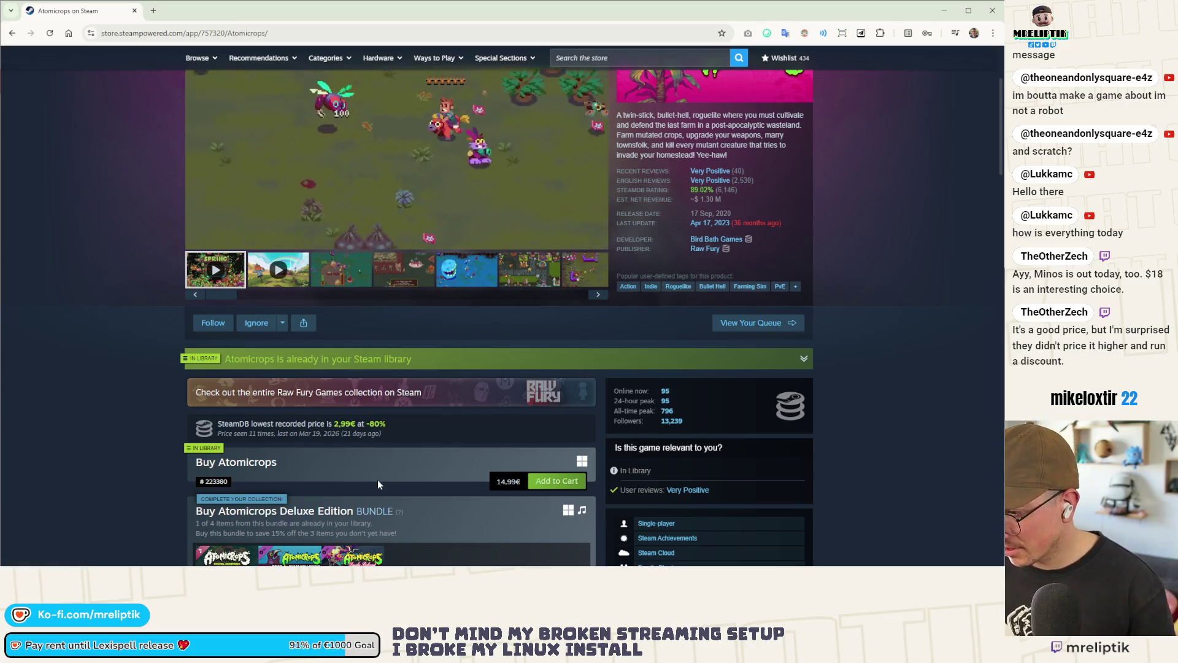
scroll(238, 302, down, 1)
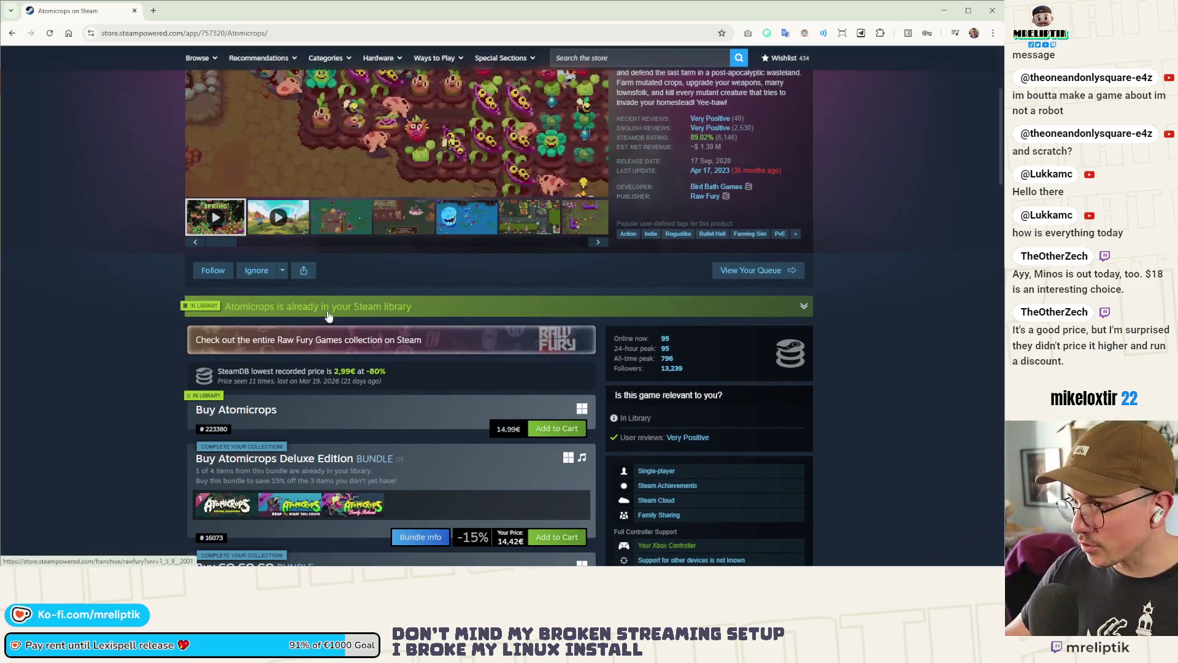
scroll(318, 316, up, 4)
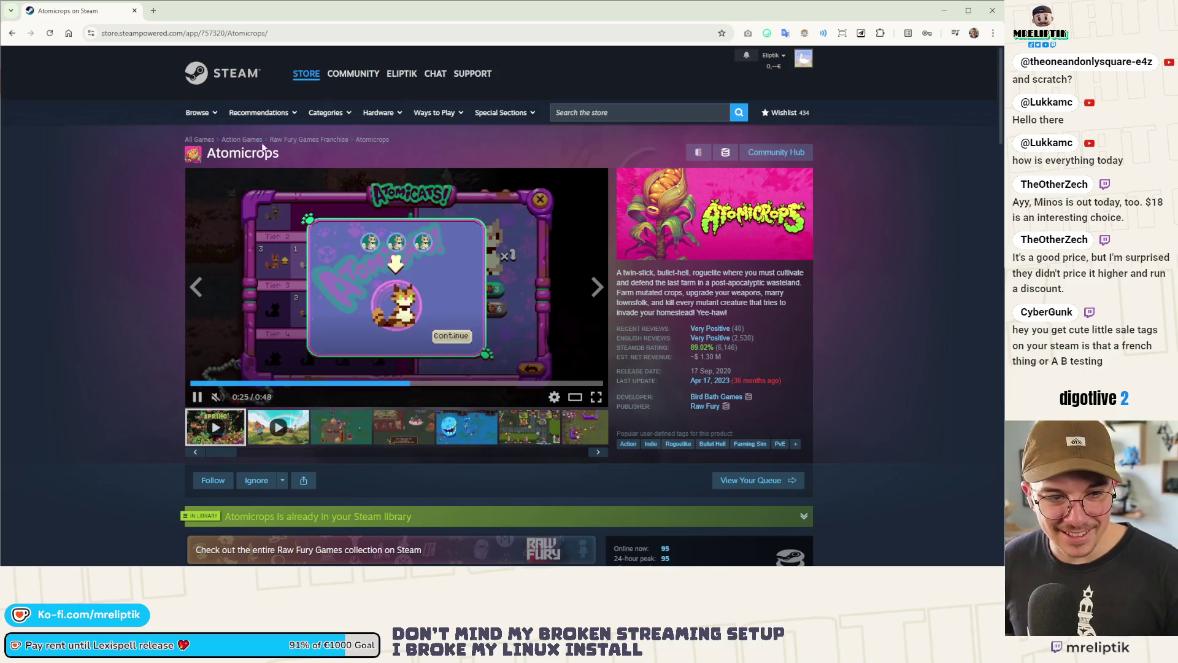
key(alt+Tab)
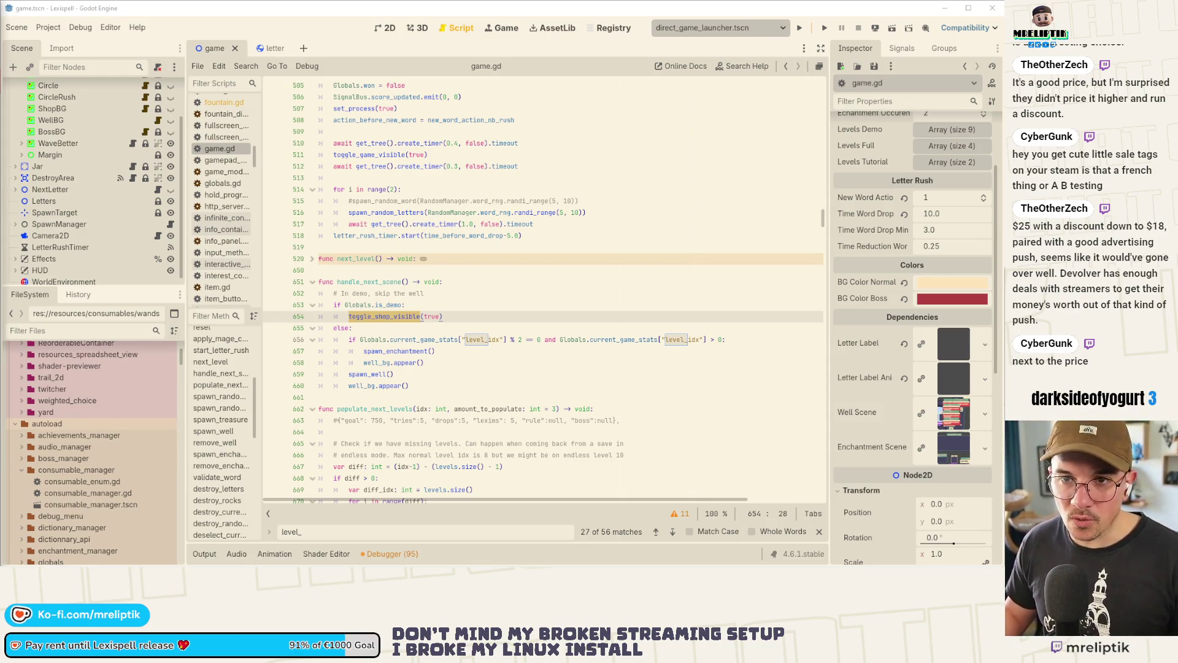
- Bring the store browser window over the editor and maximise it
drag(0, 68, 360, 67)
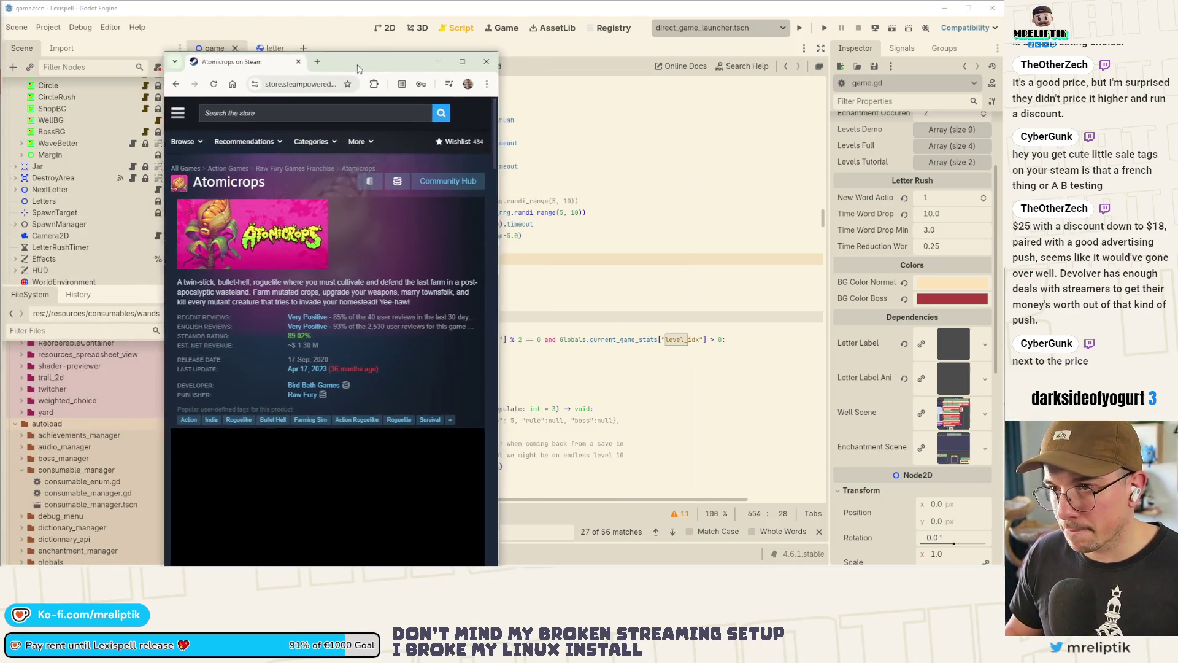
double_click(359, 65)
scroll(426, 230, down, 3)
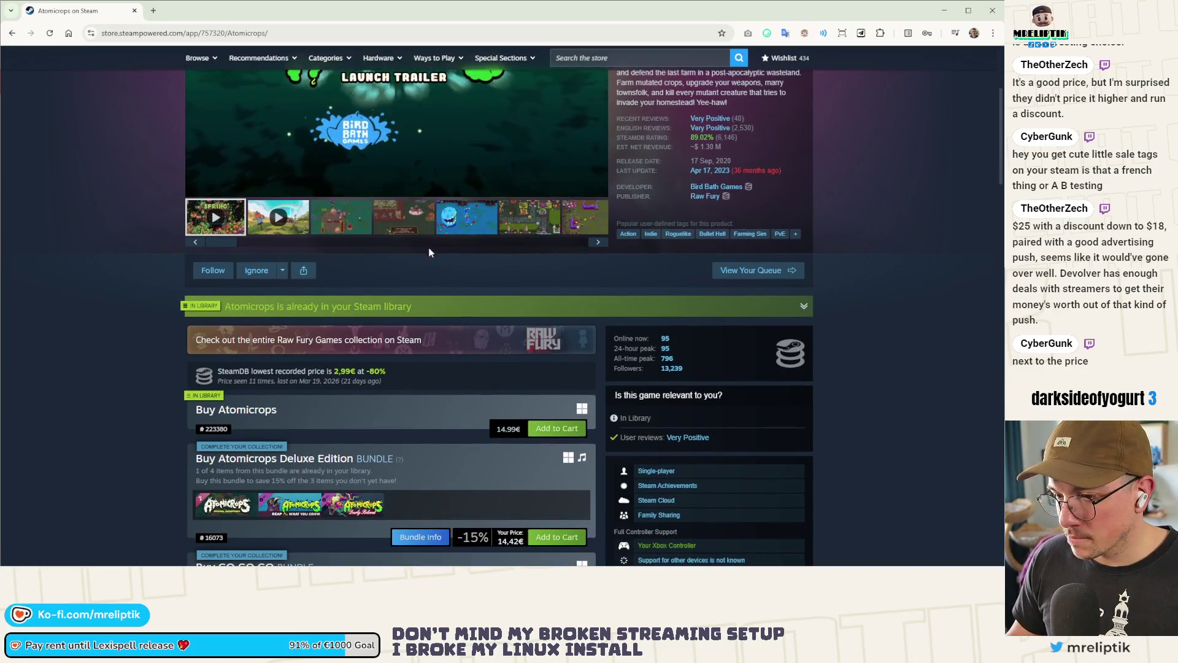
scroll(427, 252, down, 3)
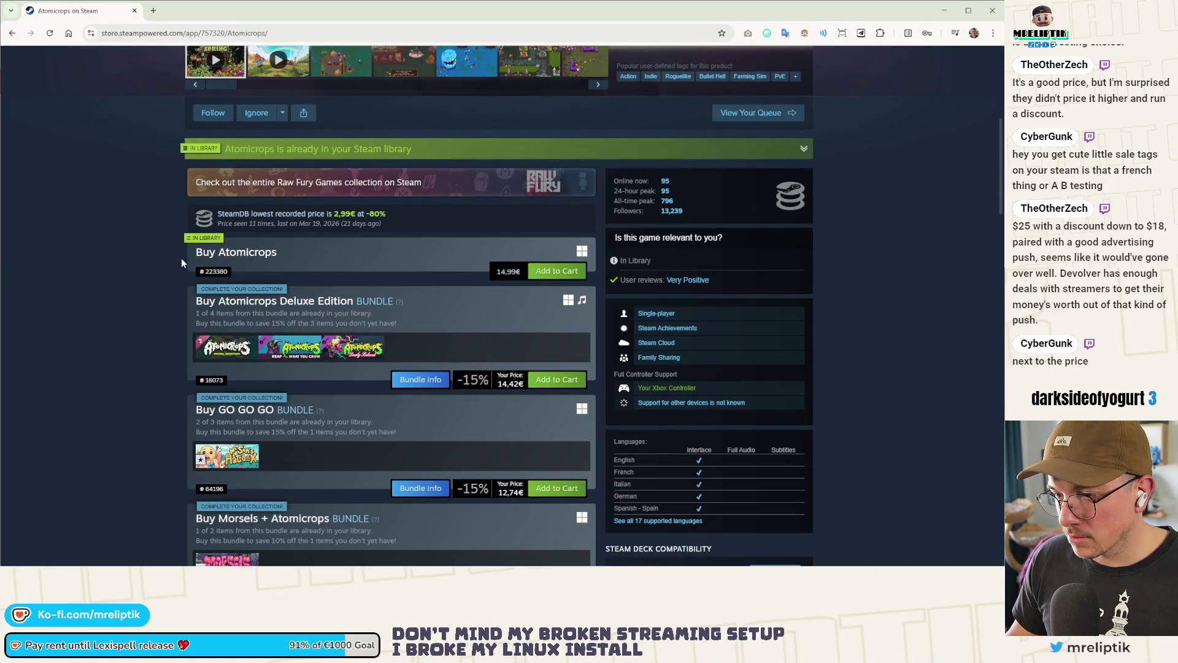
- Go back through the bundle and Morsels pages, then open the full wishlist
click(12, 33)
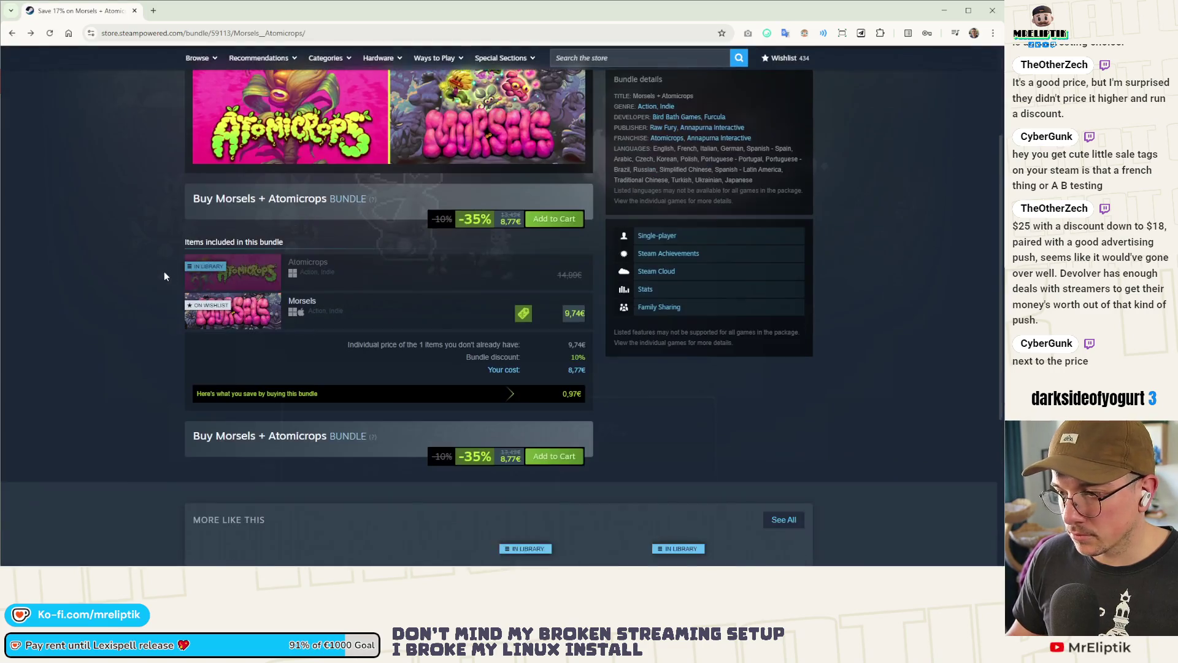
click(13, 34)
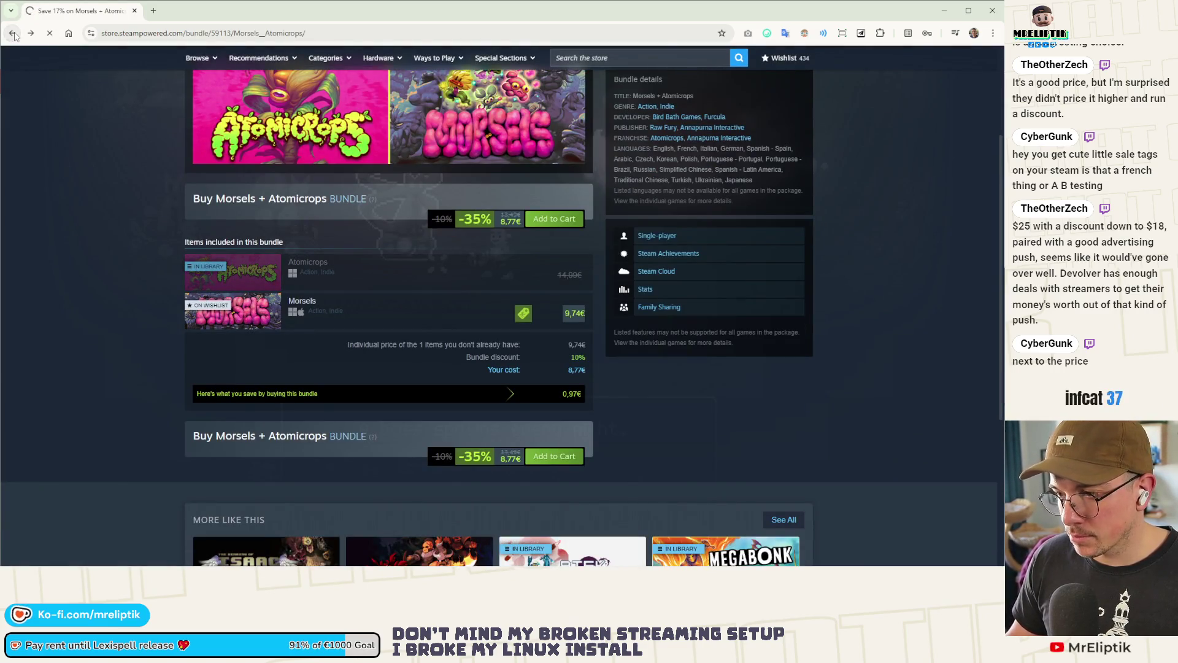
scroll(706, 163, up, 5)
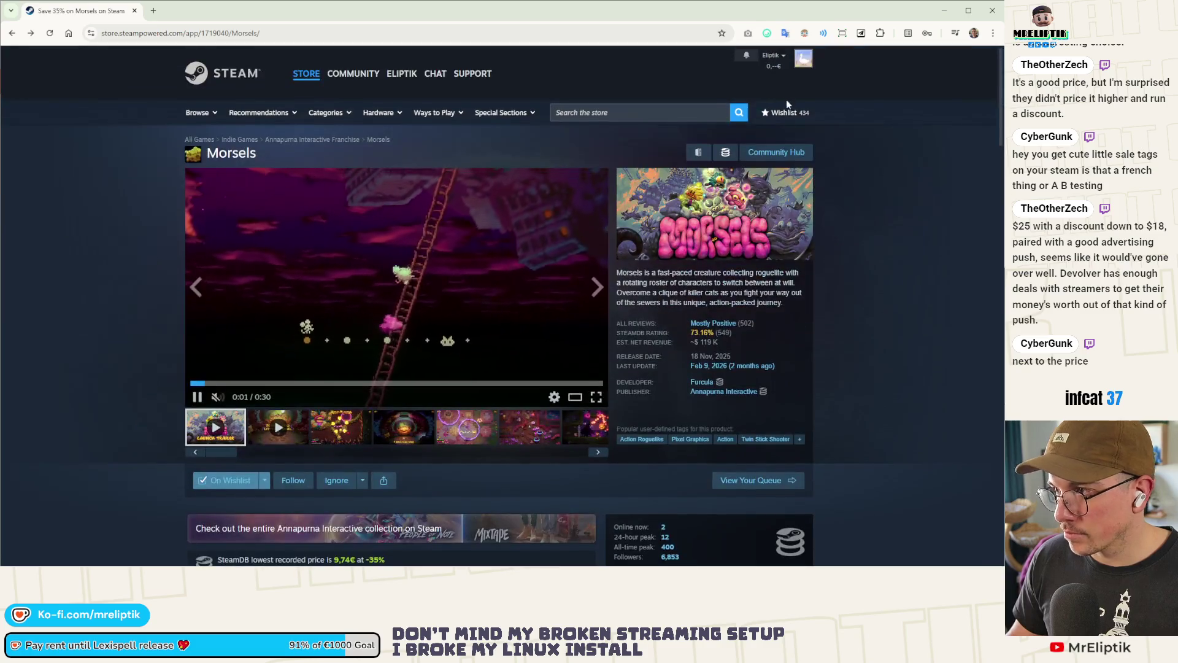
click(746, 56)
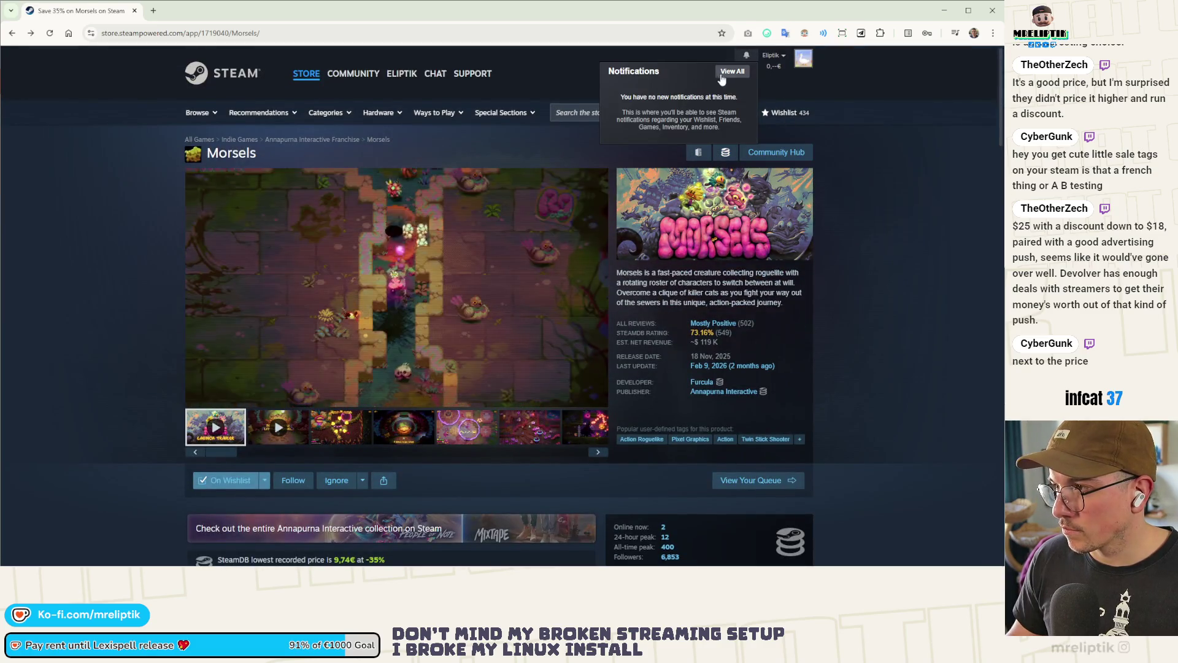
click(775, 114)
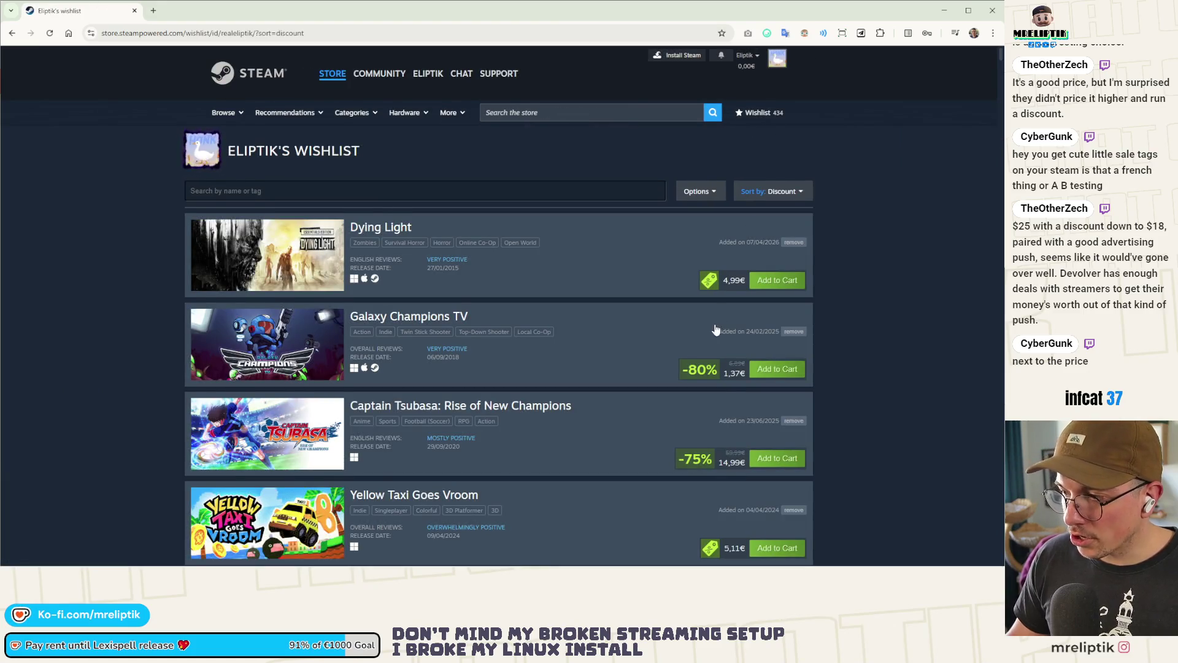
- Browse the wishlist past Bullet Runner (-22%) and Cursed Blood (-15%), then return to Godot
scroll(708, 281, down, 2)
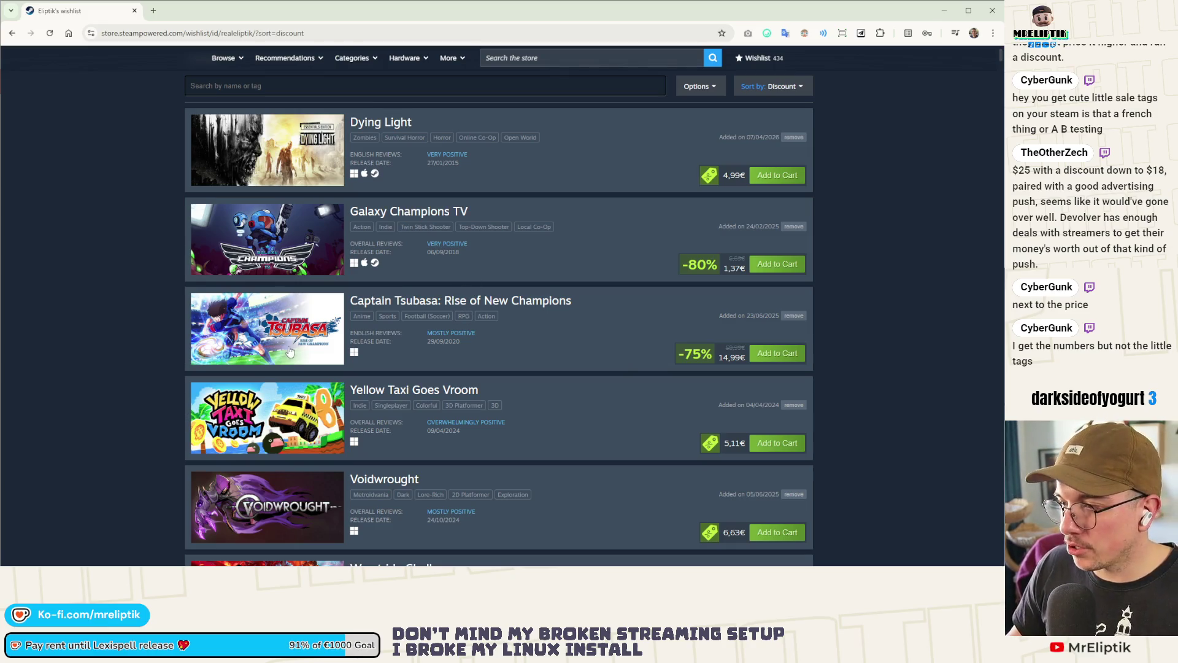
scroll(136, 372, down, 4)
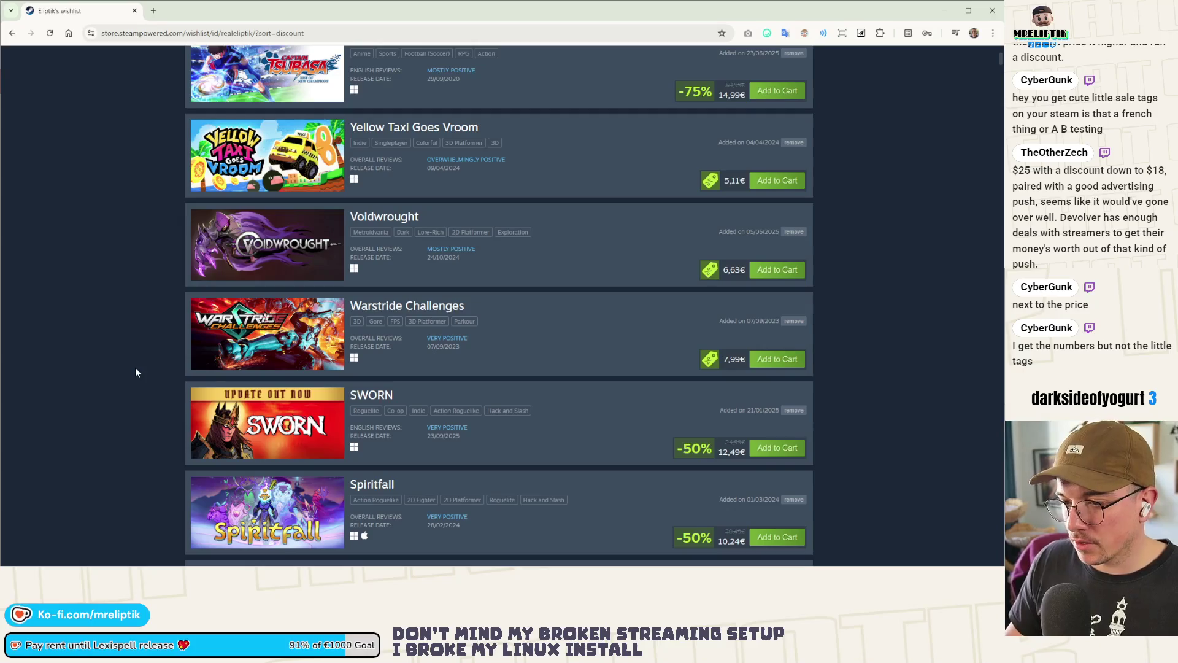
scroll(137, 372, down, 4)
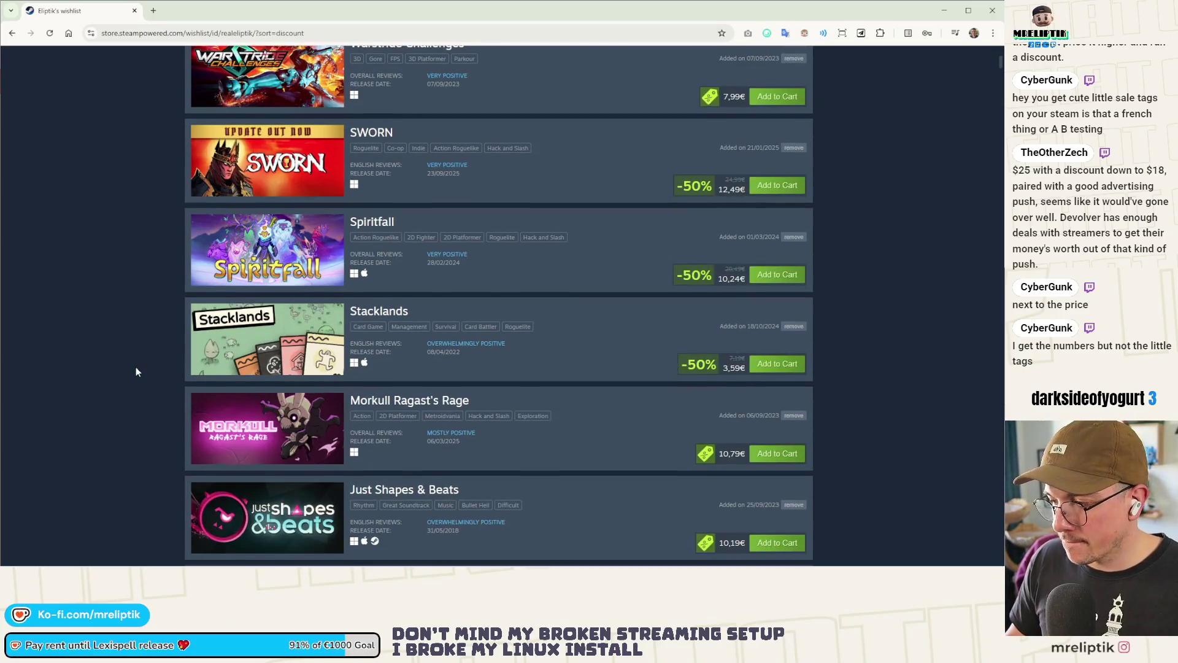
scroll(135, 366, down, 5)
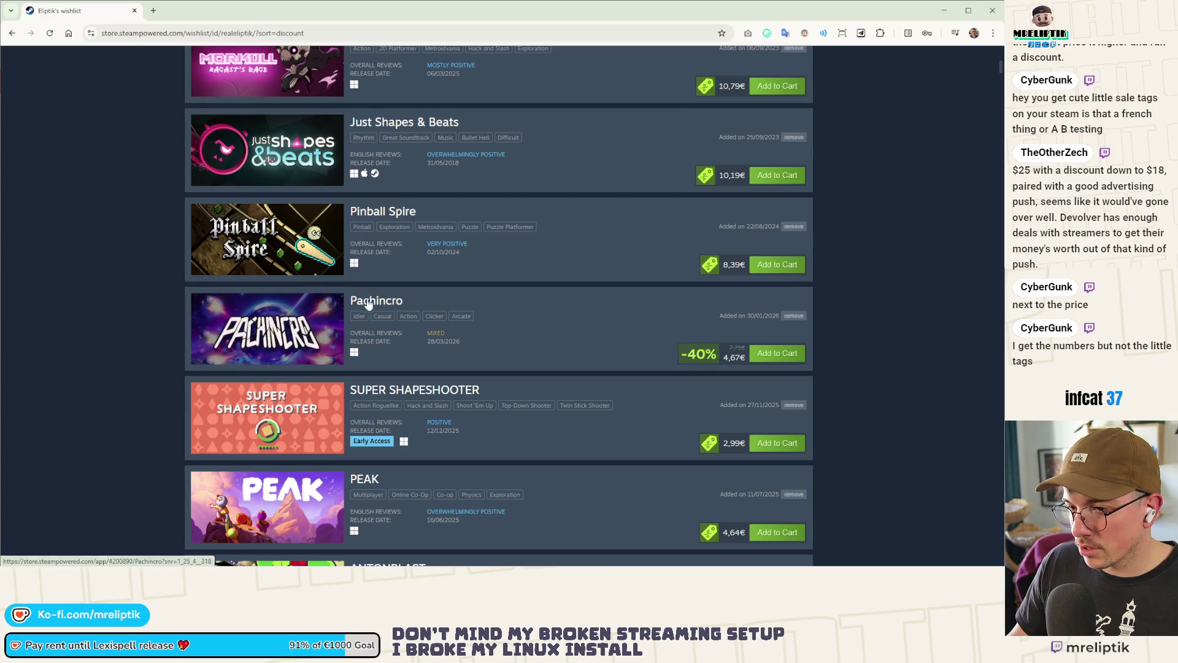
scroll(270, 322, down, 5)
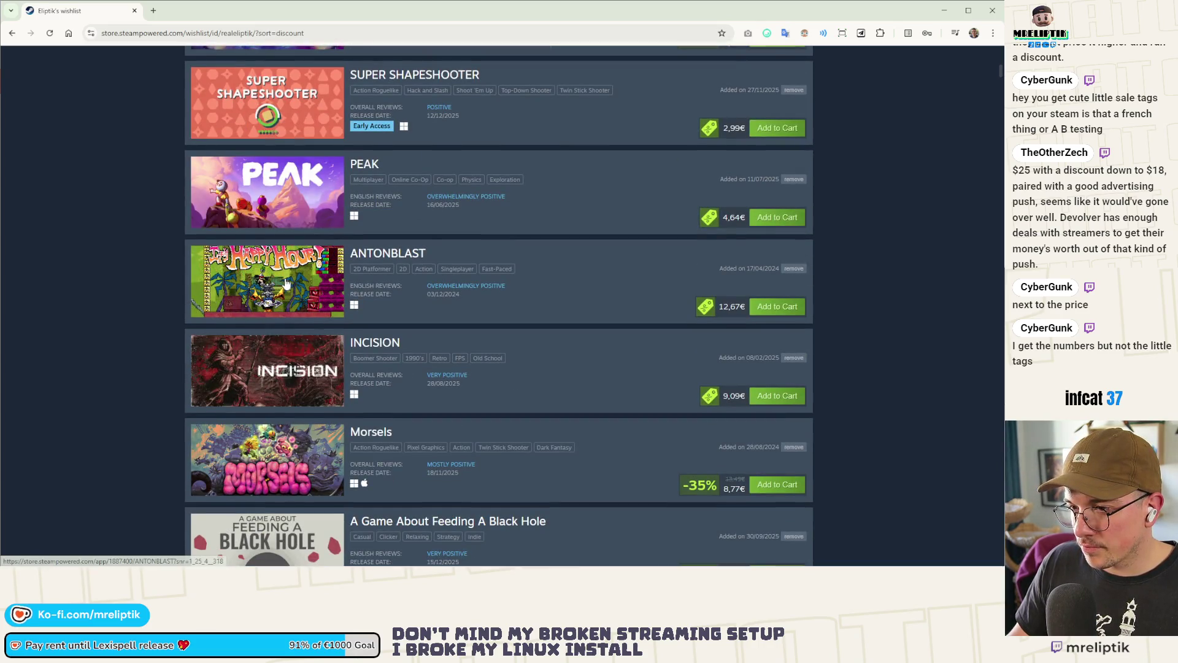
scroll(283, 287, down, 3)
scroll(285, 286, down, 7)
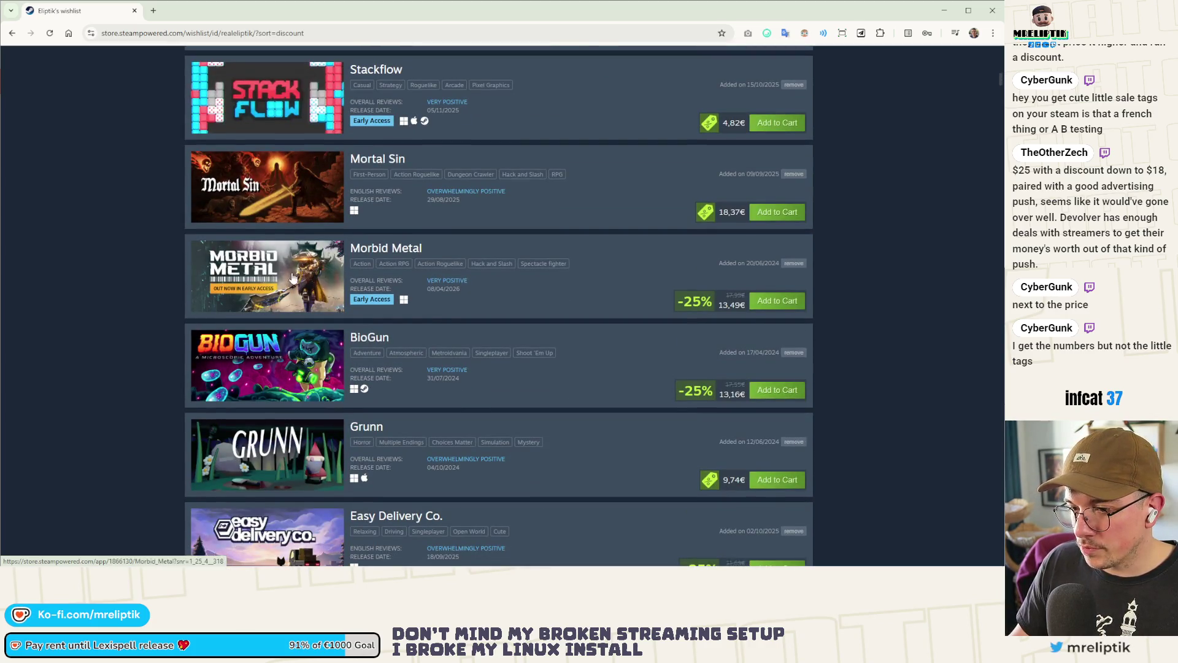
scroll(284, 279, down, 3)
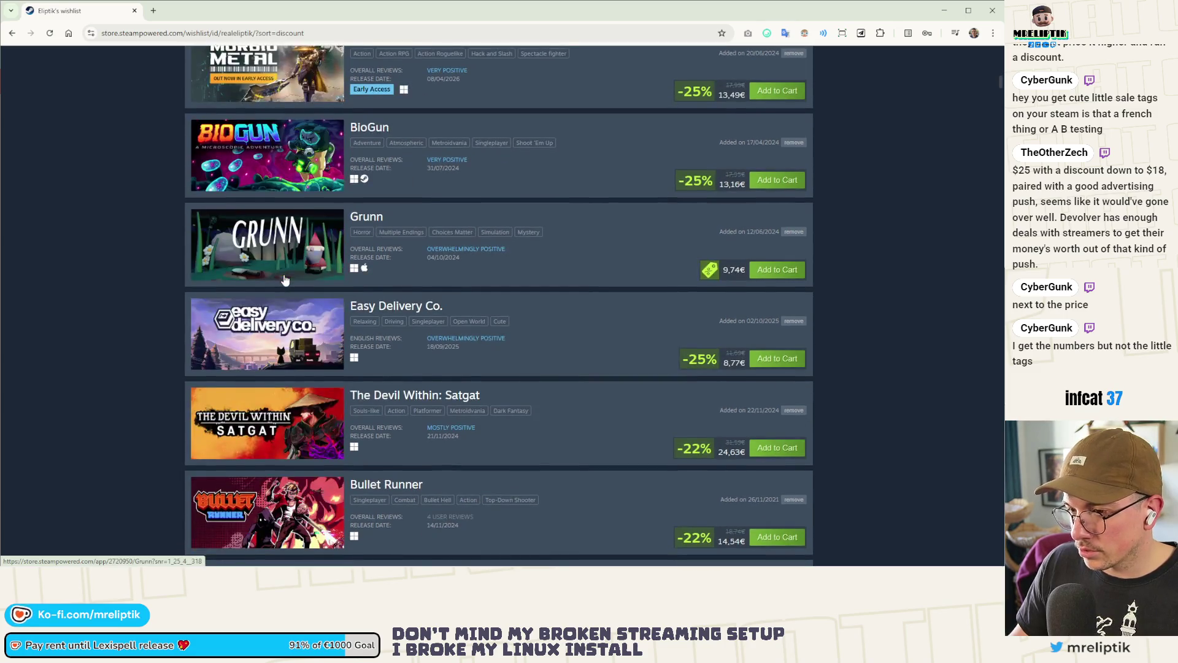
scroll(232, 358, down, 2)
scroll(235, 273, down, 3)
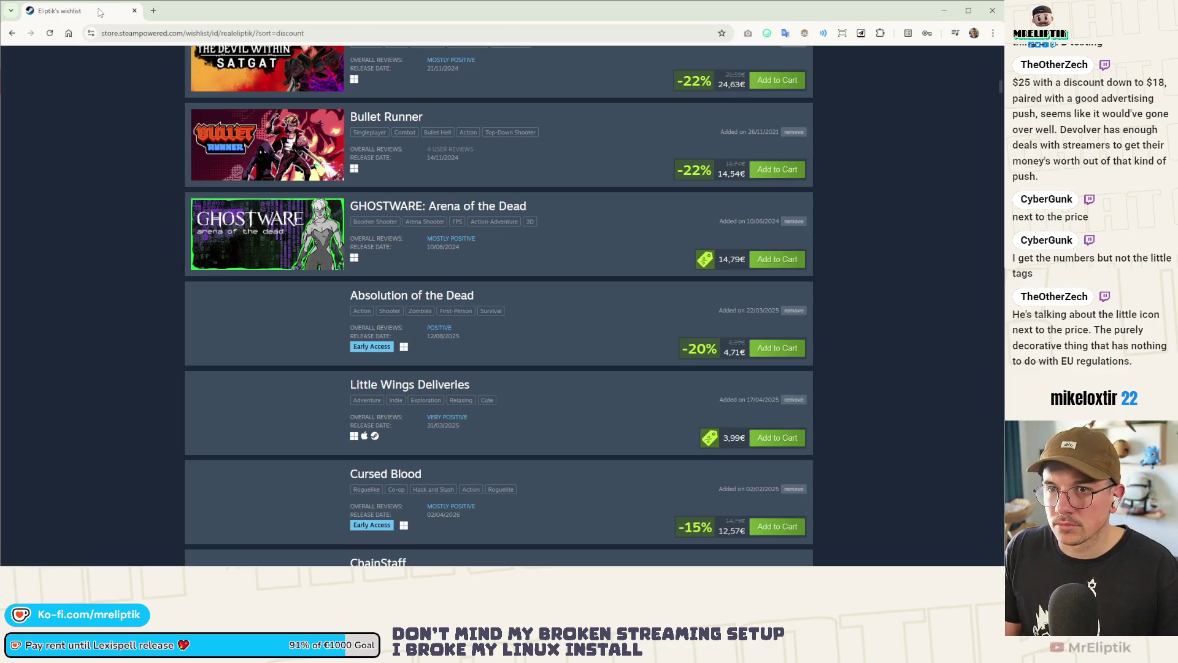
key(alt+Tab)
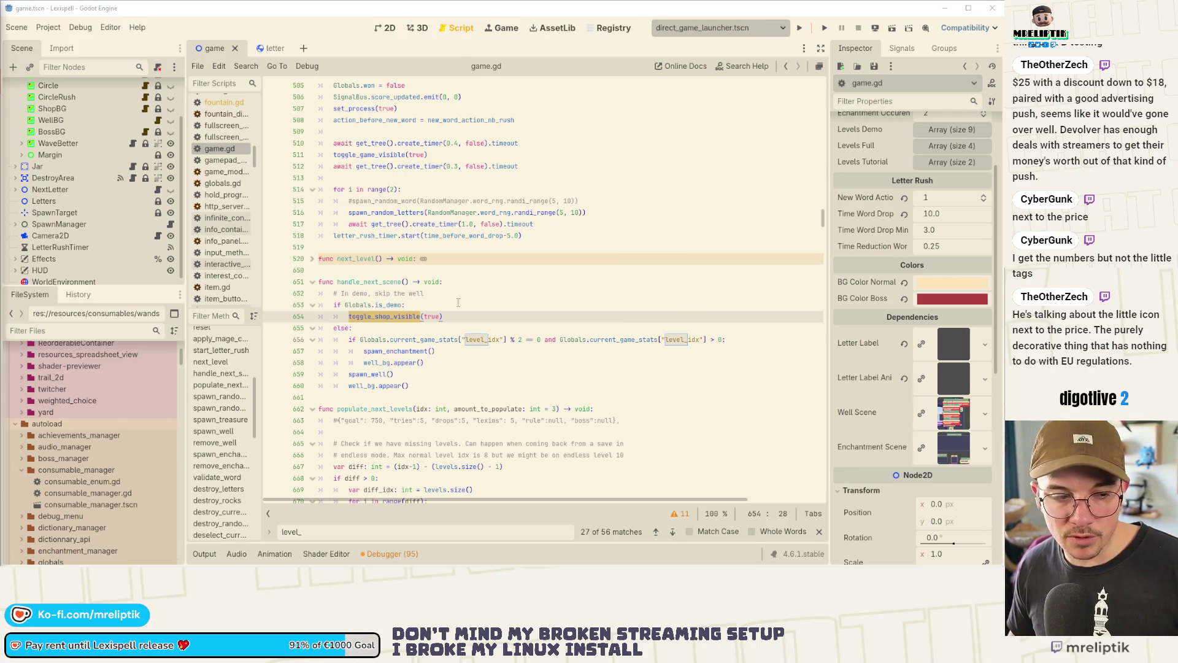
mouse_move(96, 565)
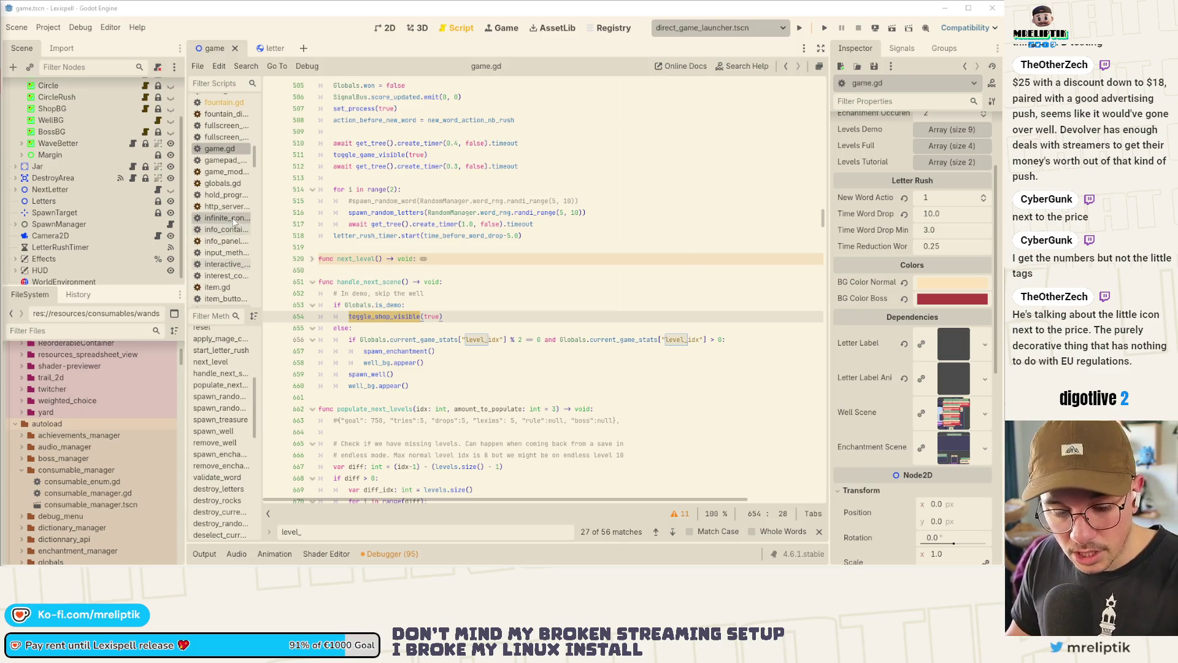
click(524, 314)
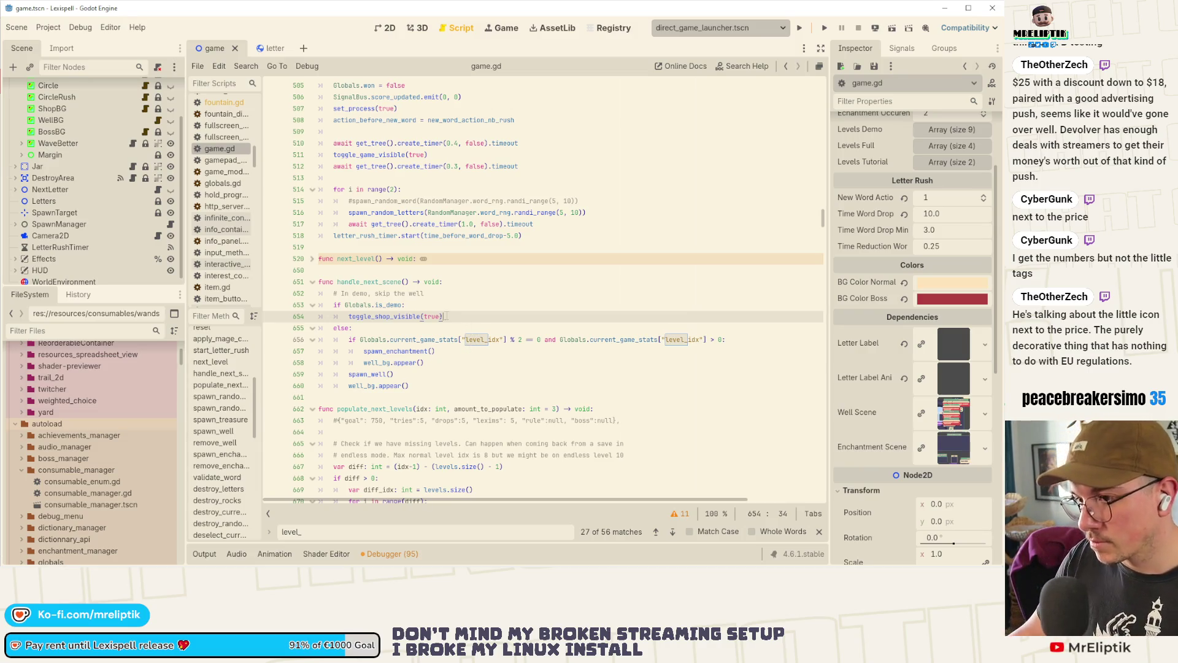
click(359, 397)
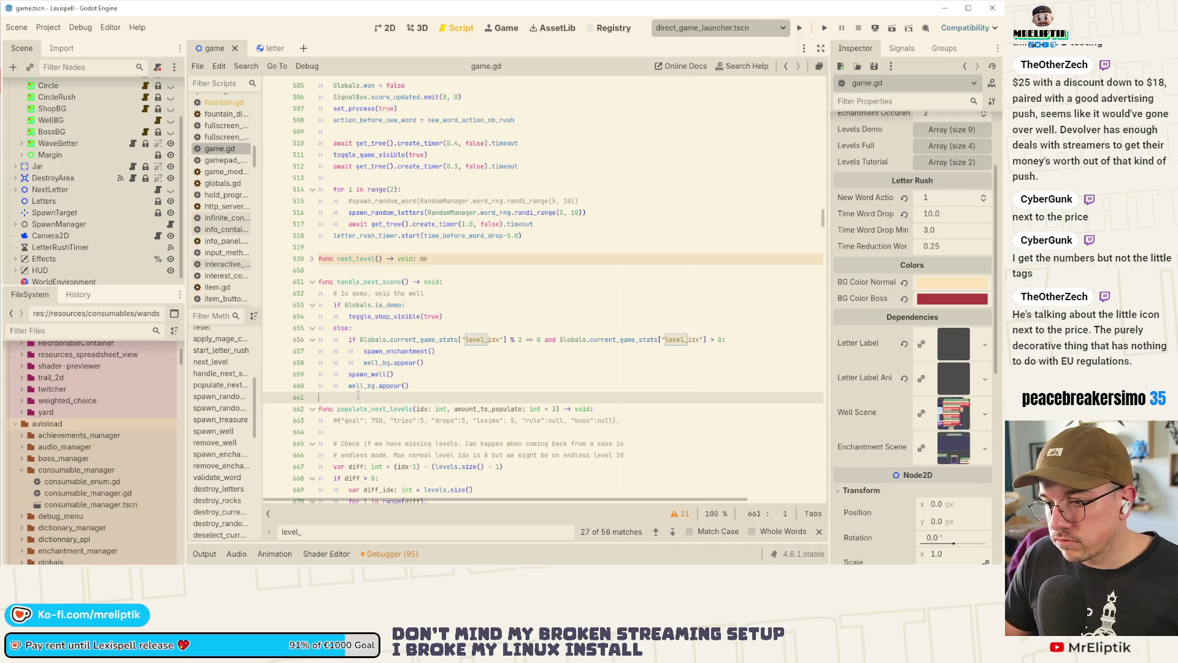
- Declare 'func process_room_spawn_queue() -> void:' below handle_next_scene
key(Return)
key(Return)
key(Up)
text(pr)
key(BackSpace)
key(BackSpace)
text(func process_)
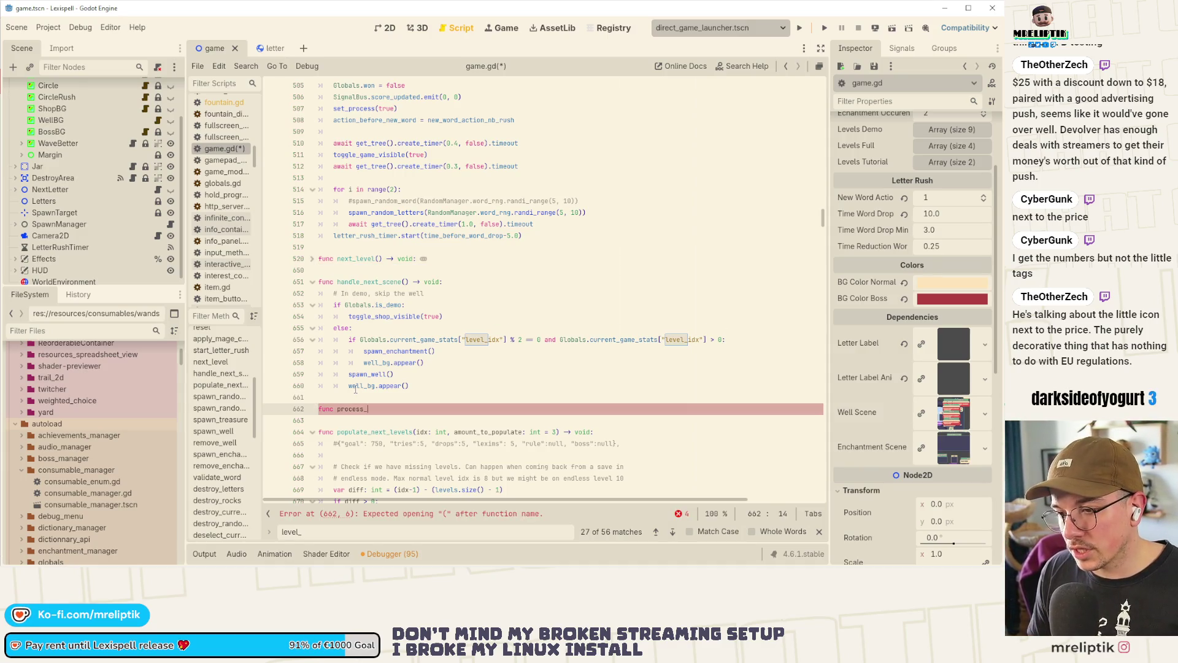
text(spawn_q)
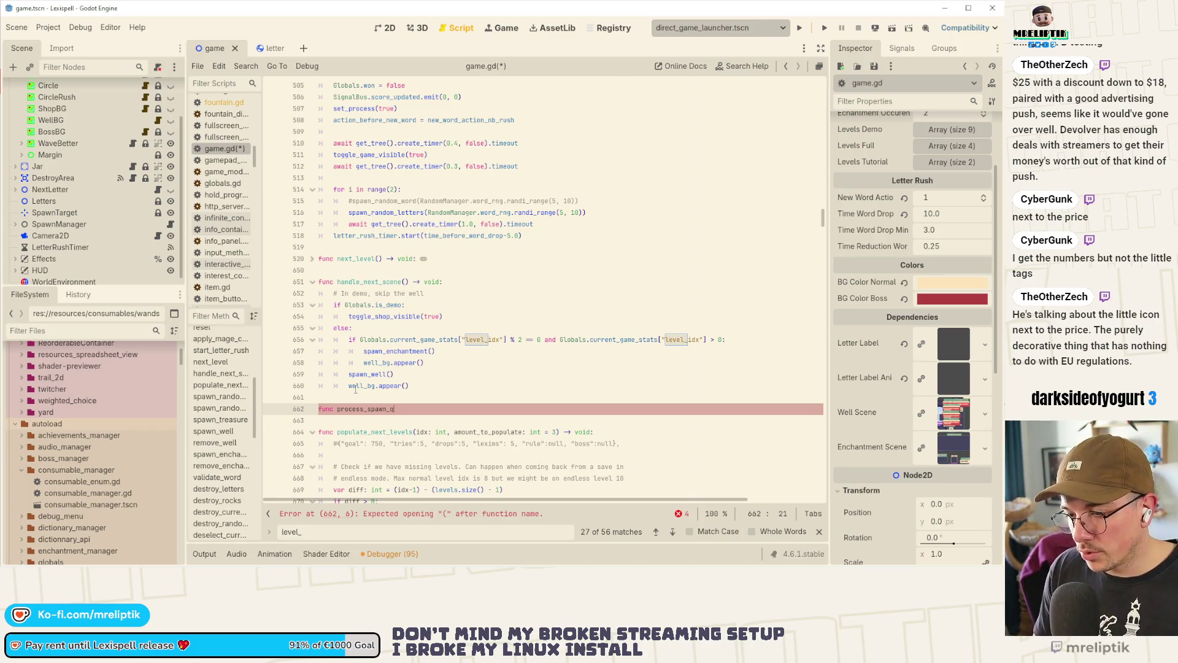
key(BackSpace)
key(BackSpace)
key(BackSpace)
text(room_spawn)
key(BackSpace)
key(BackSpace)
key(BackSpace)
text(pawn_queue())
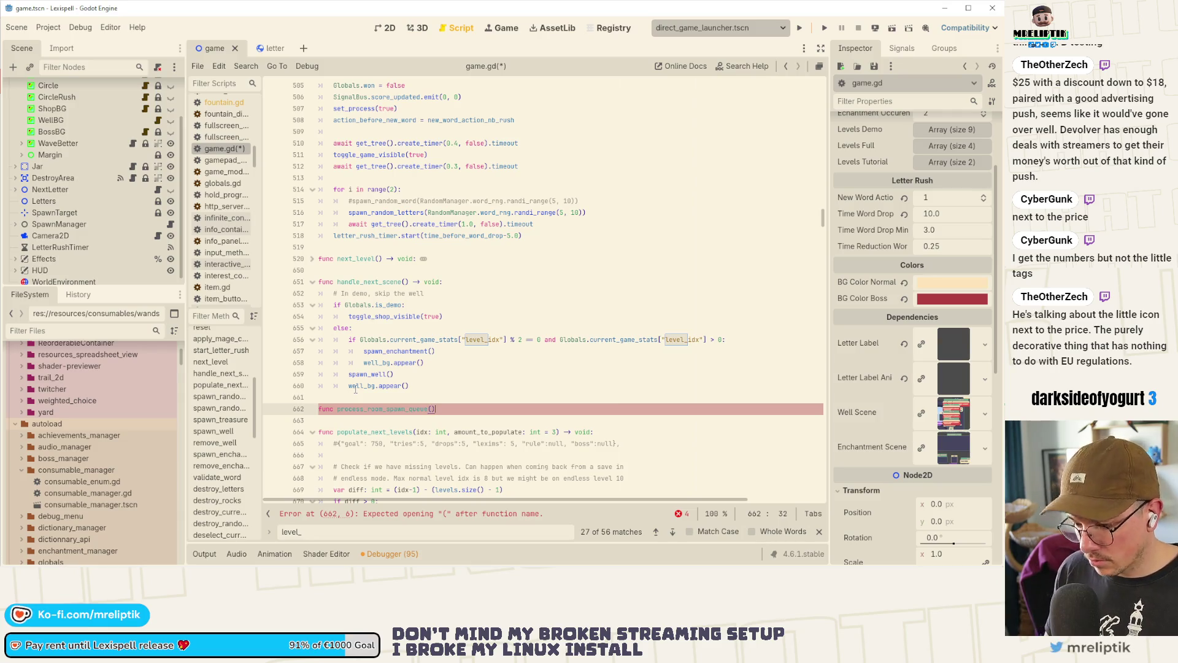
text( -> void:)
- Give the new function a 'pass' body and save game.gd
key(Return)
text(pass)
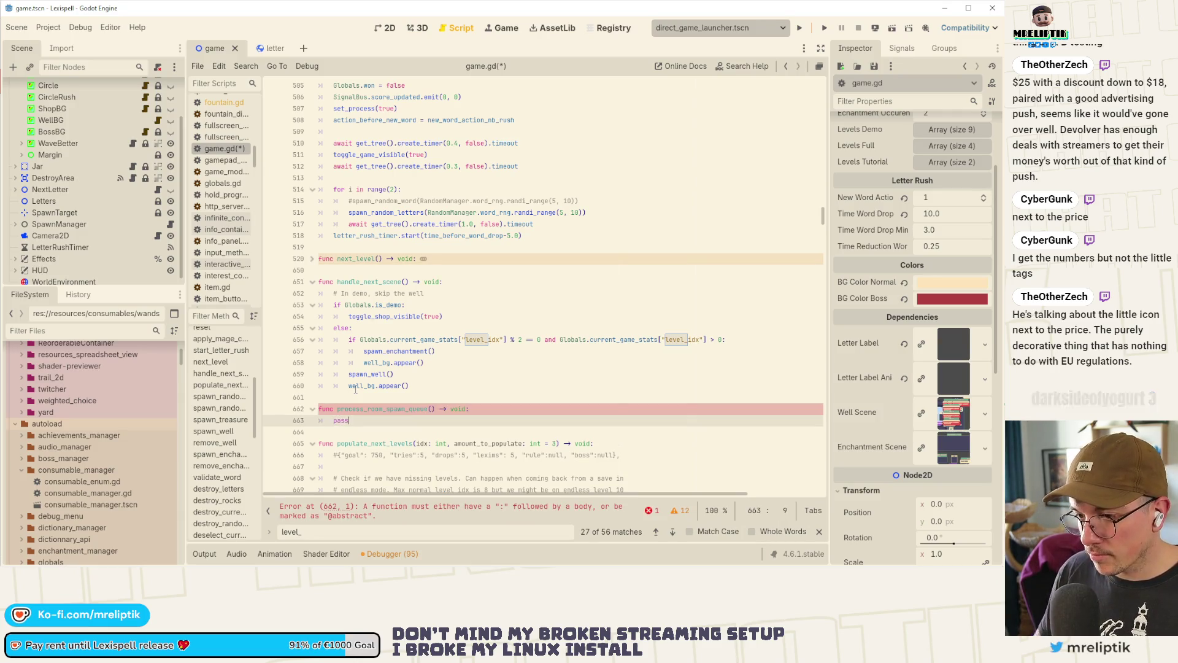
key(ctrl+s)
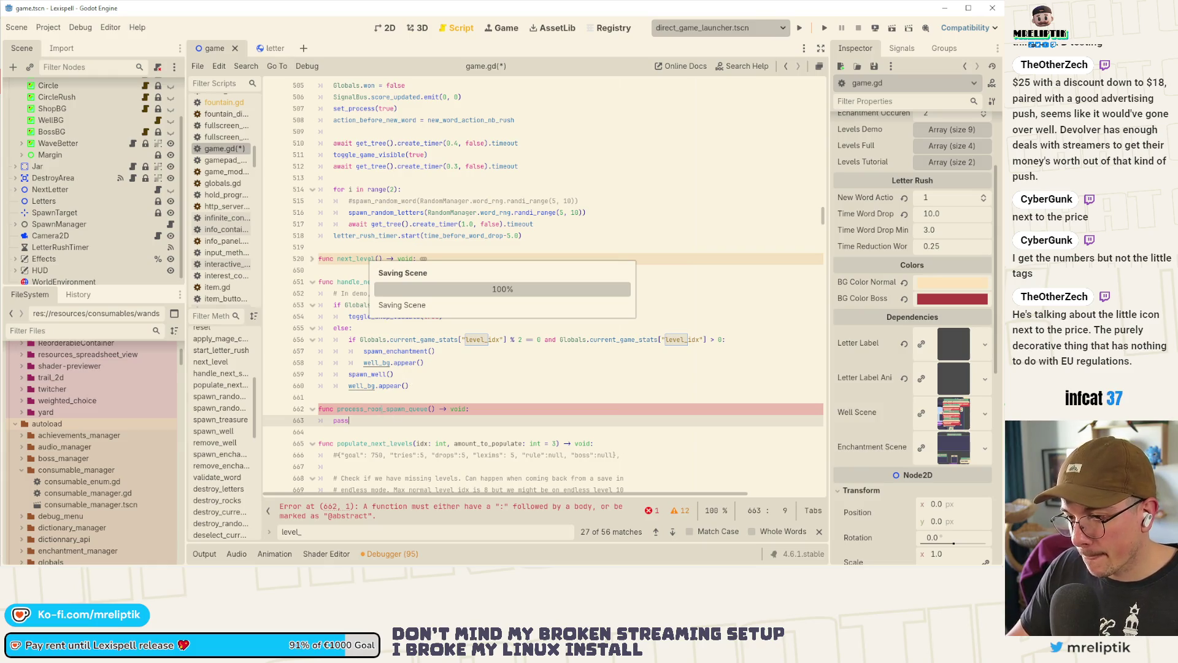
click(427, 409)
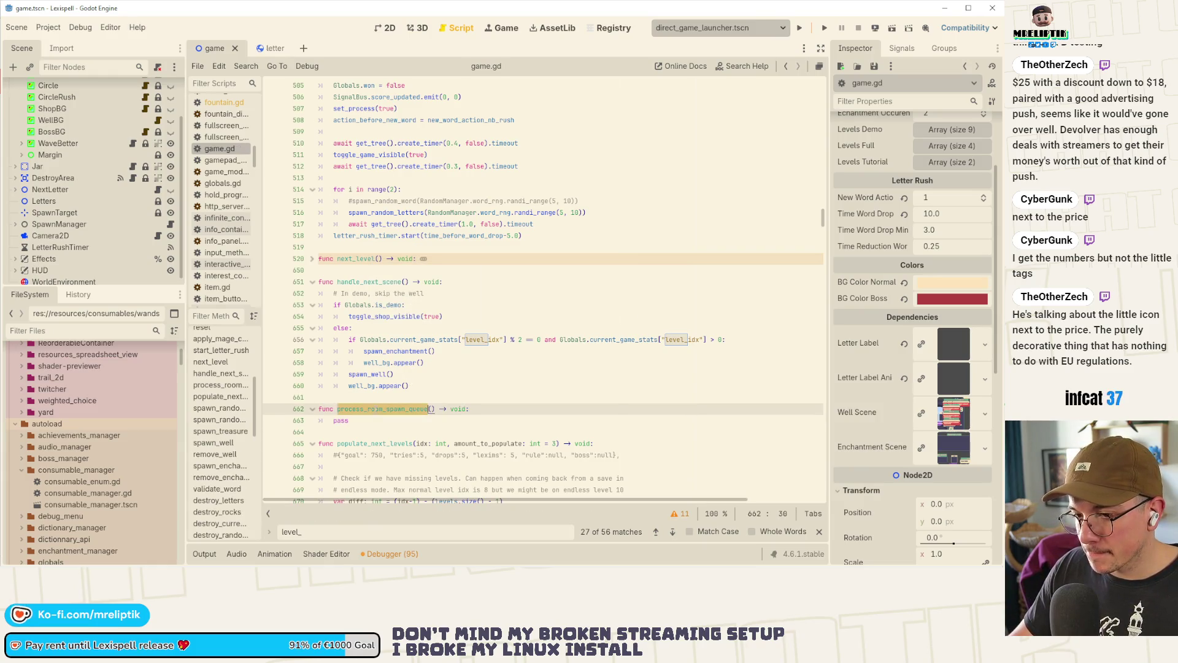
- Add 'var process_room_spawn_queue: Array = []' among the variable declarations and save
scroll(221, 368, up, 5)
click(209, 335)
scroll(347, 342, up, 20)
click(347, 351)
click(381, 374)
key(Return)
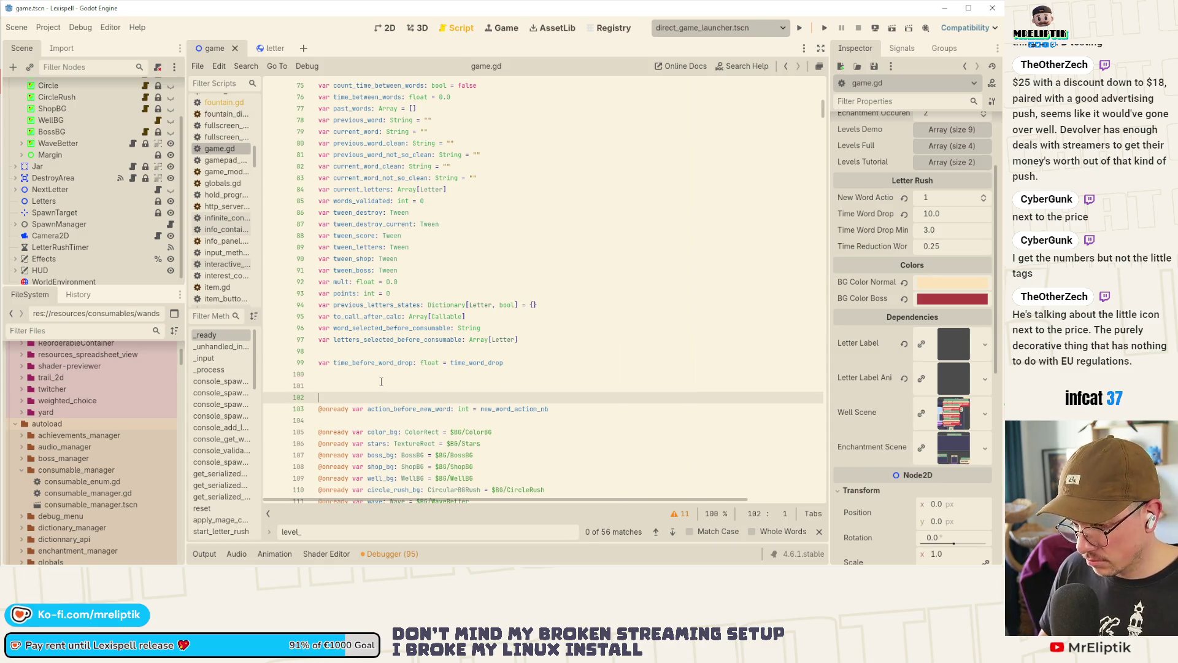
text(var process_room_spawn_queue)
key(alt+Up)
key(alt+Up)
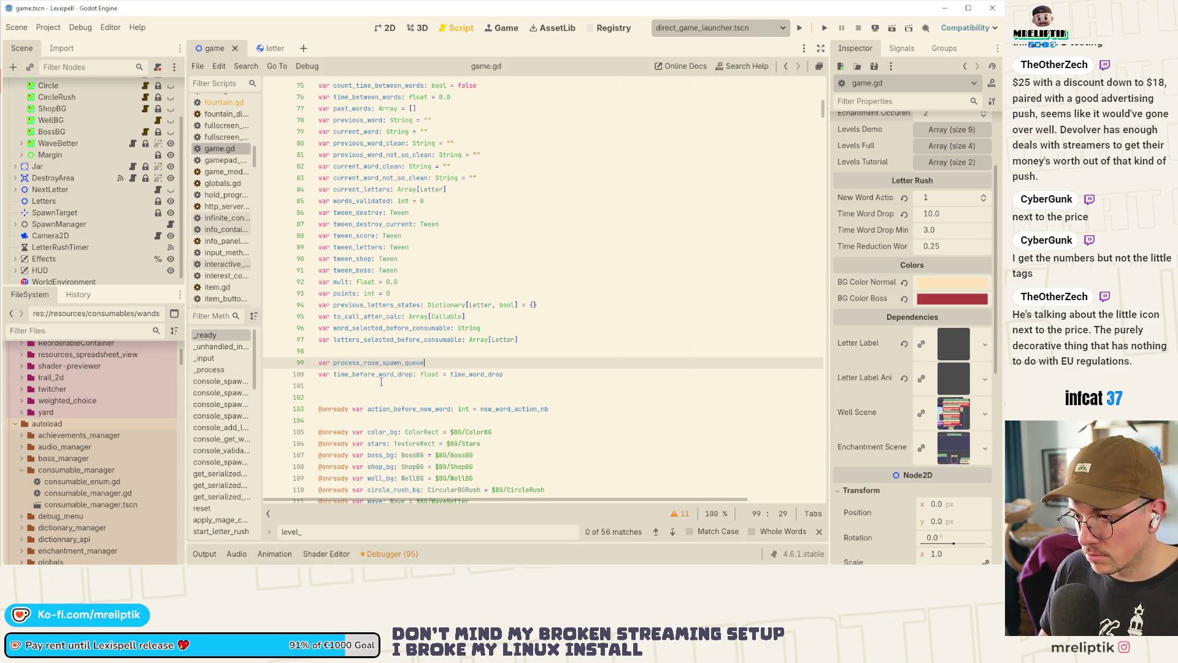
key(alt+Up)
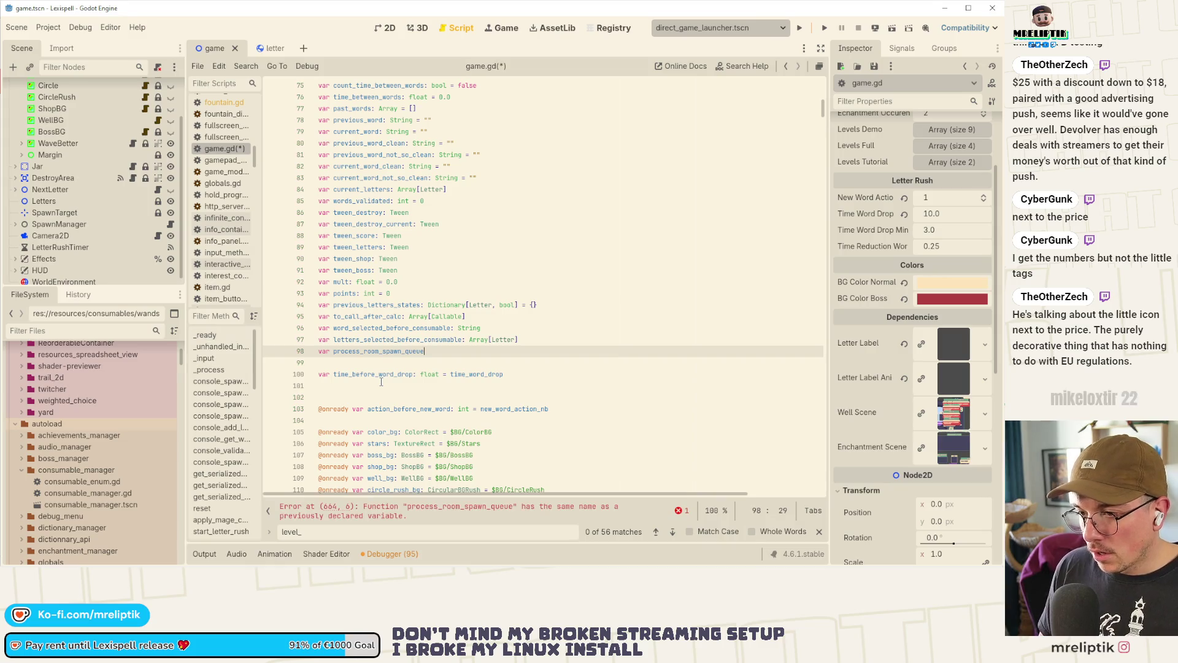
text(: Arra)
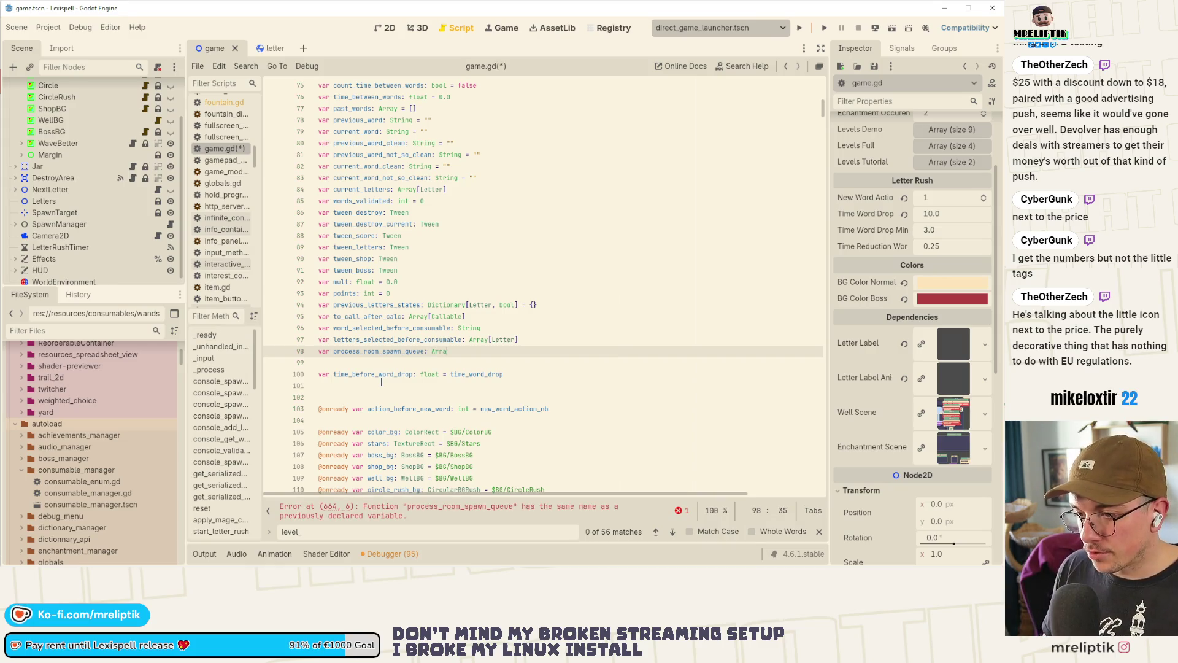
text(y)
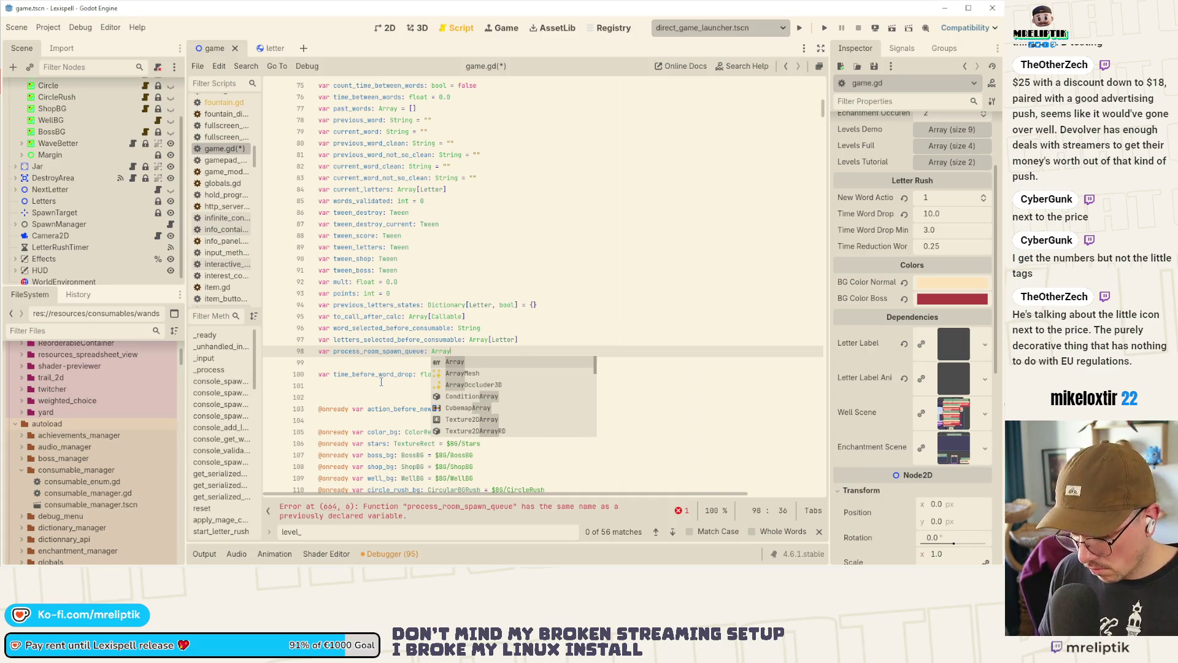
text( = [)
key(ctrl+s)
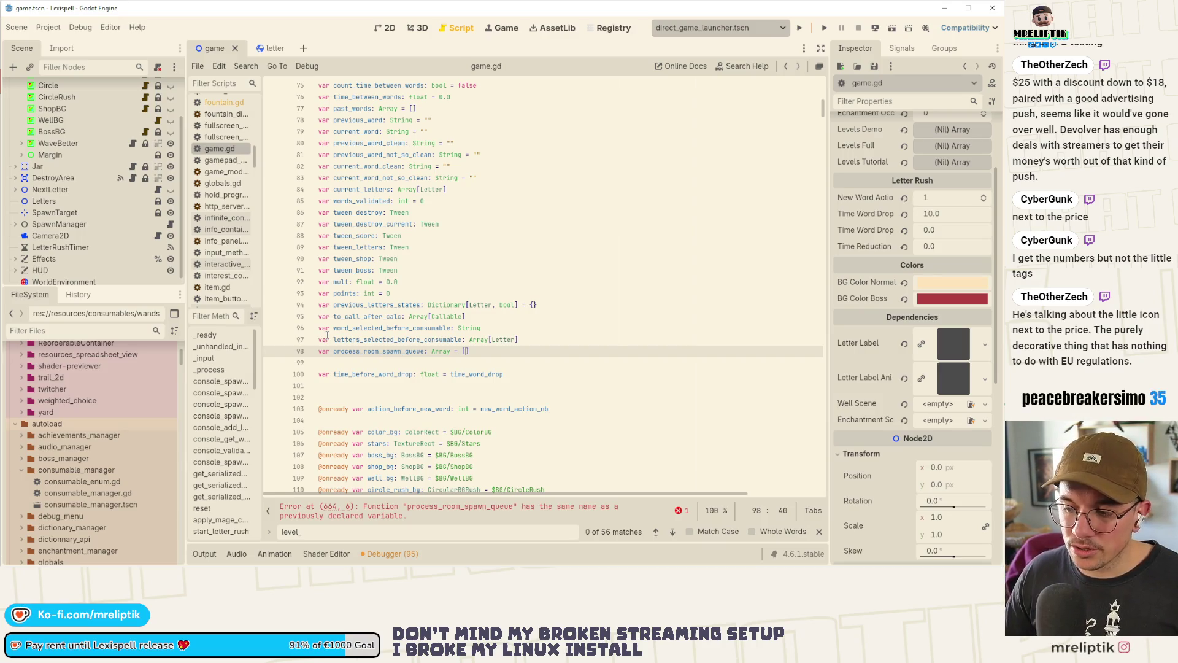
- Resolve the duplicate-name error by renaming the variable to room_spawn_queue and saving
double_click(376, 351)
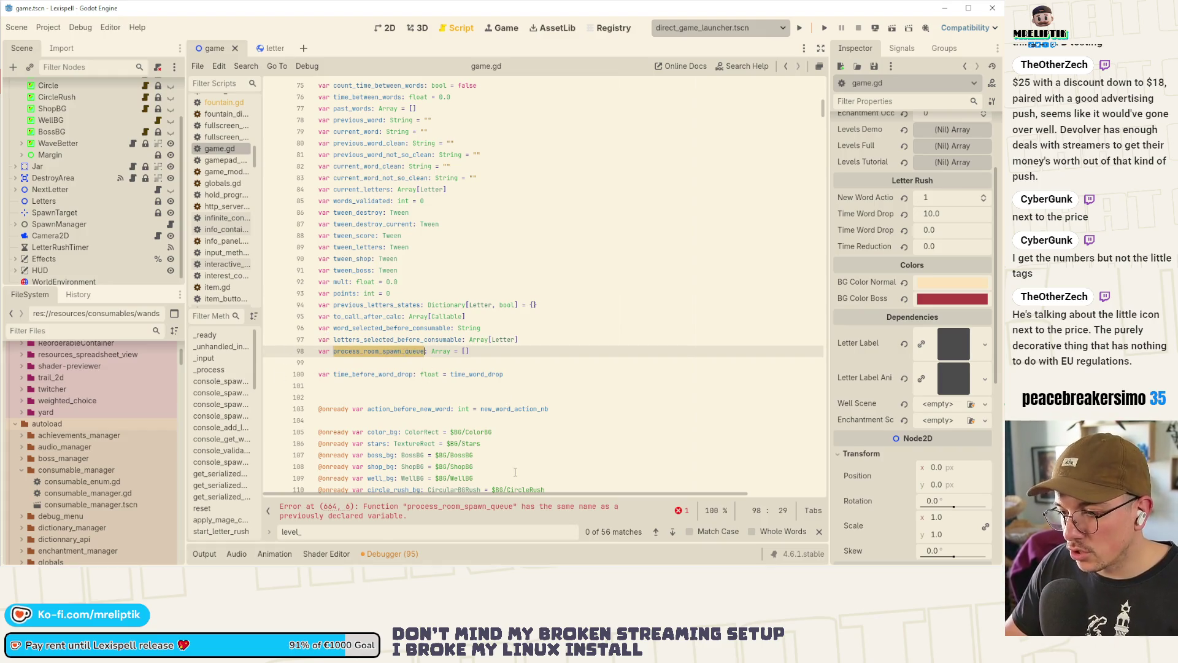
key(ctrl+f)
click(439, 512)
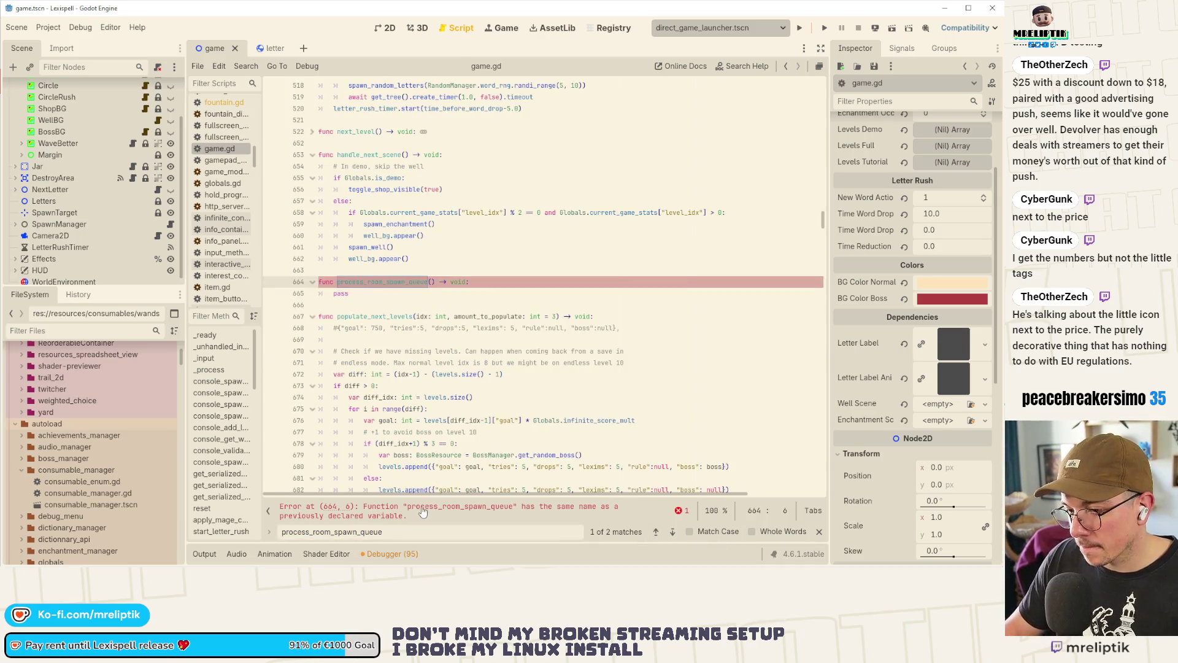
click(656, 532)
click(364, 281)
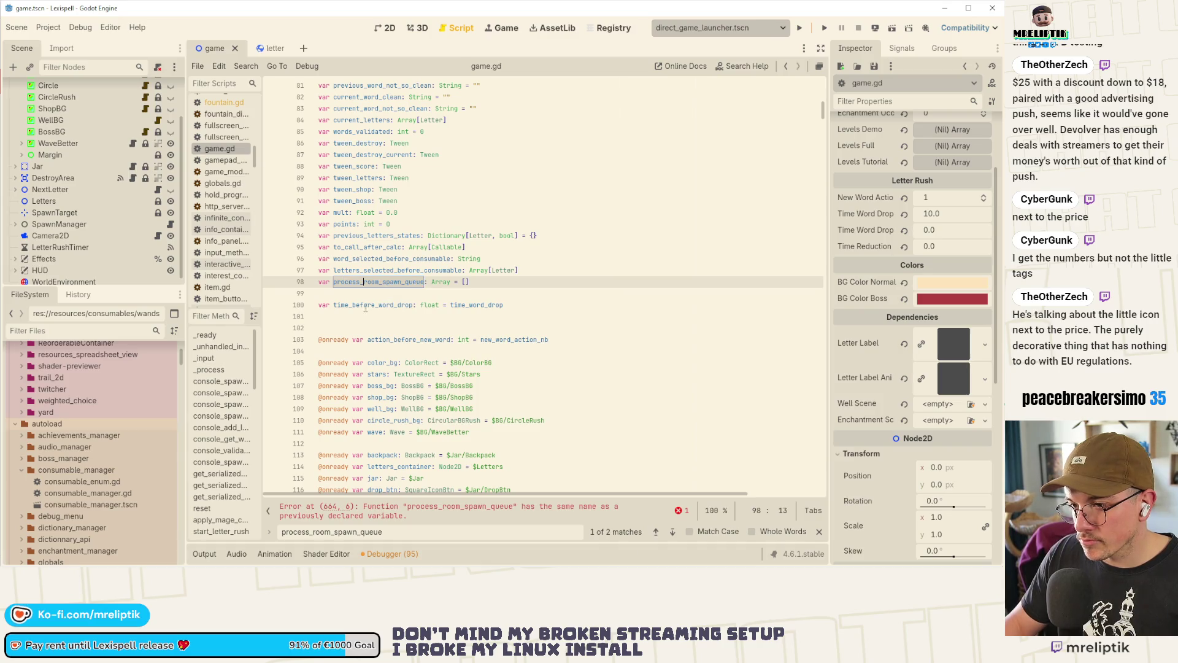
key(ctrl+shift+Left)
key(BackSpace)
key(ctrl+s)
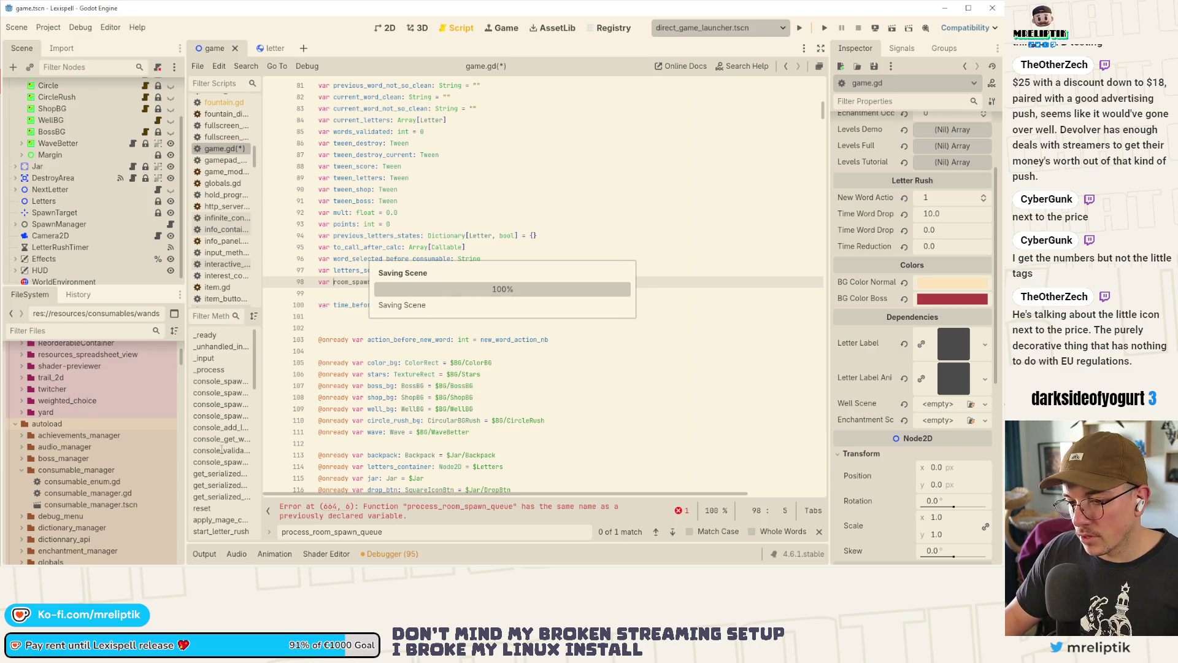
- Return to the end of the pass line in process_room_spawn_queue
scroll(216, 431, down, 5)
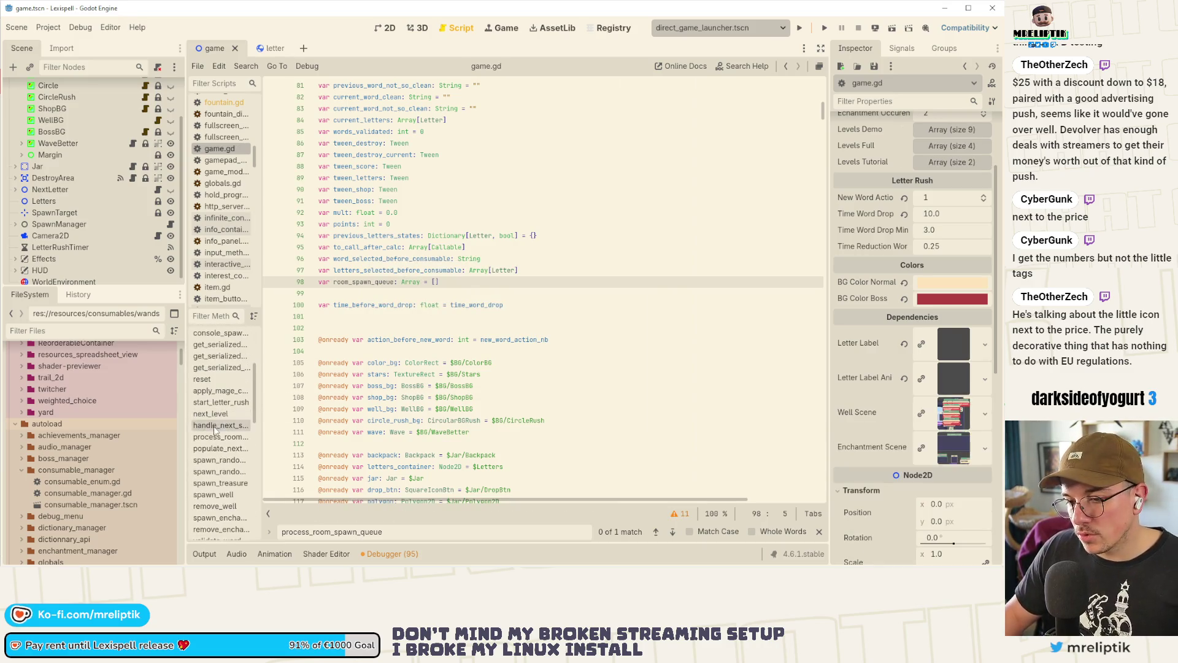
click(220, 437)
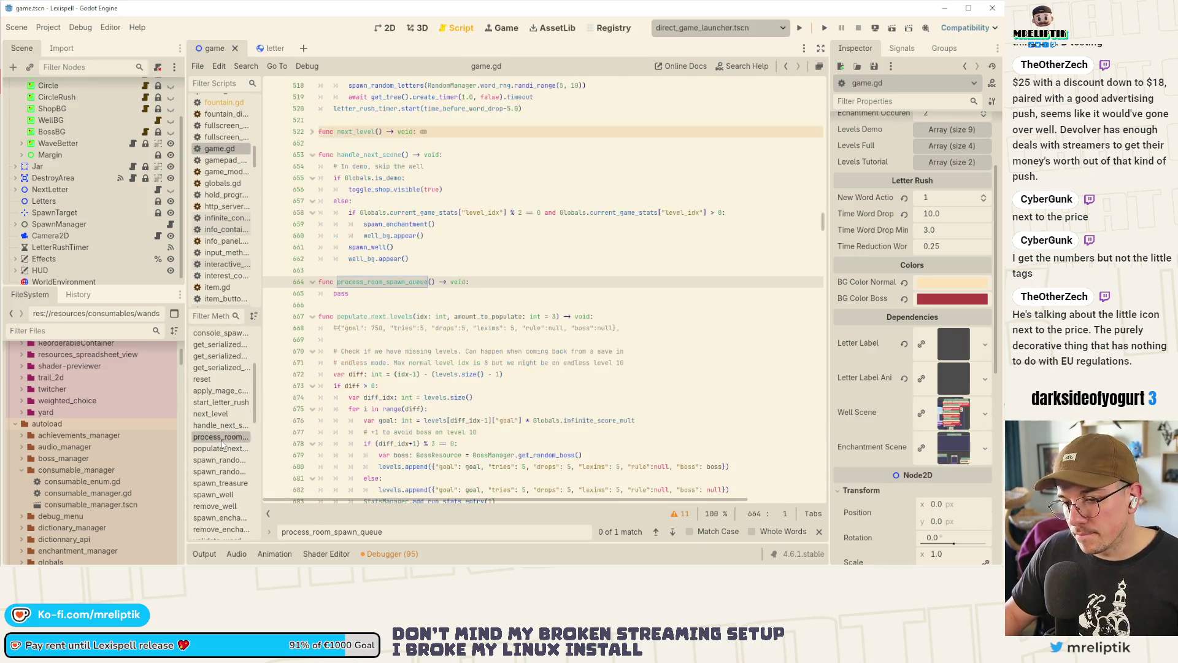
click(382, 294)
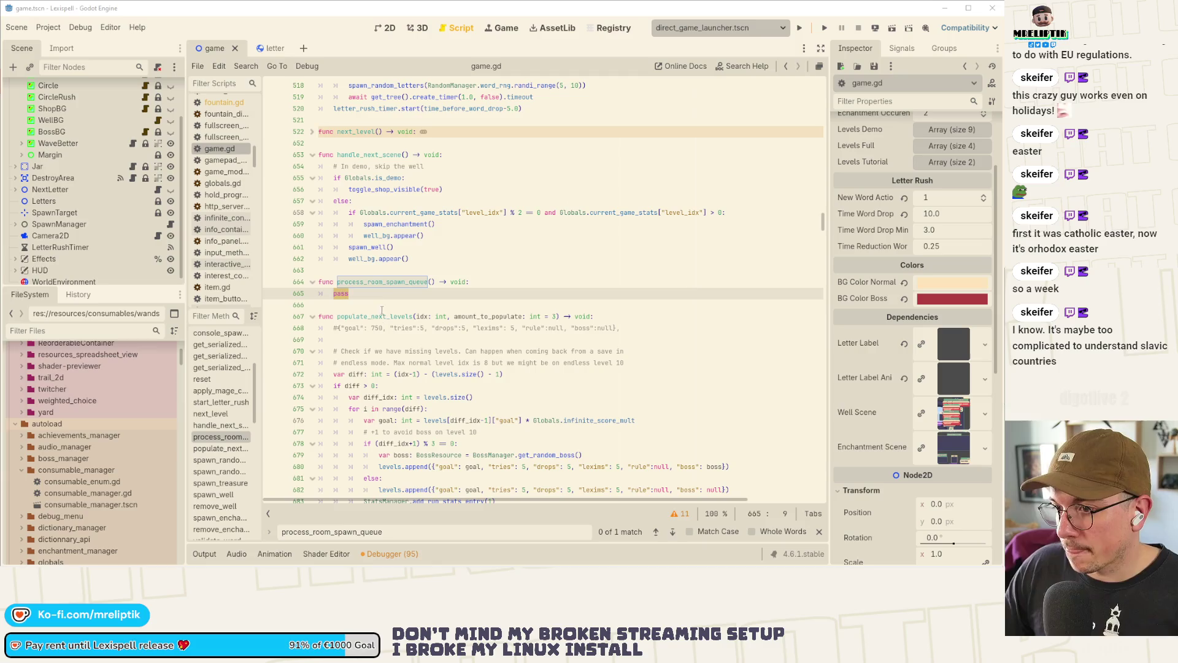
- Move to the signal declarations at the top of game.gd
double_click(396, 282)
click(375, 286)
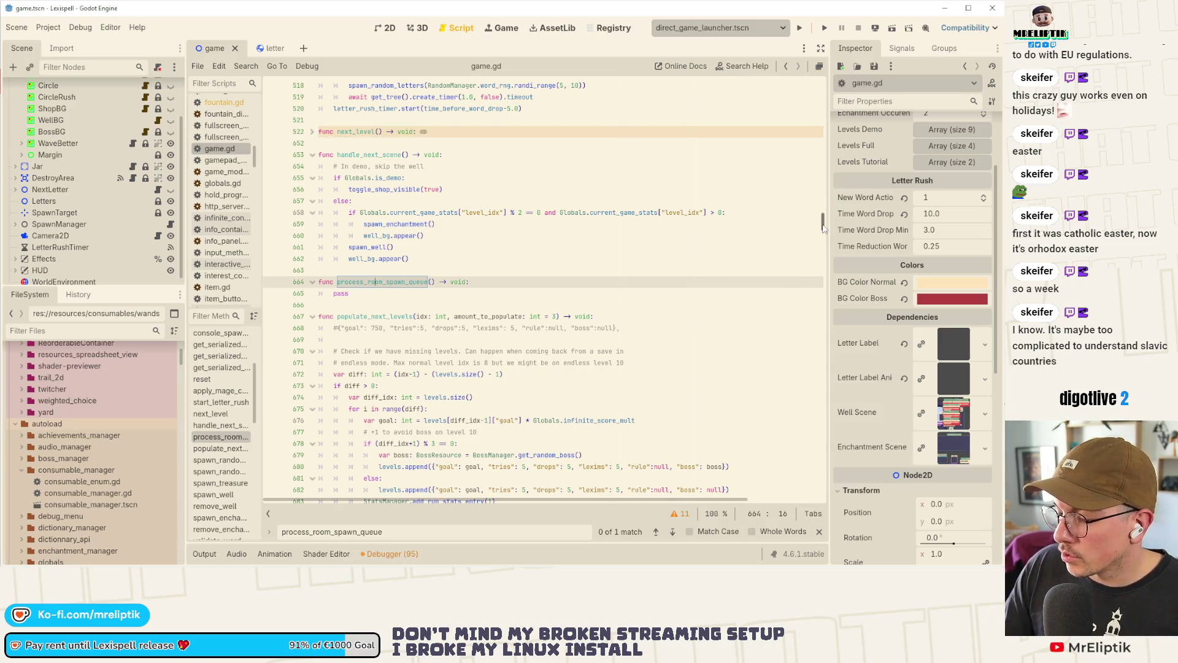
drag(823, 228, 823, 92)
click(461, 127)
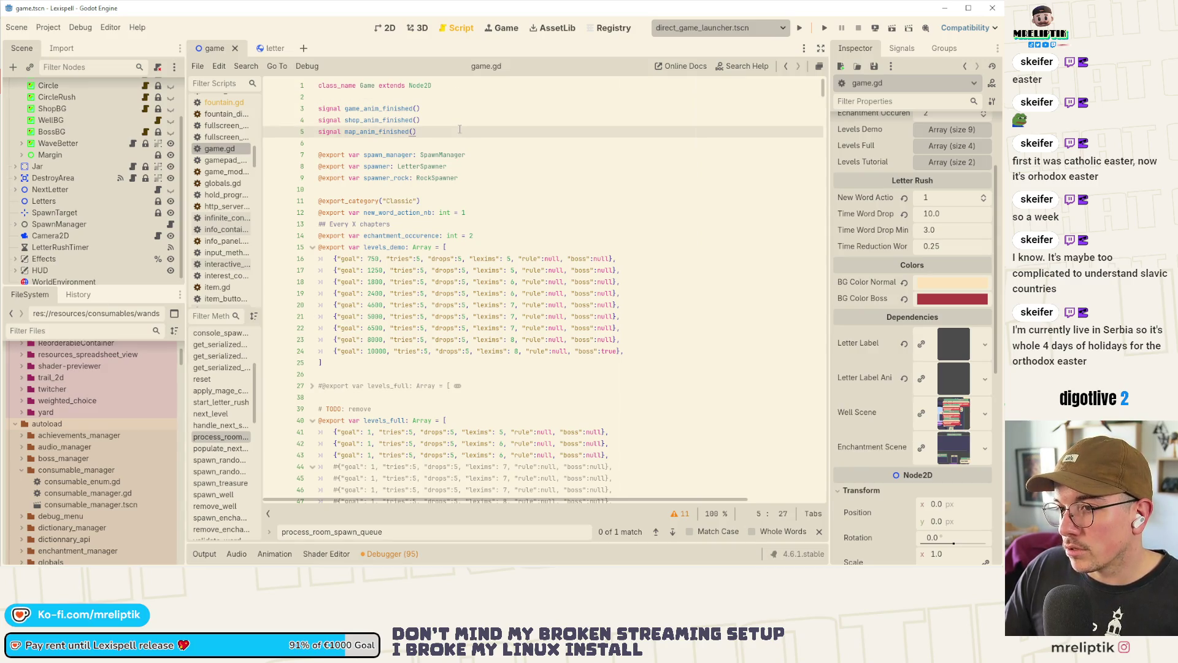
- Add 'enum ROOM {ENCHANTMENT, WELL}' below the signals, save, and jump to process_room_spawn_queue
key(Return)
key(Return)
text(enum )
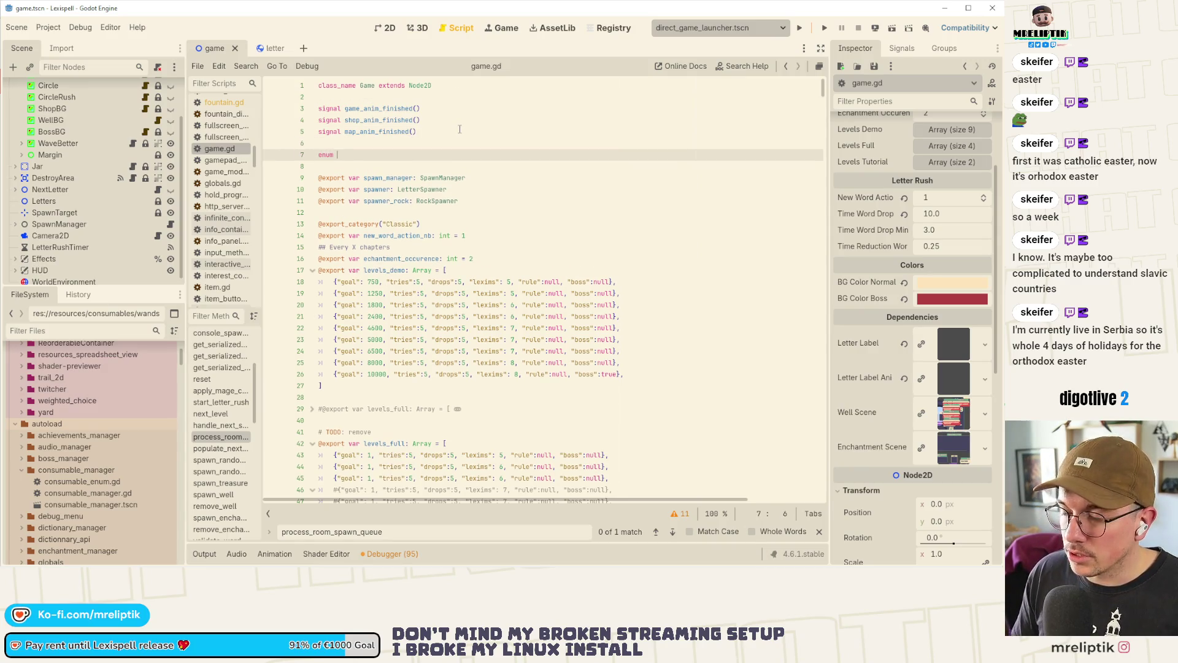
text(ROOM)
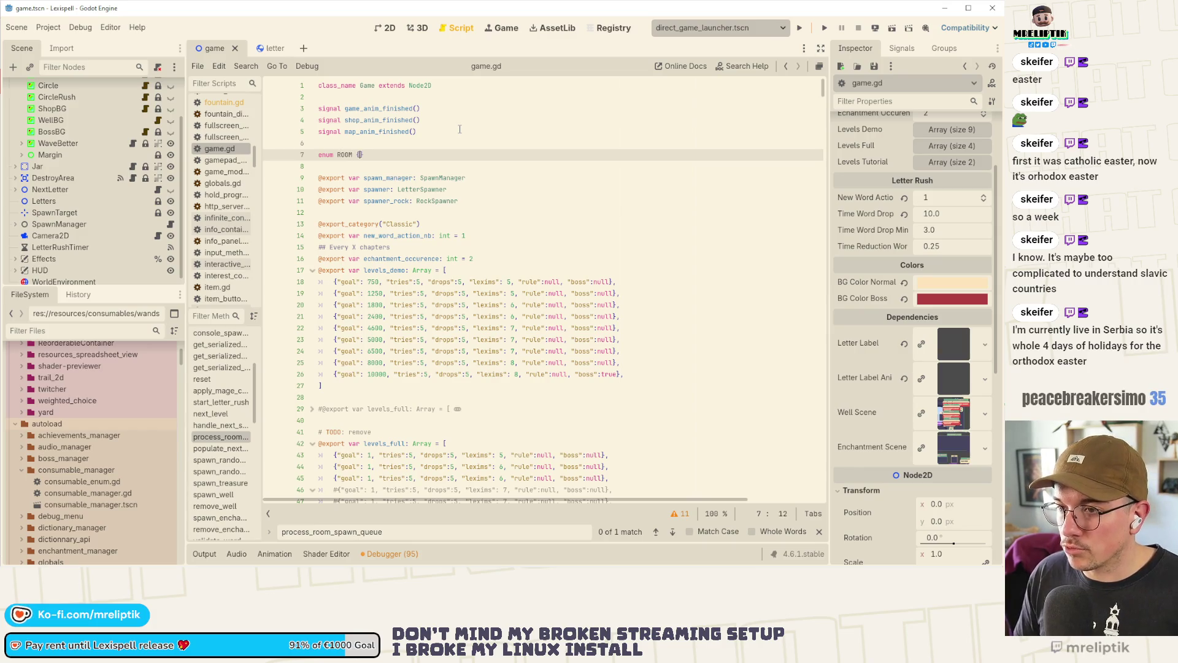
text( {E)
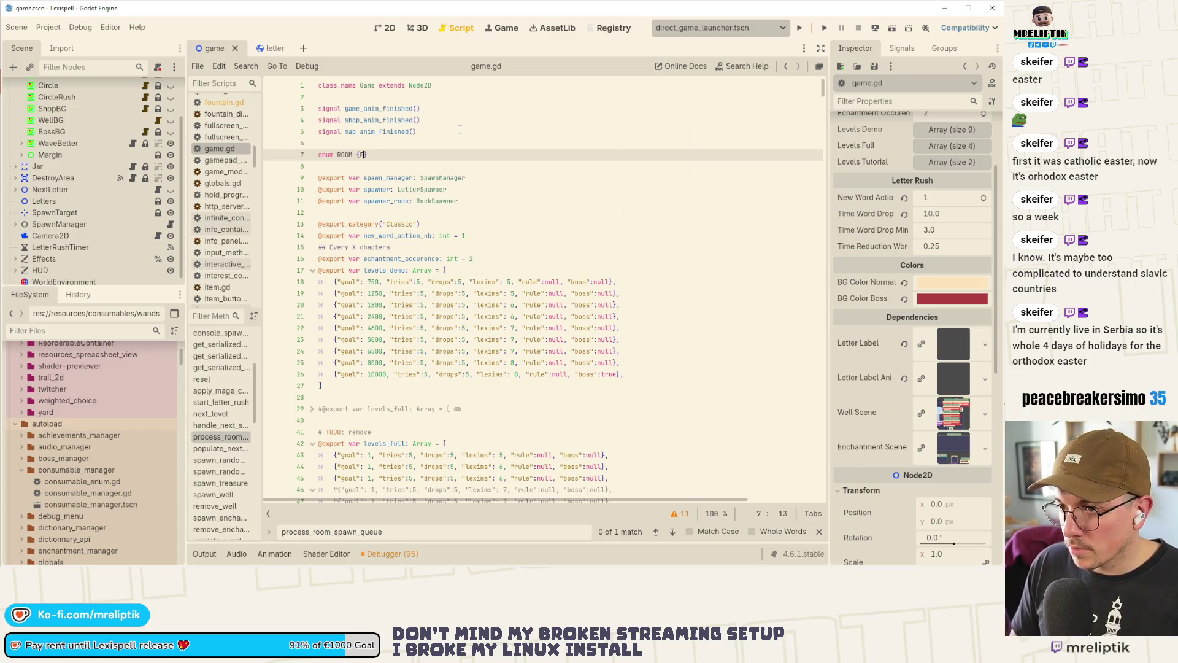
text(NCHANTMENT, W)
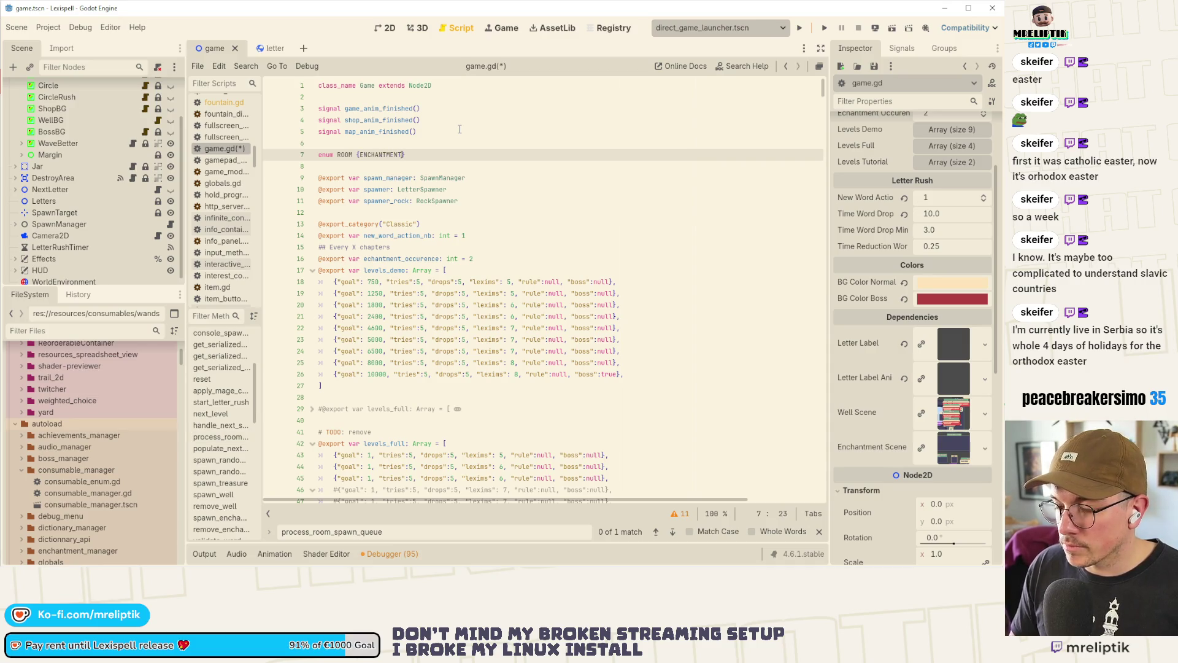
text(ELL})
key(ctrl+s)
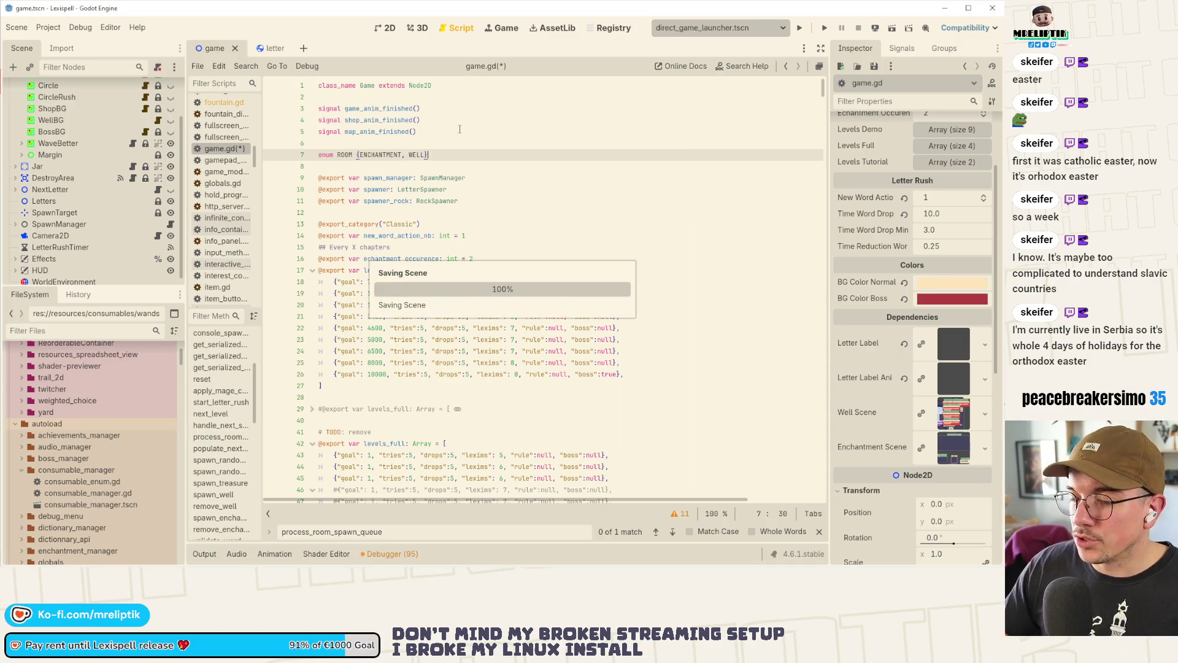
double_click(345, 154)
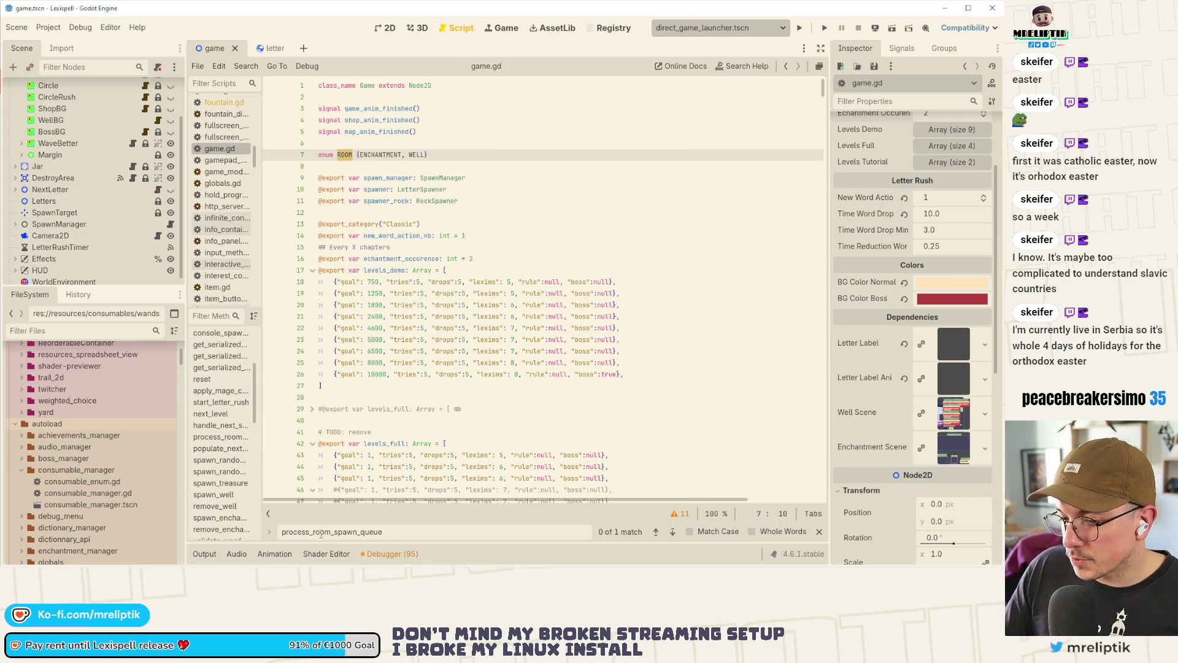
click(673, 533)
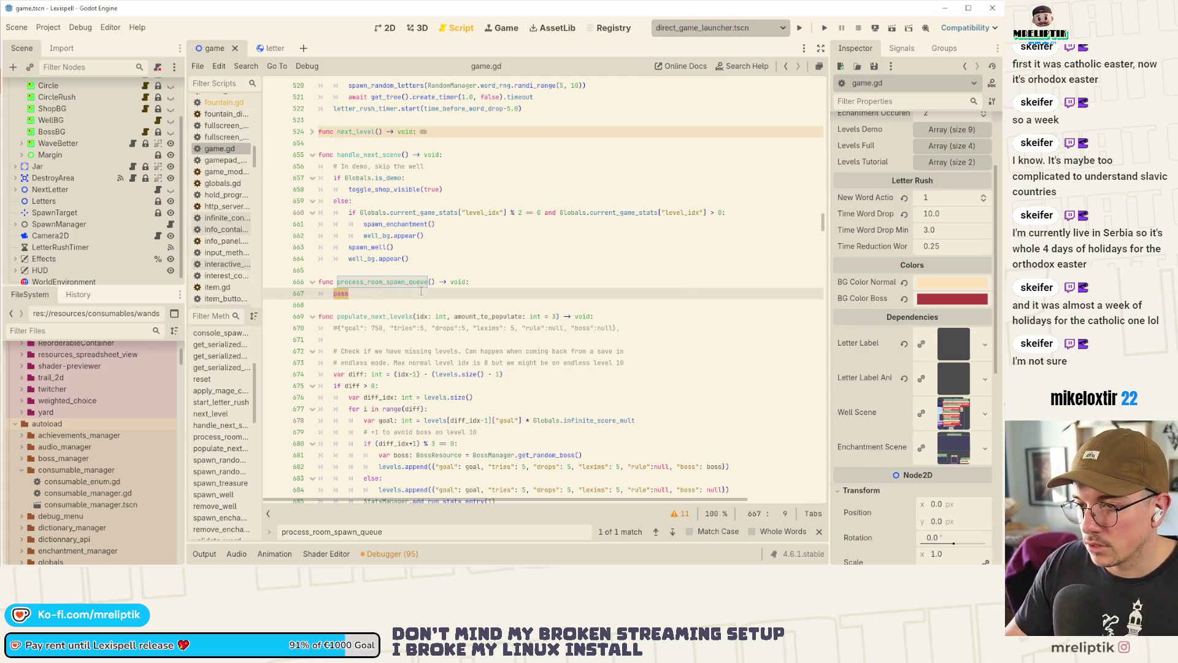
- Select the enchantment and well branch in handle_next_scene, deleting then restoring it
drag(410, 260, 349, 214)
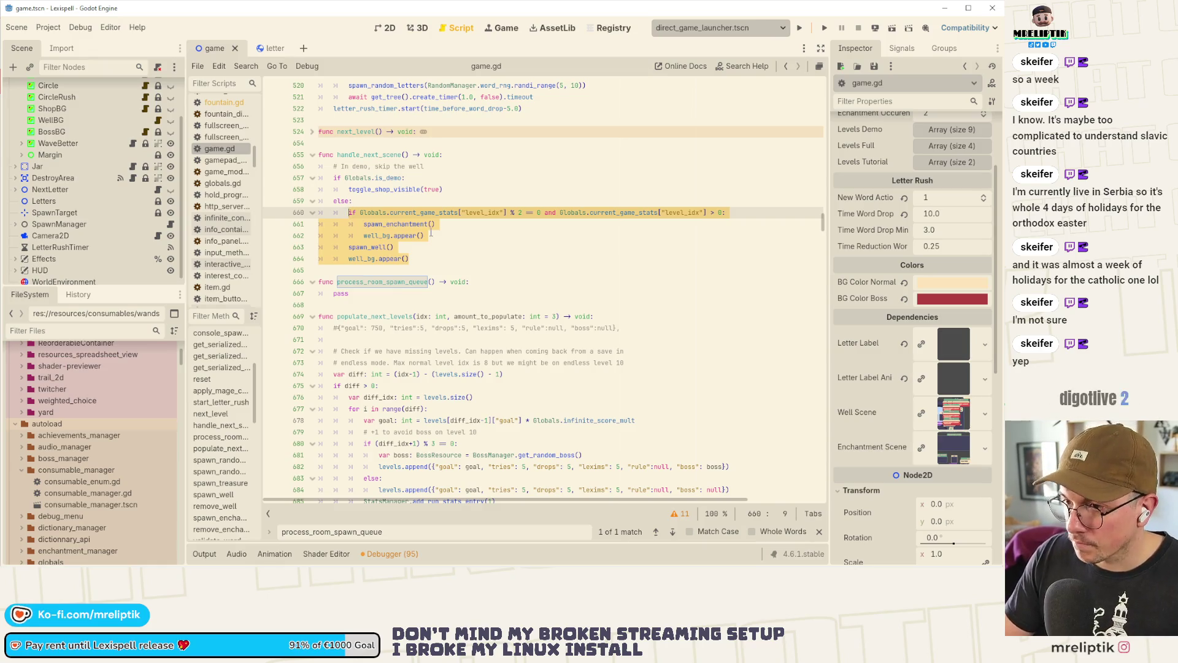
key(BackSpace)
key(ctrl+z)
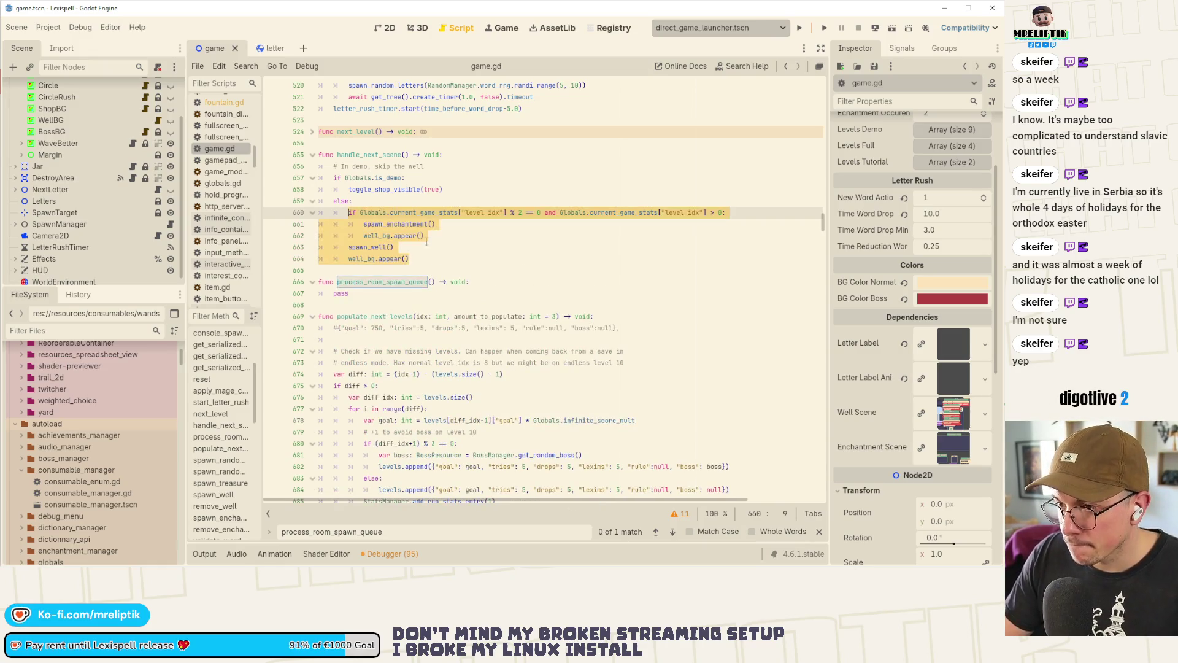
mouse_move(363, 224)
mouse_down()
mouse_move(399, 237)
mouse_move(412, 257)
mouse_move(424, 237)
mouse_up()
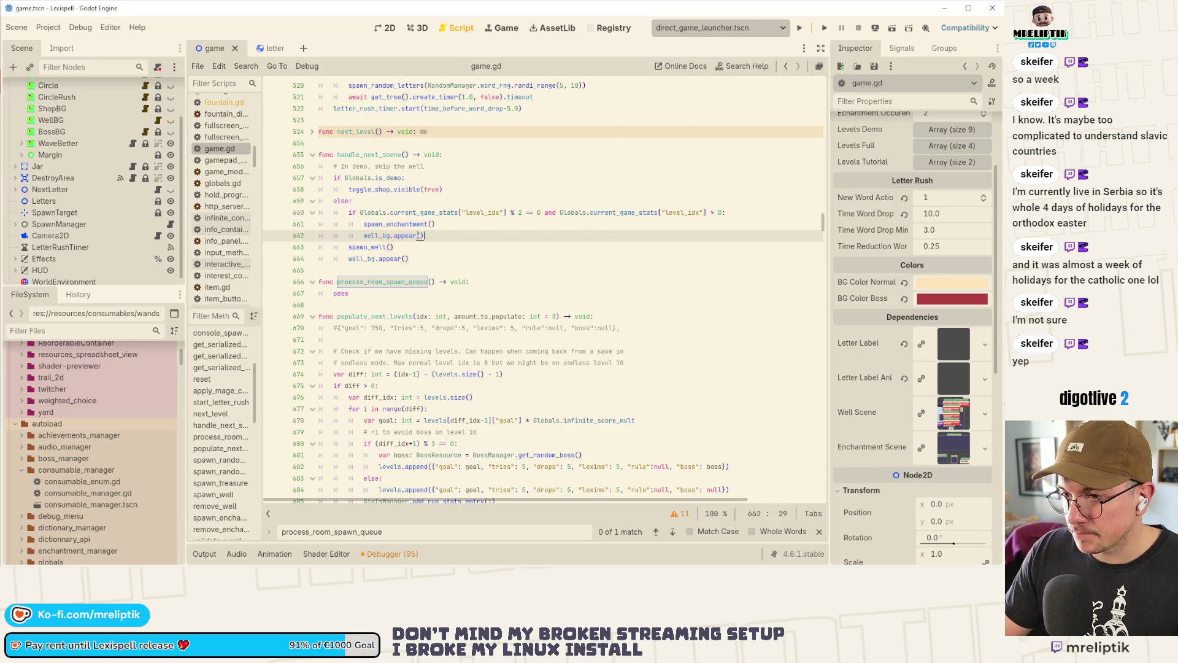
- Replace pass with 'if room_spawn_queue.is_empty():' and an indented pass, then save
click(367, 289)
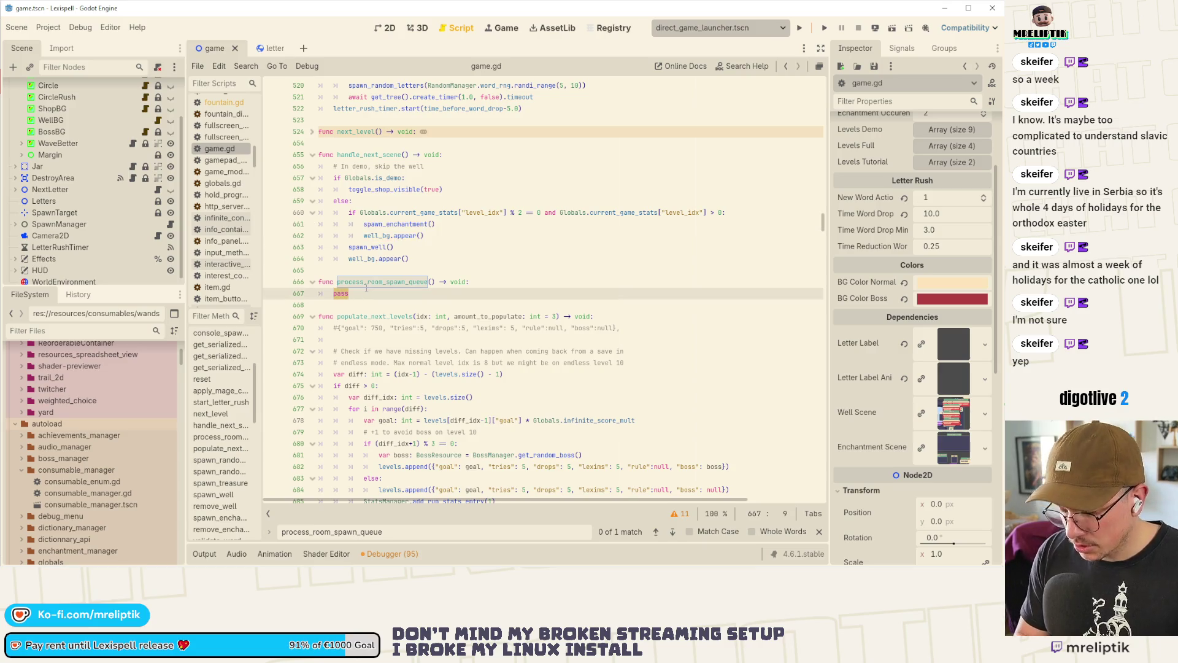
key(BackSpace)
key(BackSpace)
key(BackSpace)
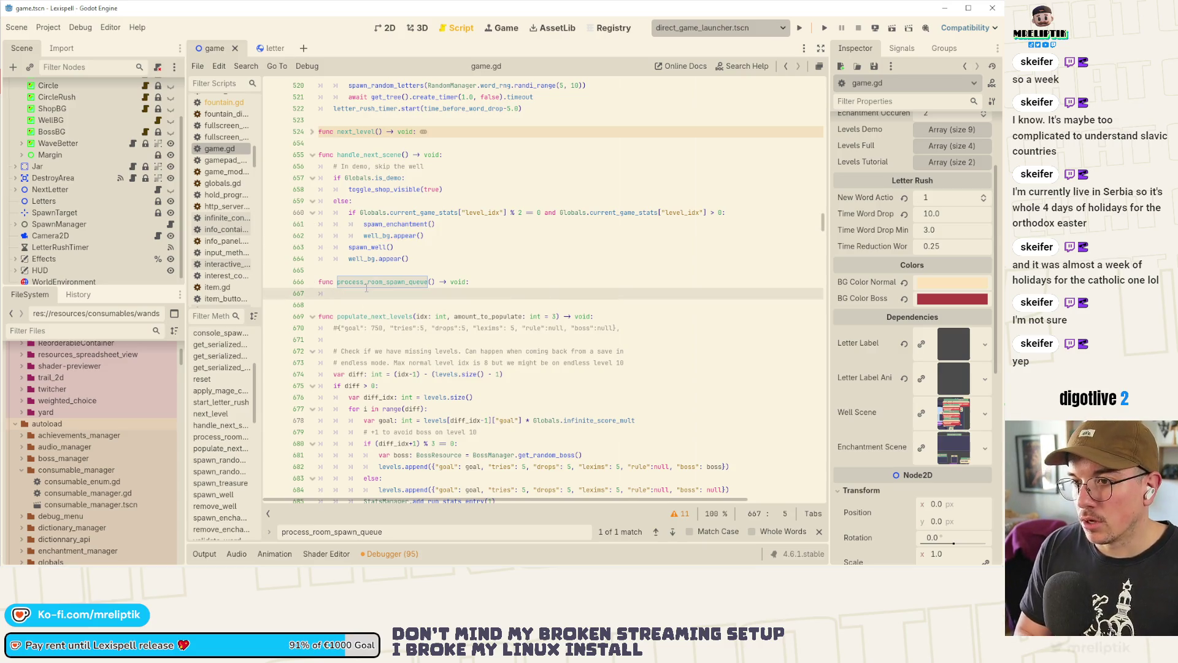
text(if proce)
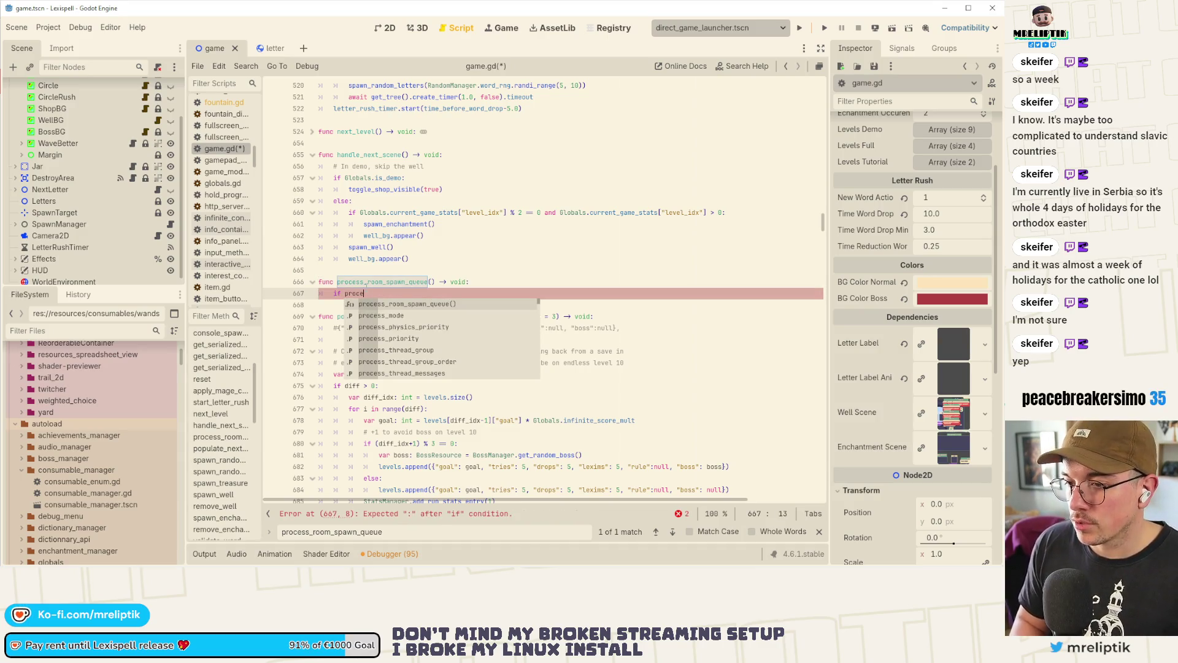
key(BackSpace)
key(BackSpace)
key(BackSpace)
text(room_spawn_queue)
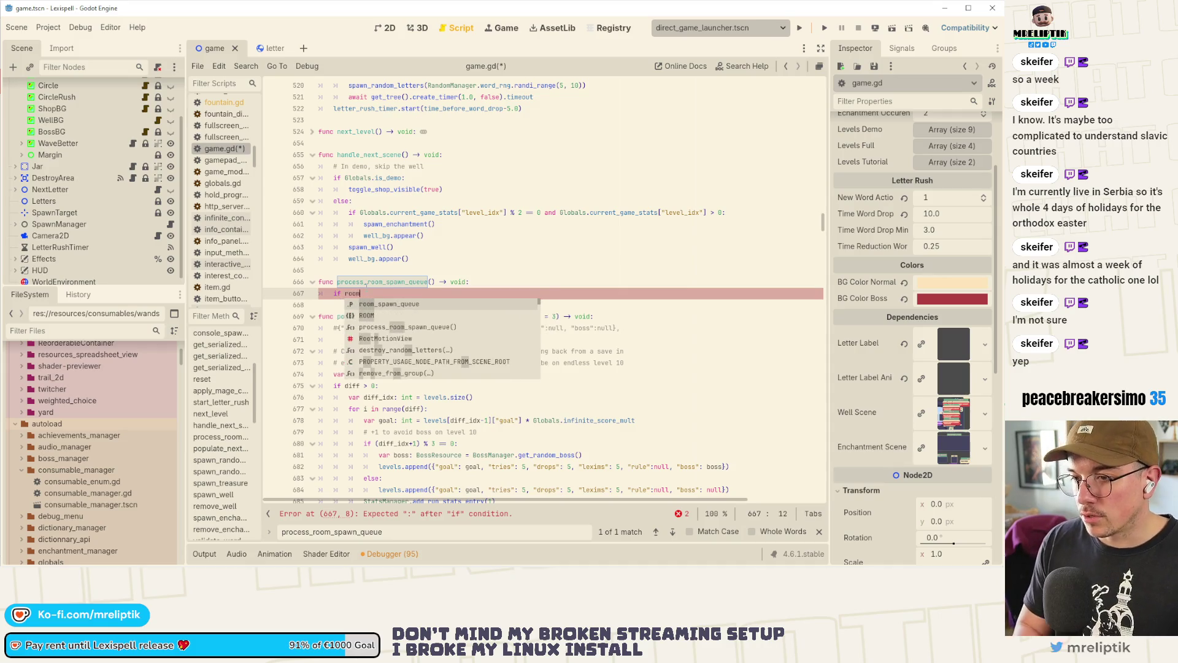
text(.is)
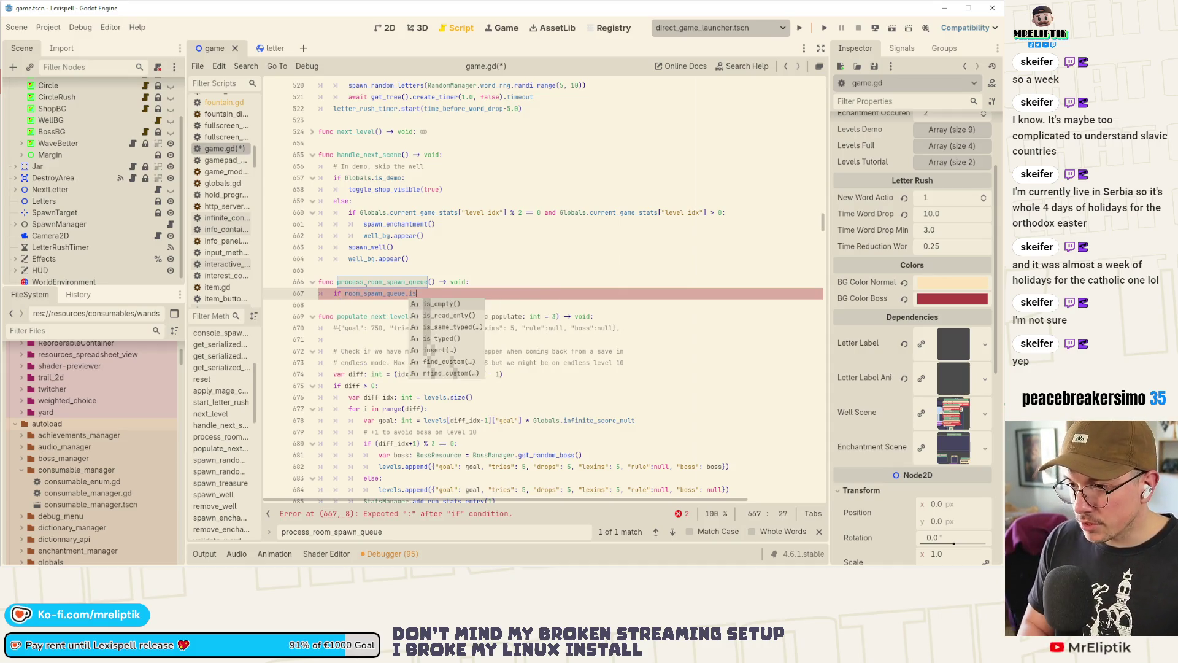
key(Return)
text(:)
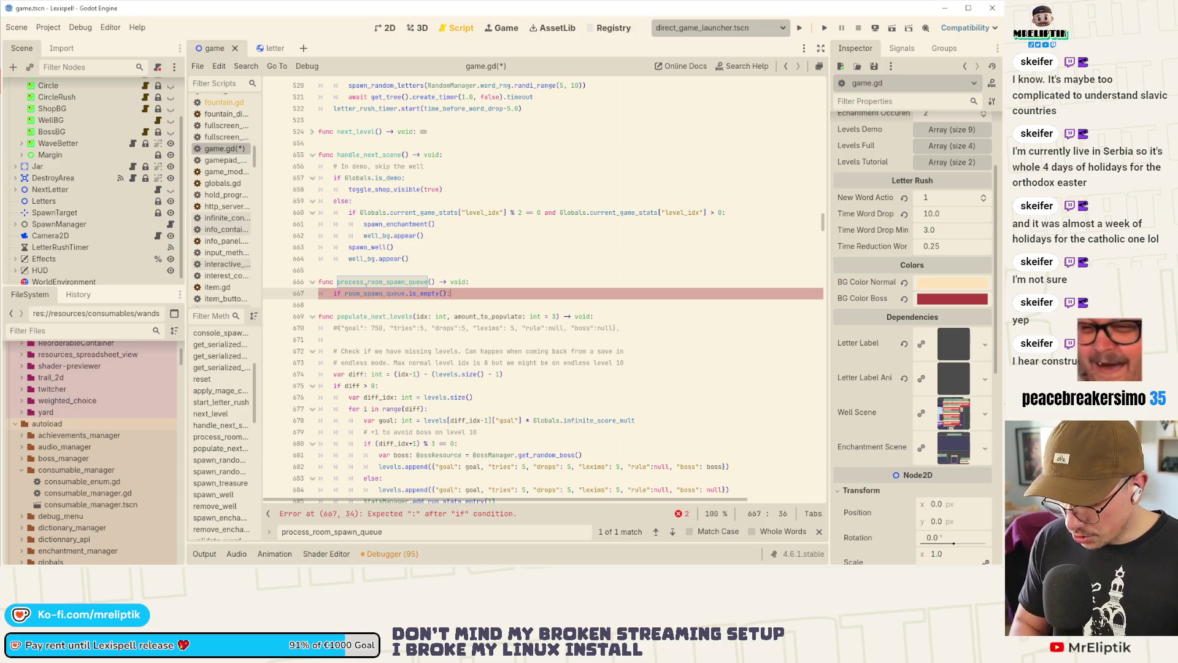
key(Return)
text(pass)
key(ctrl+s)
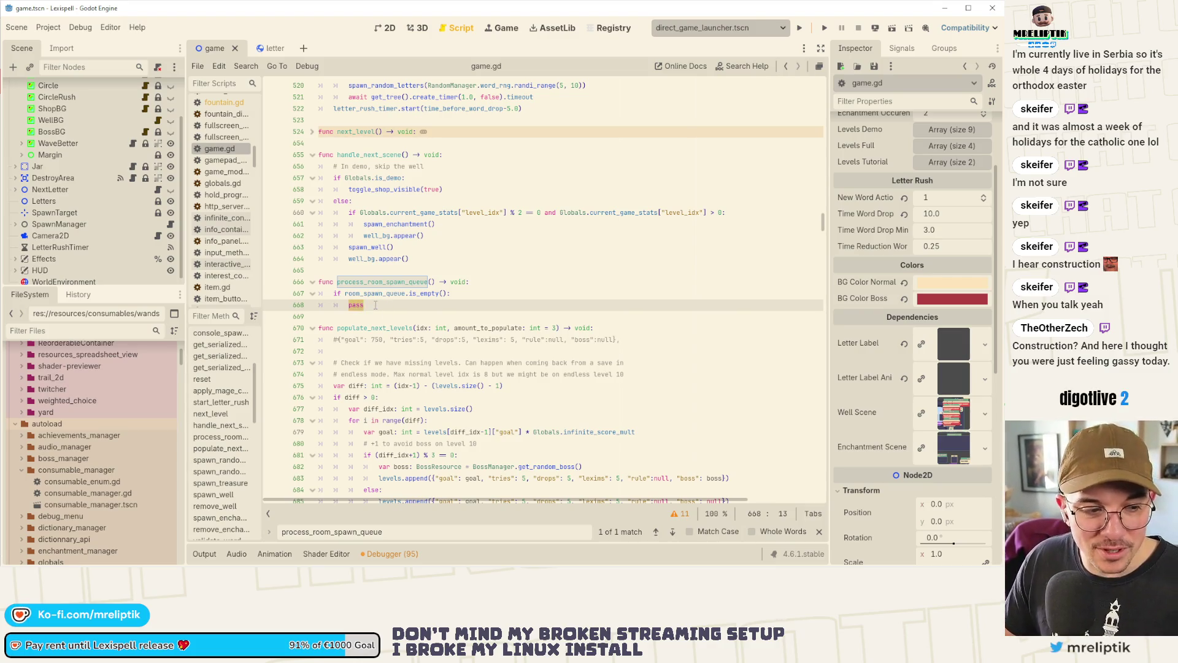
click(427, 236)
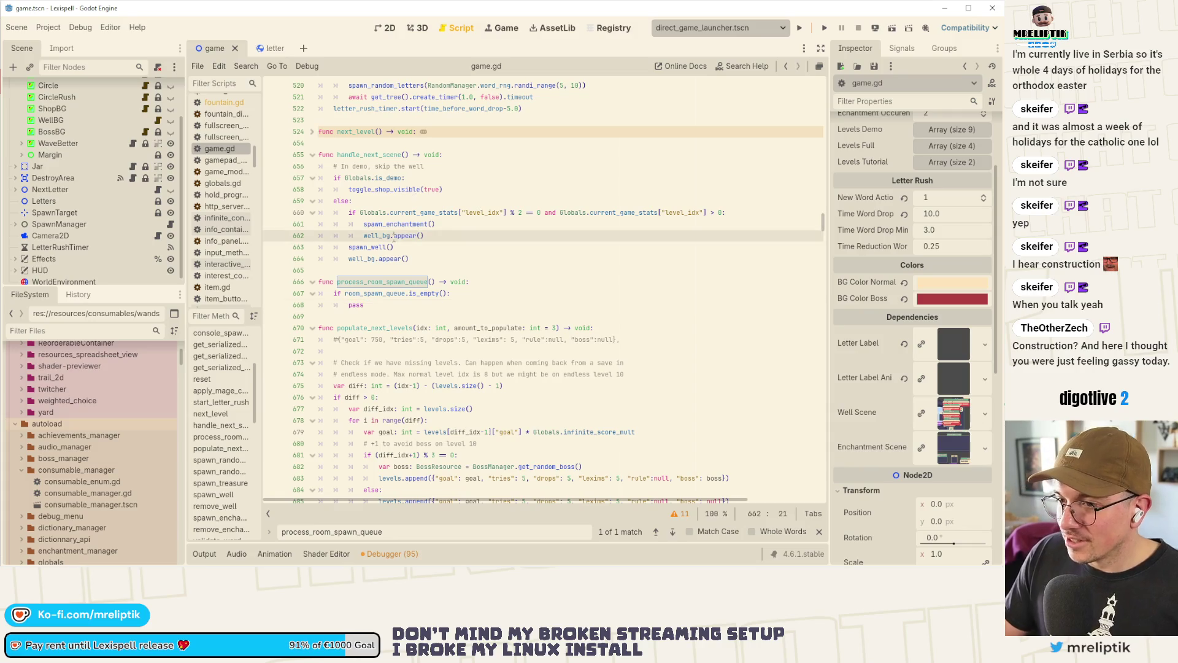
- Replace the spawn_enchantment and well_bg.appear lines with room_spawn_queue.append(ROOM.ENCHANTMENT)
drag(363, 224, 446, 234)
key(BackSpace)
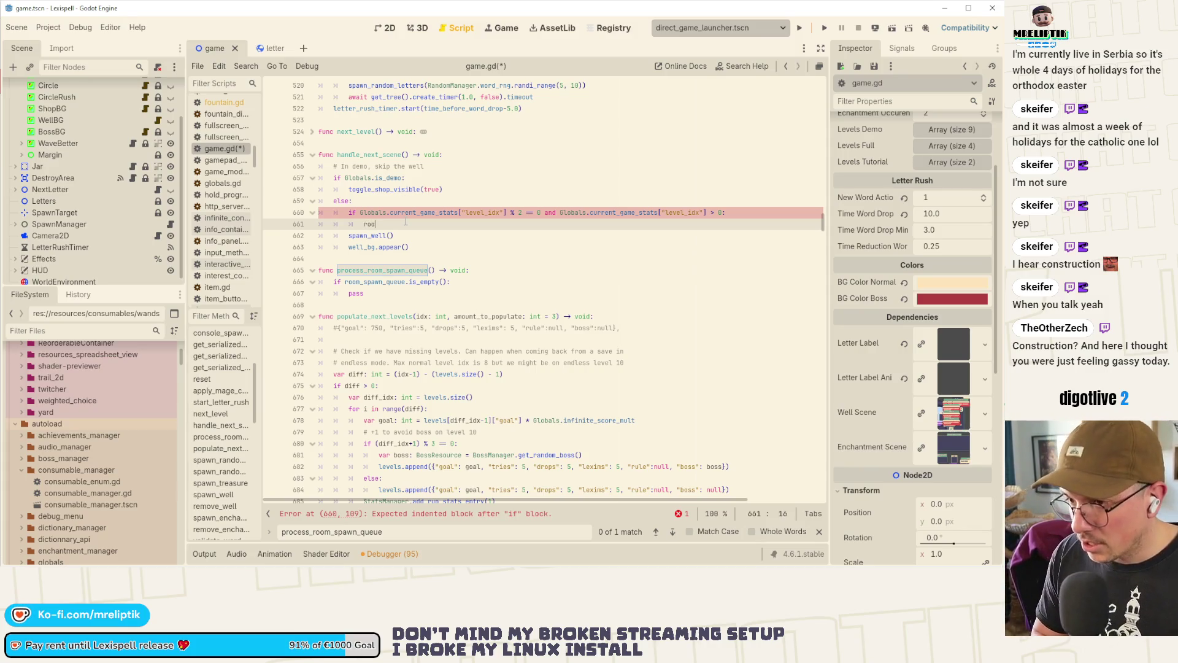
key(Return)
text(.app)
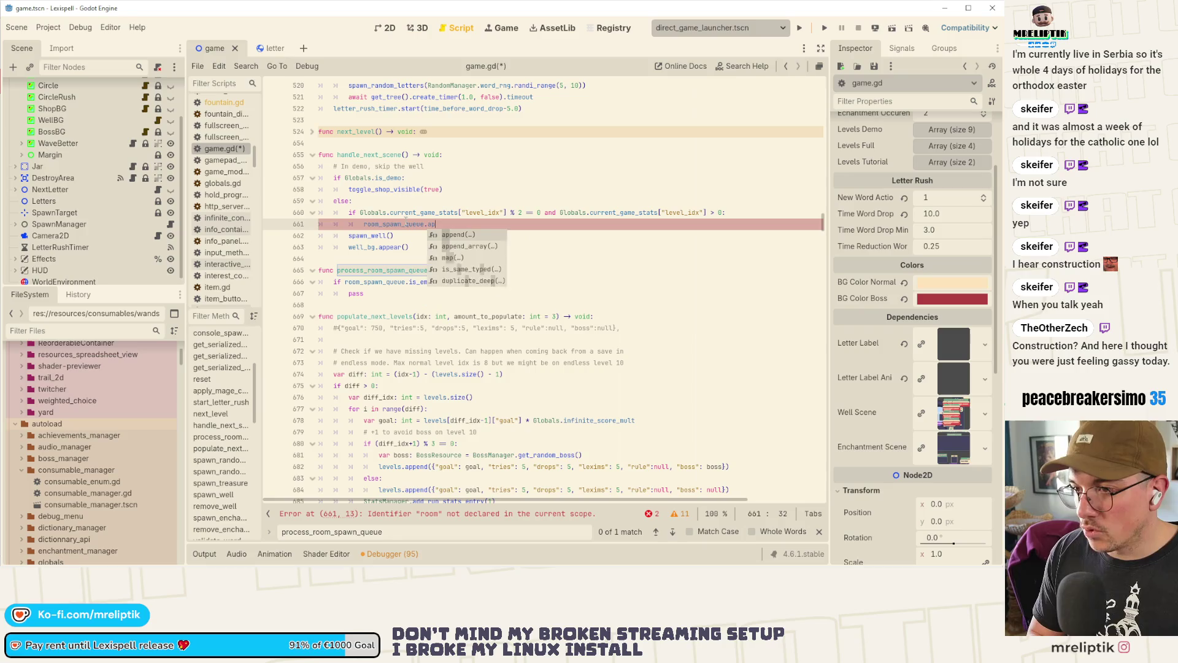
key(Return)
text(ROO)
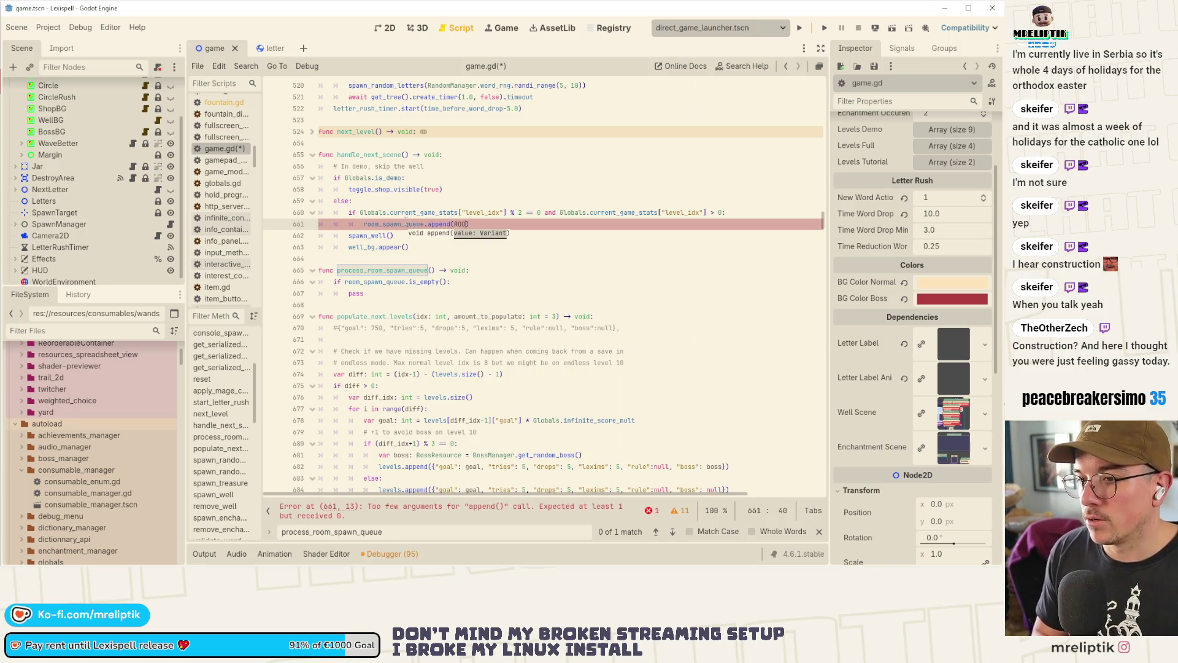
key(Return)
text(.ECH)
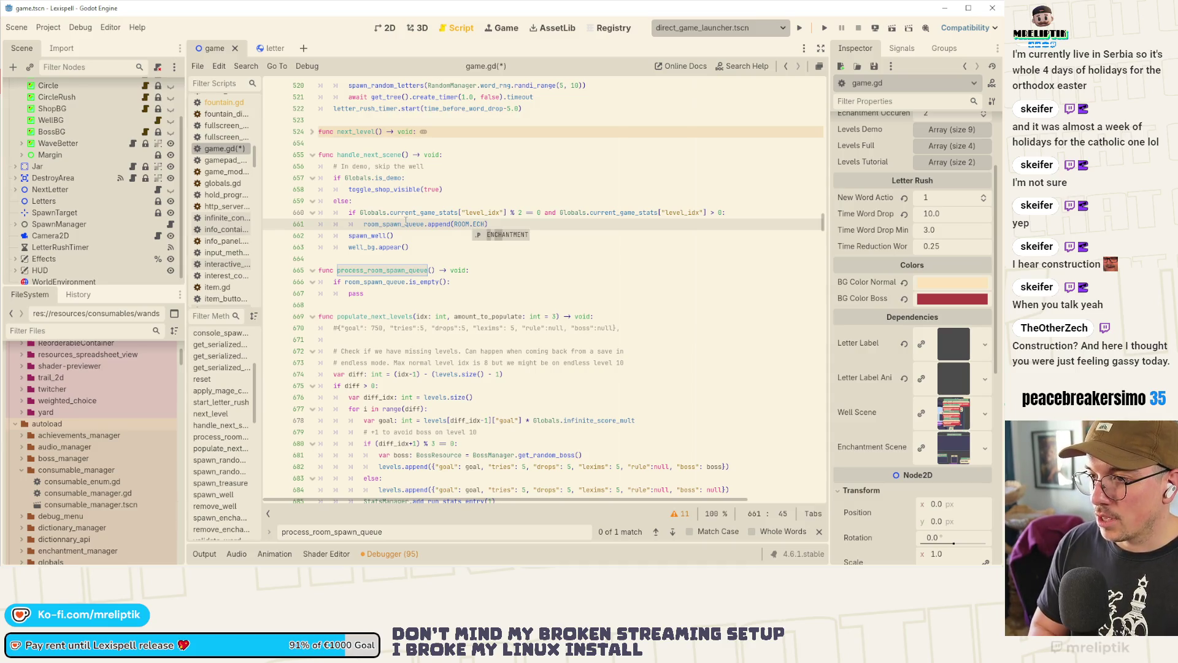
key(Return)
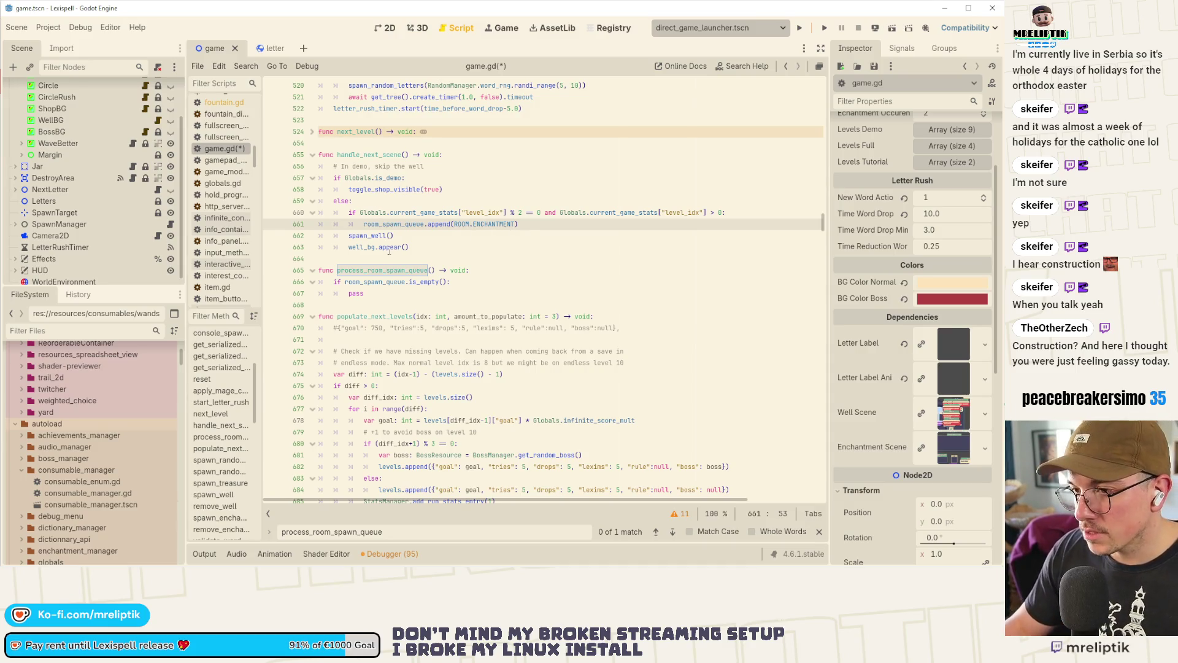
- Open new lines below pass in process_room_spawn_queue's empty-queue check
double_click(470, 296)
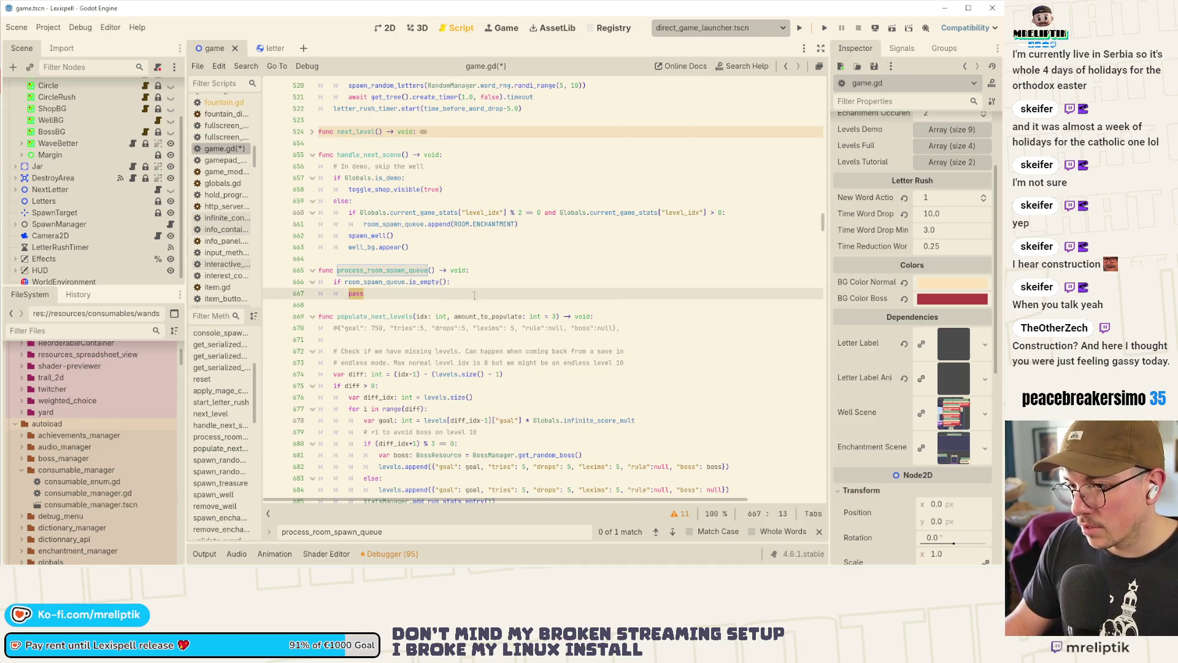
click(478, 293)
key(Return)
key(Return)
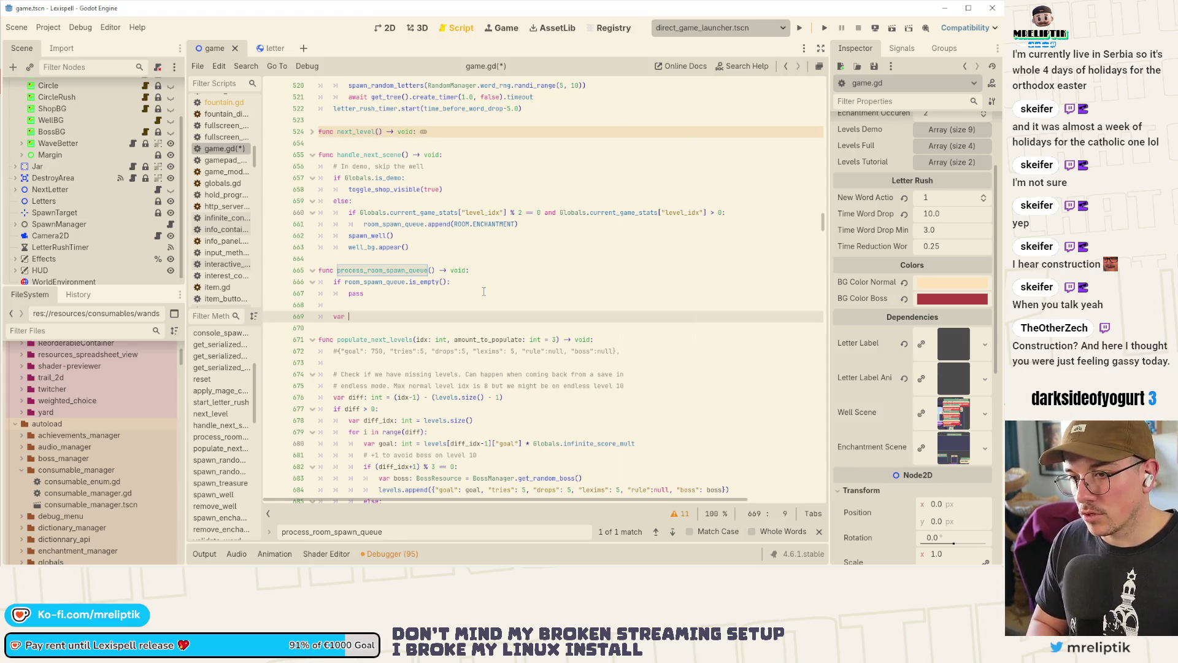
- Take the next room with 'var room: ROOM = room_spawn_queue.pop_front()'
text(room: ROOM)
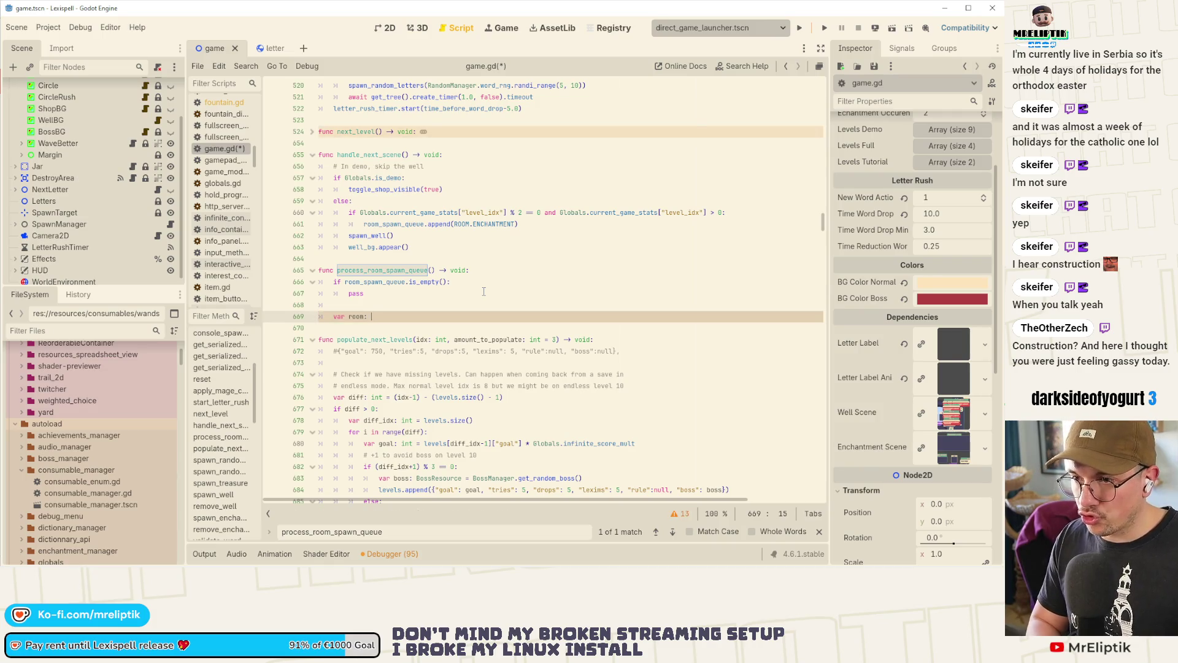
text( = room)
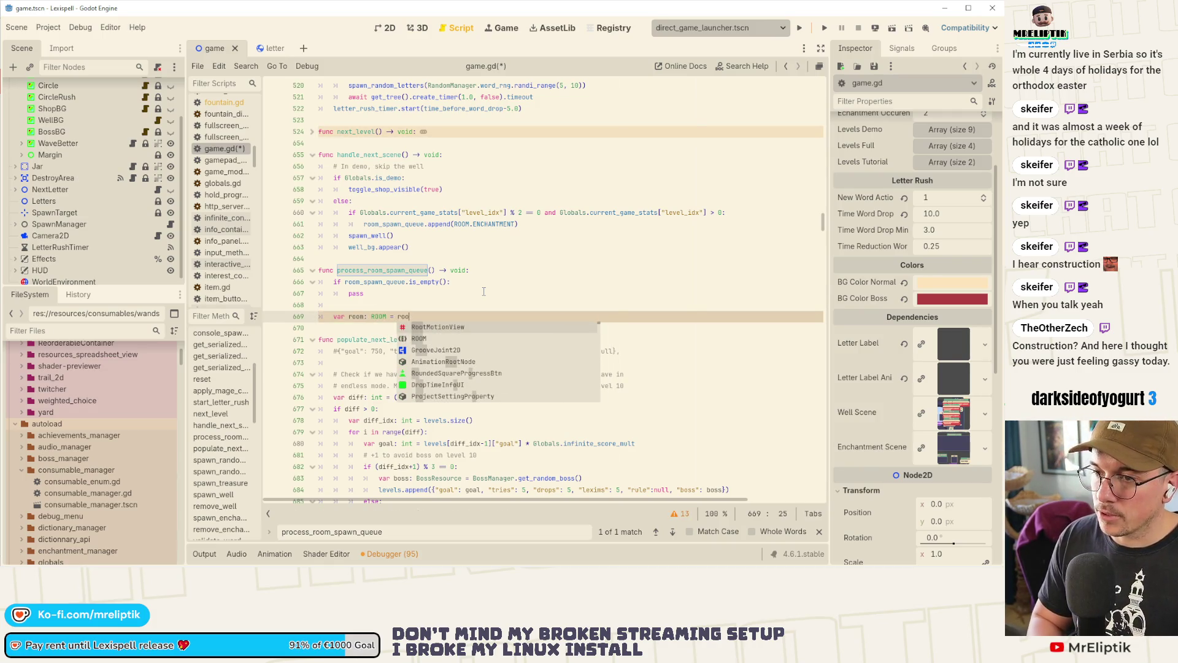
key(Down)
key(Return)
text(.pop)
key(Down)
key(Down)
key(Return)
key(Return)
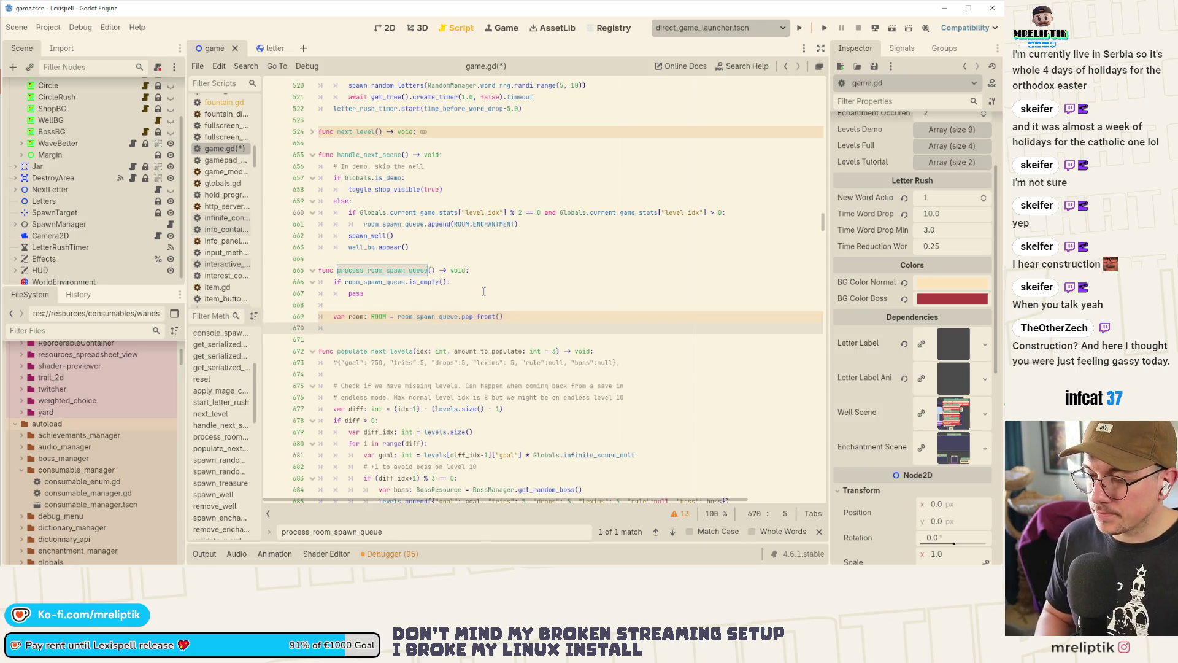
- Add 'match room:' with a ROOM.ENCHANTMENT case calling spawn_enchantment() and well_bg.appear()
text(match room)
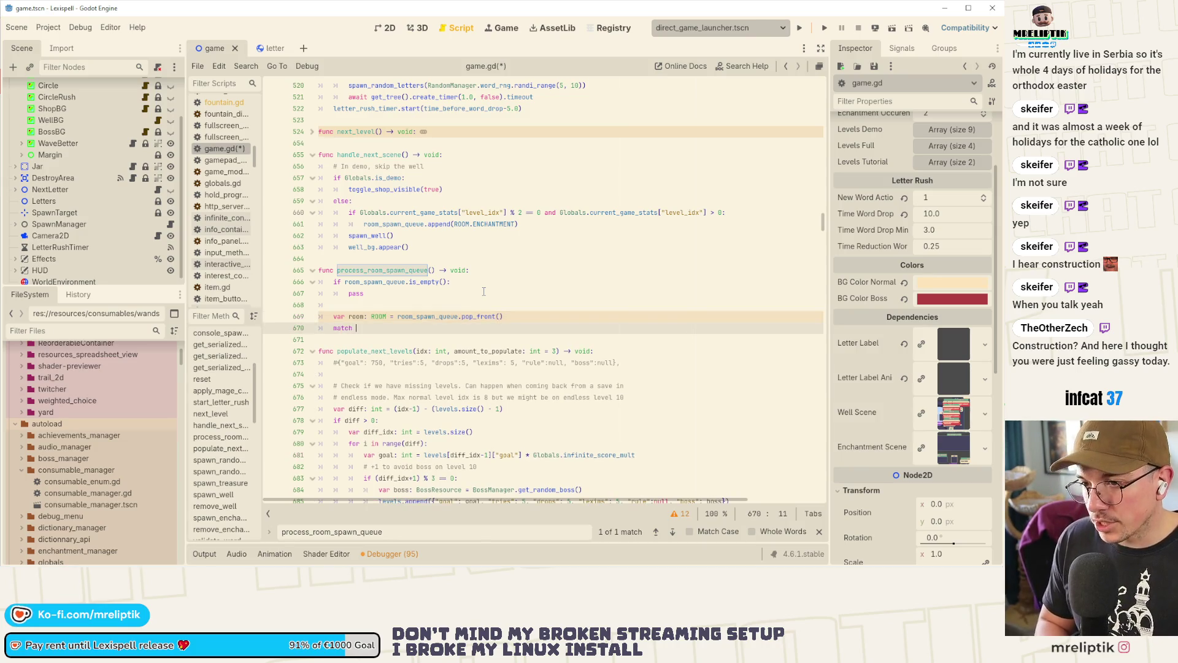
text(:)
key(Return)
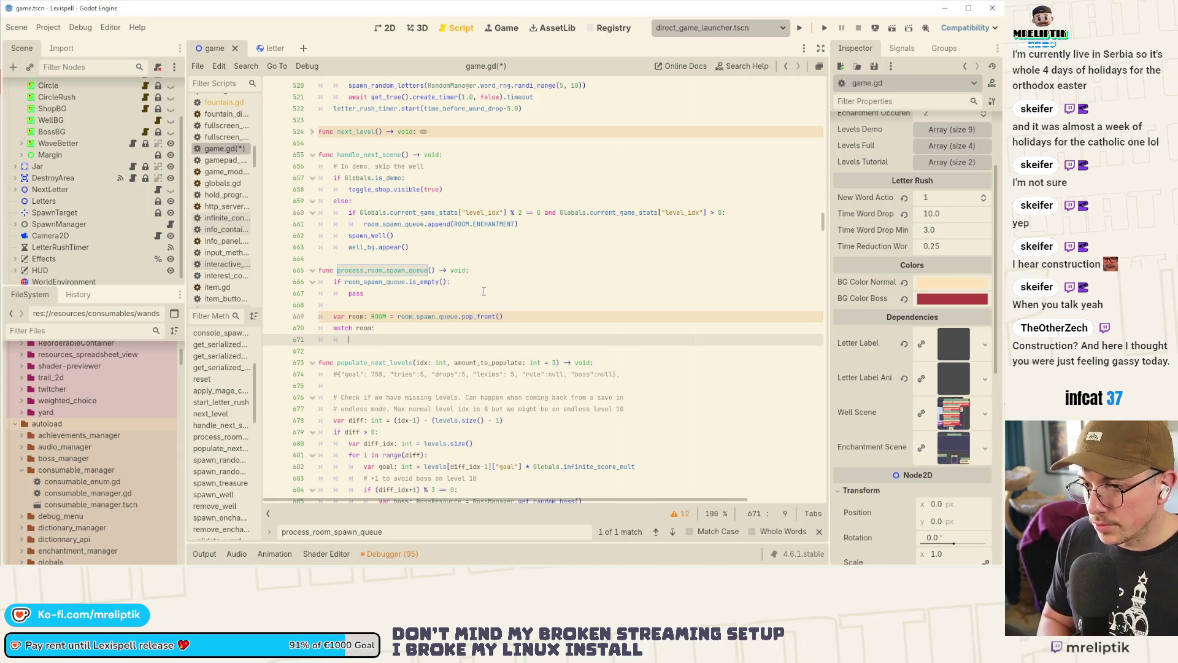
text(OM.ECN)
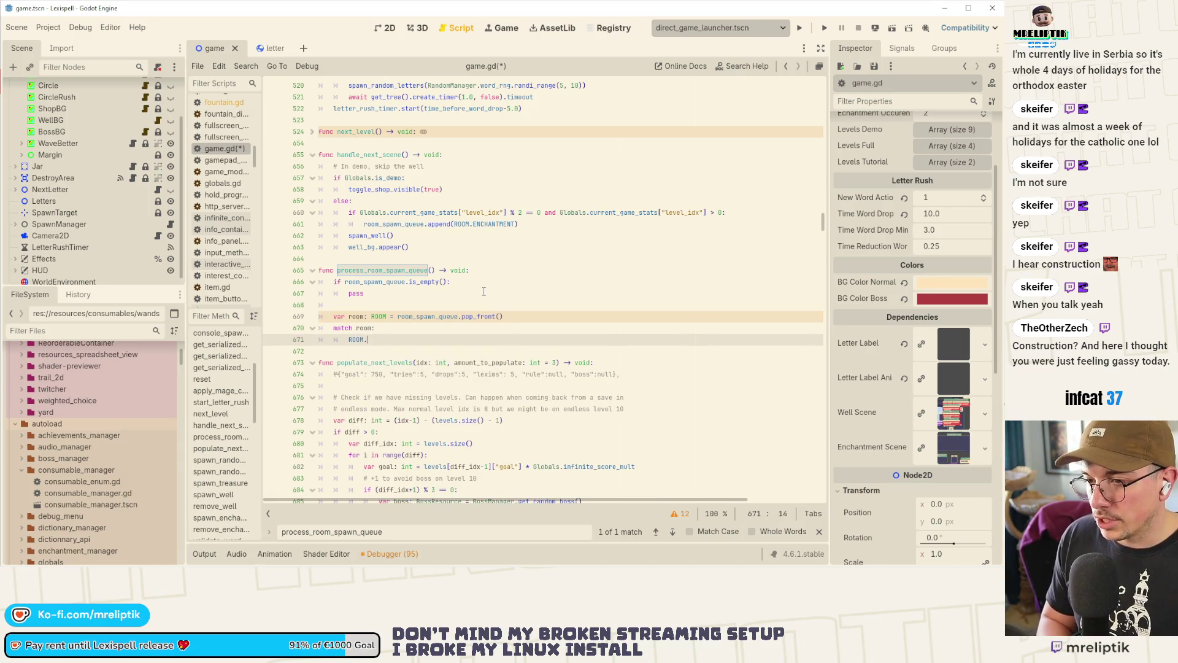
key(Return)
text(:)
key(Return)
text(spawn_enchantment())
key(Return)
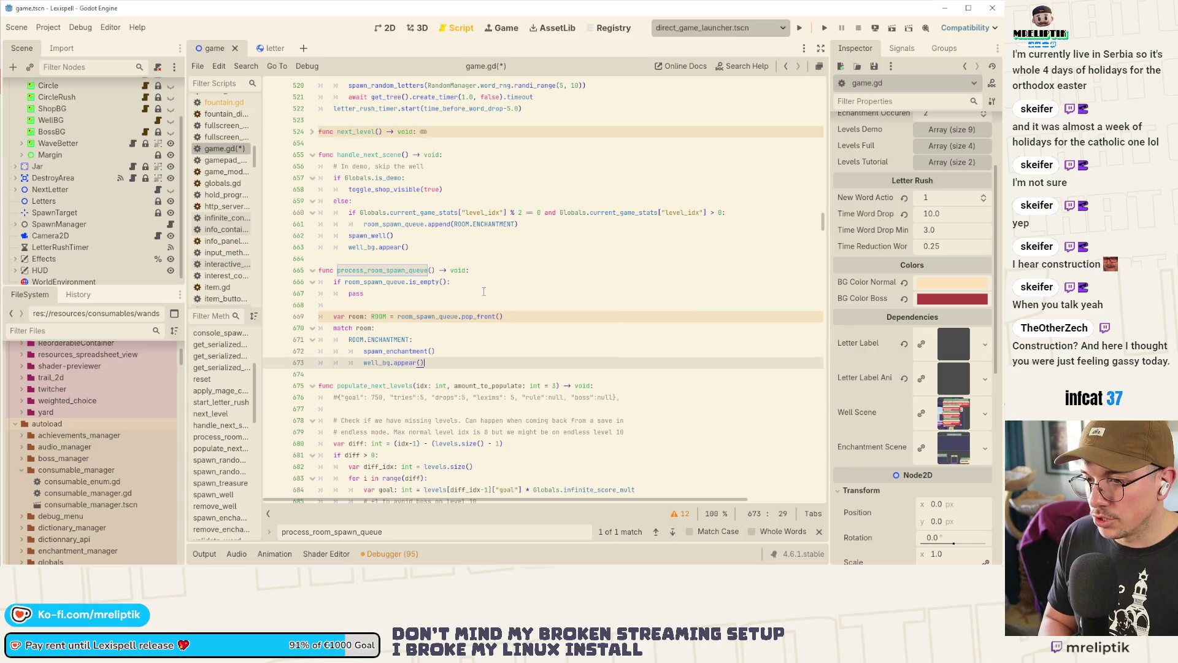
text(well_bg.appear())
key(Return)
- Add the ROOM.WELL case and remove the extra blank line after it
text(OOM.WEL)
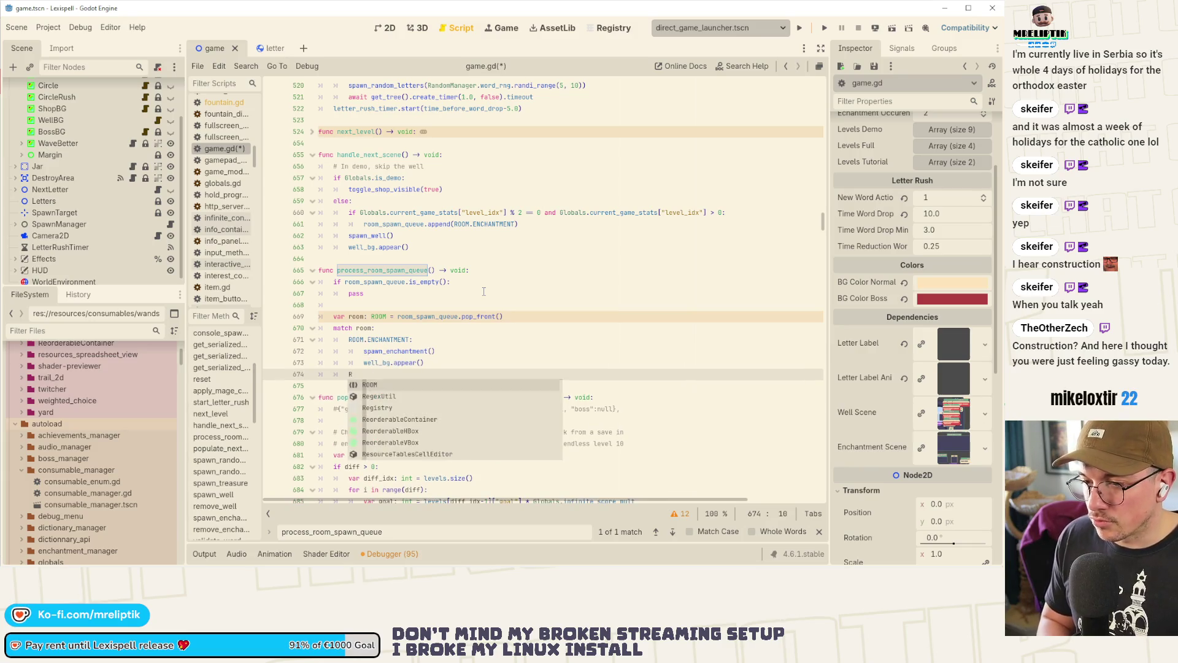
key(Return)
key(Return)
key(Return)
key(Up)
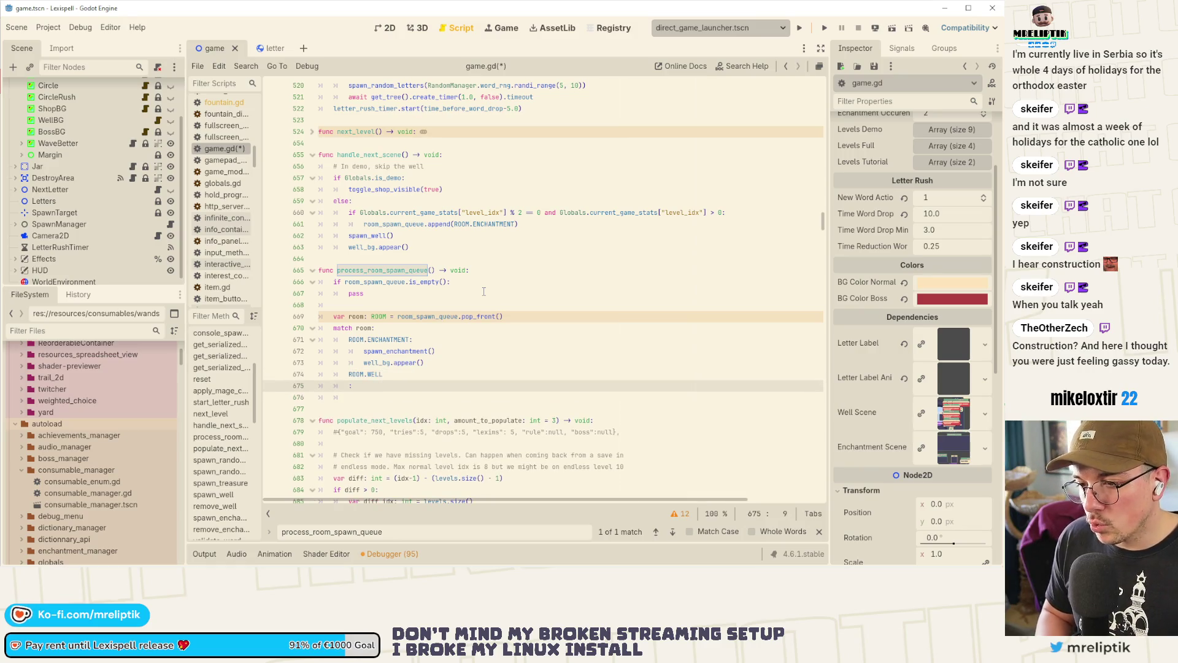
key(BackSpace)
key(BackSpace)
key(BackSpace)
- Cut spawn_well() and well_bg.appear() from handle_next_scene, leaving a '# TODO: CHECK IF BOSS' comment and a room_spawn_queue line
text(:)
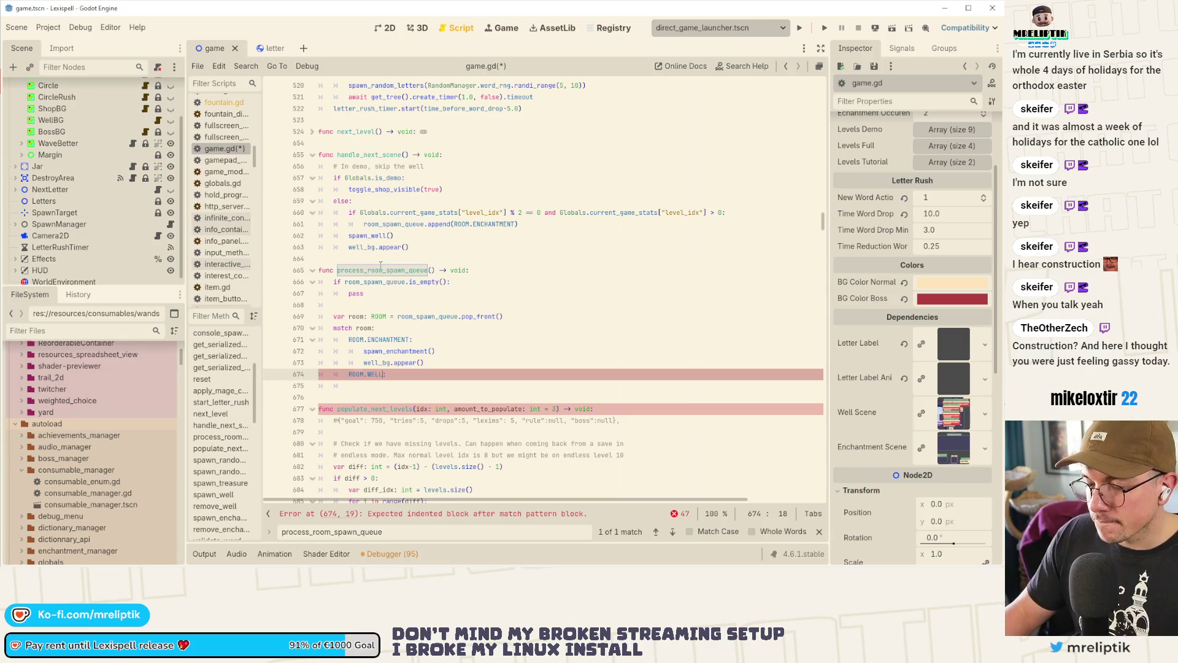
click(381, 270)
drag(348, 236, 422, 247)
key(ctrl+c)
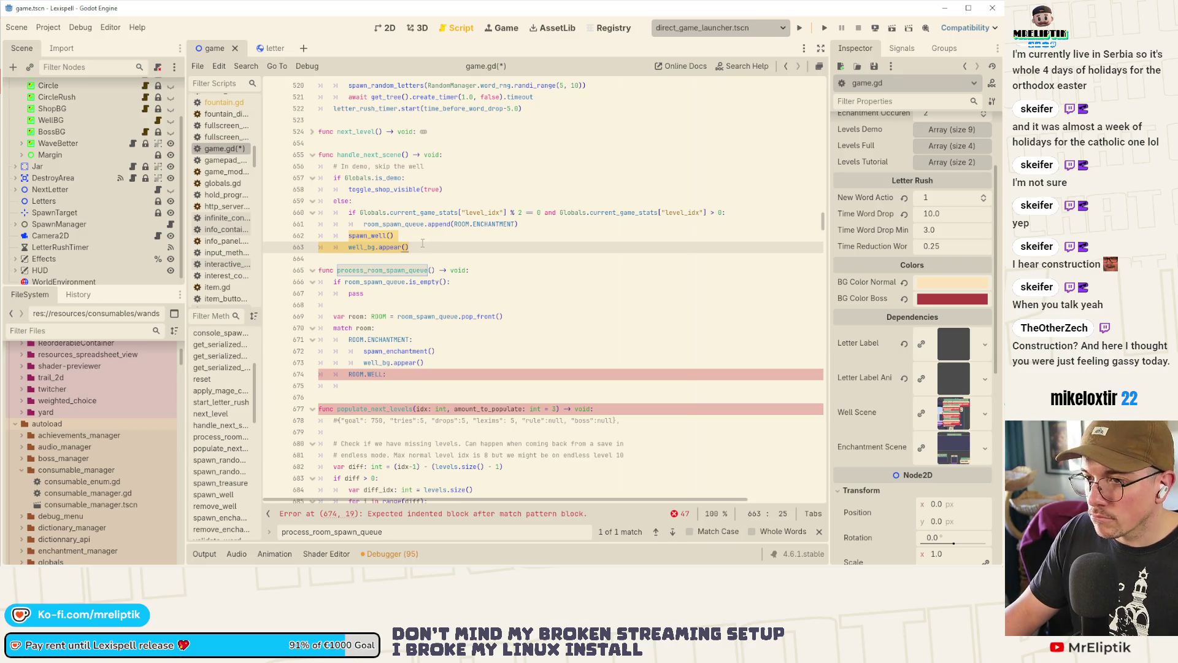
key(BackSpace)
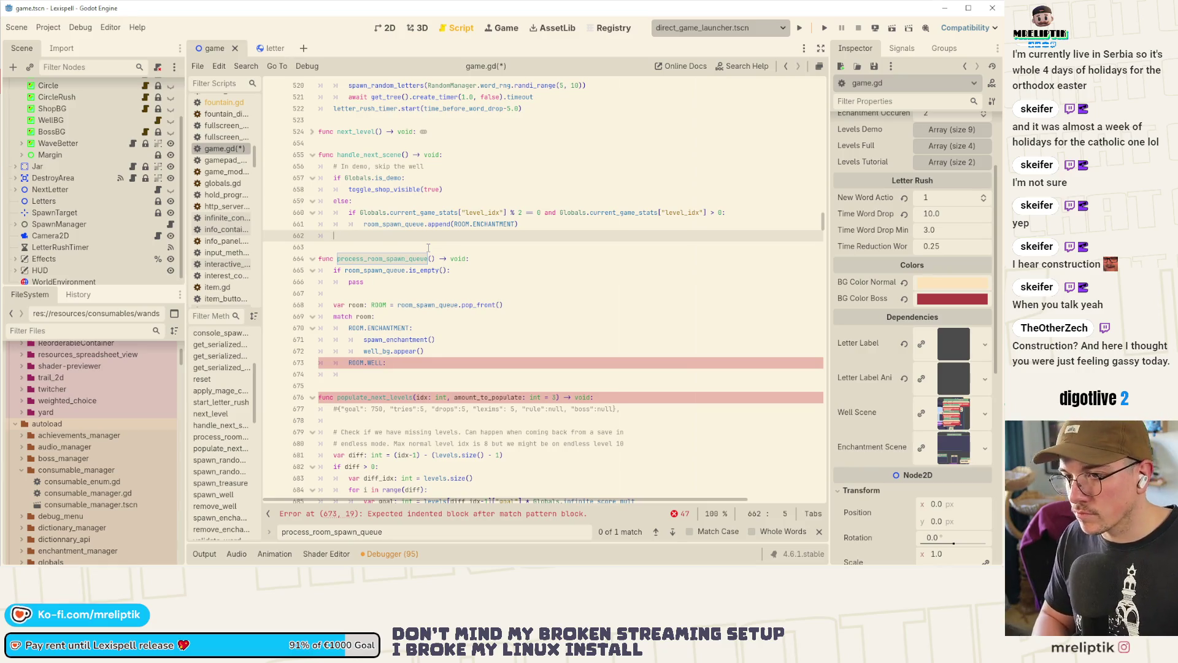
key(Return)
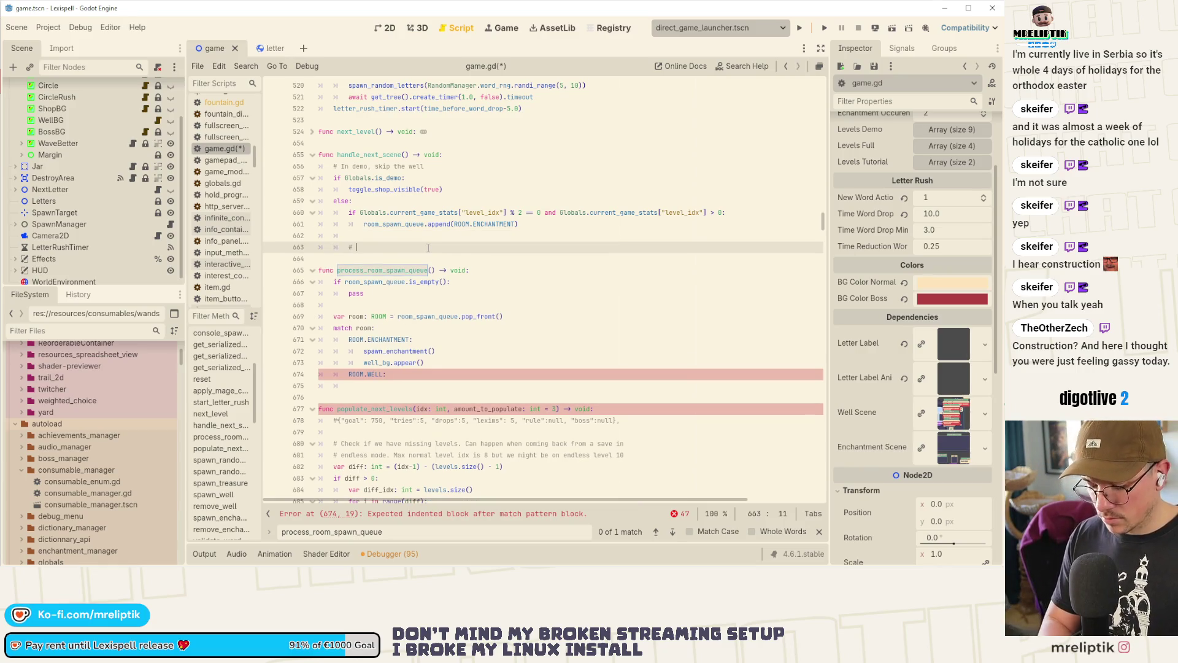
key(BackSpace)
key(BackSpace)
key(BackSpace)
text(OSS)
key(ctrl+s)
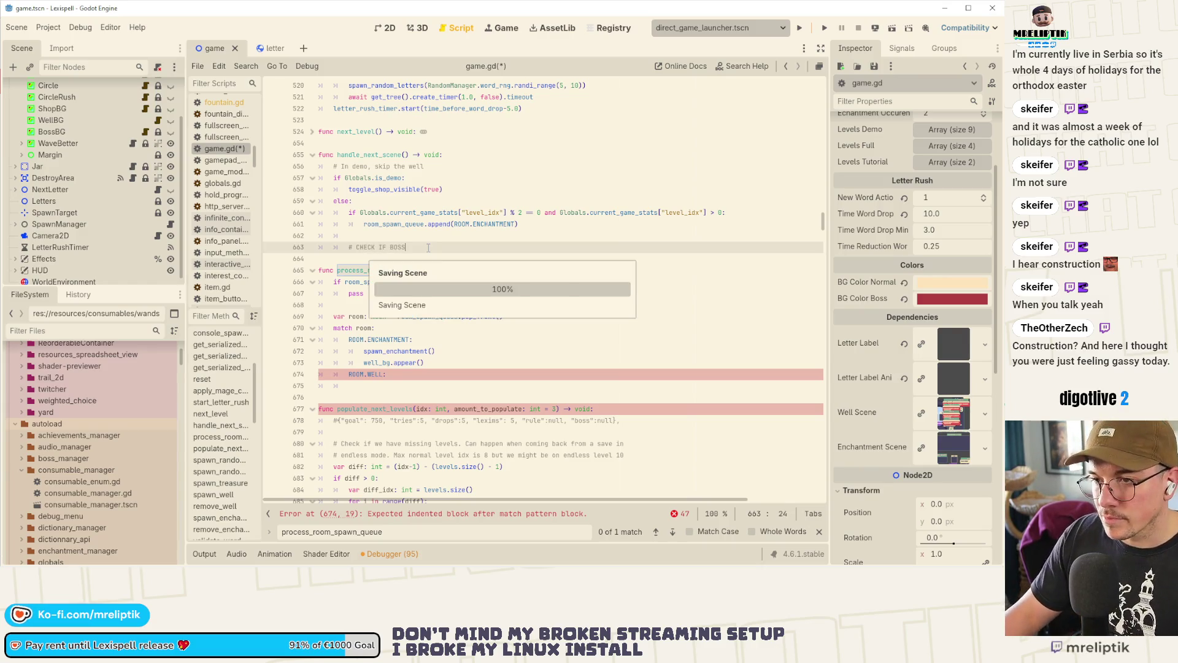
key(Return)
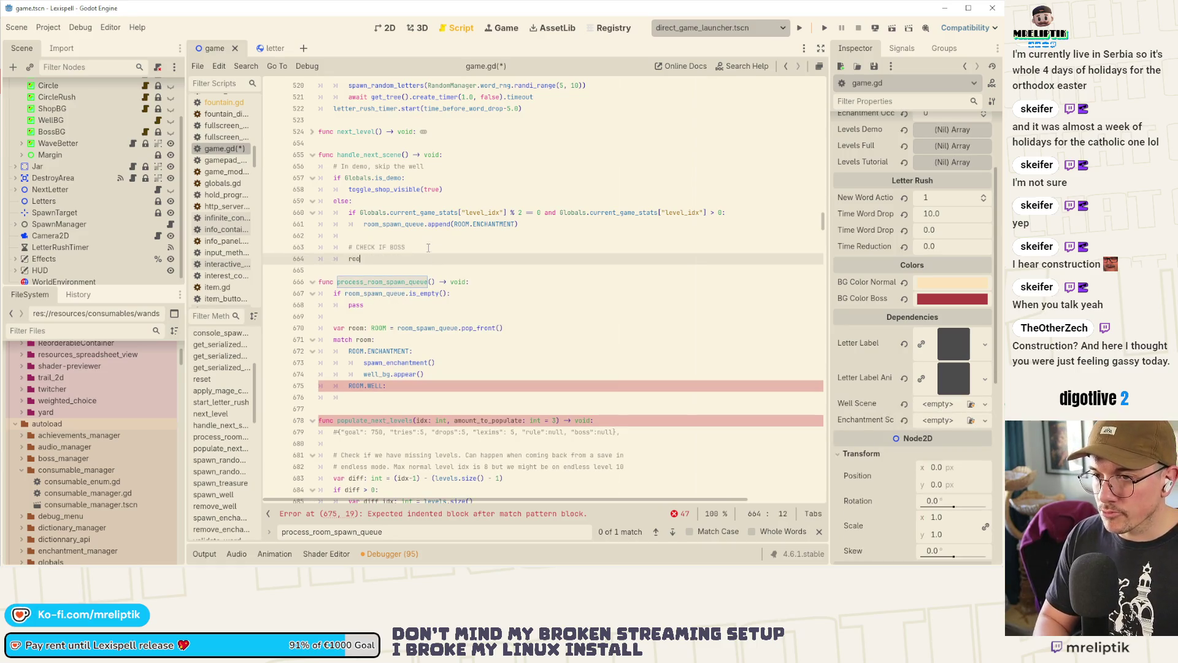
key(Return)
key(Up)
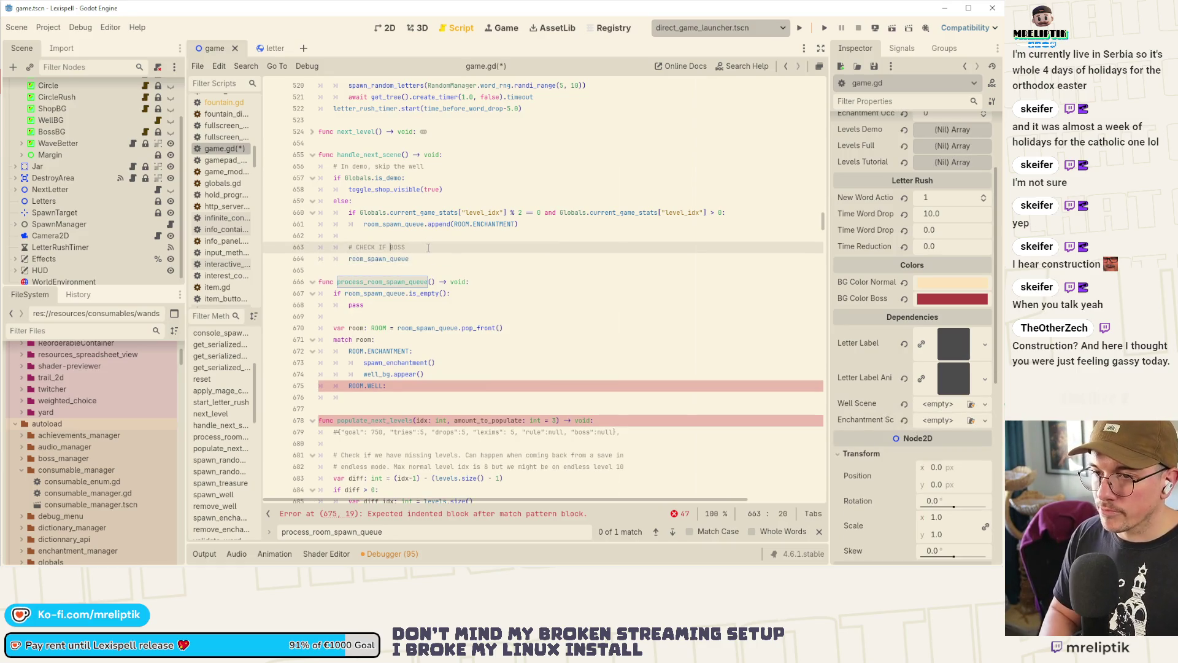
text(TODO:)
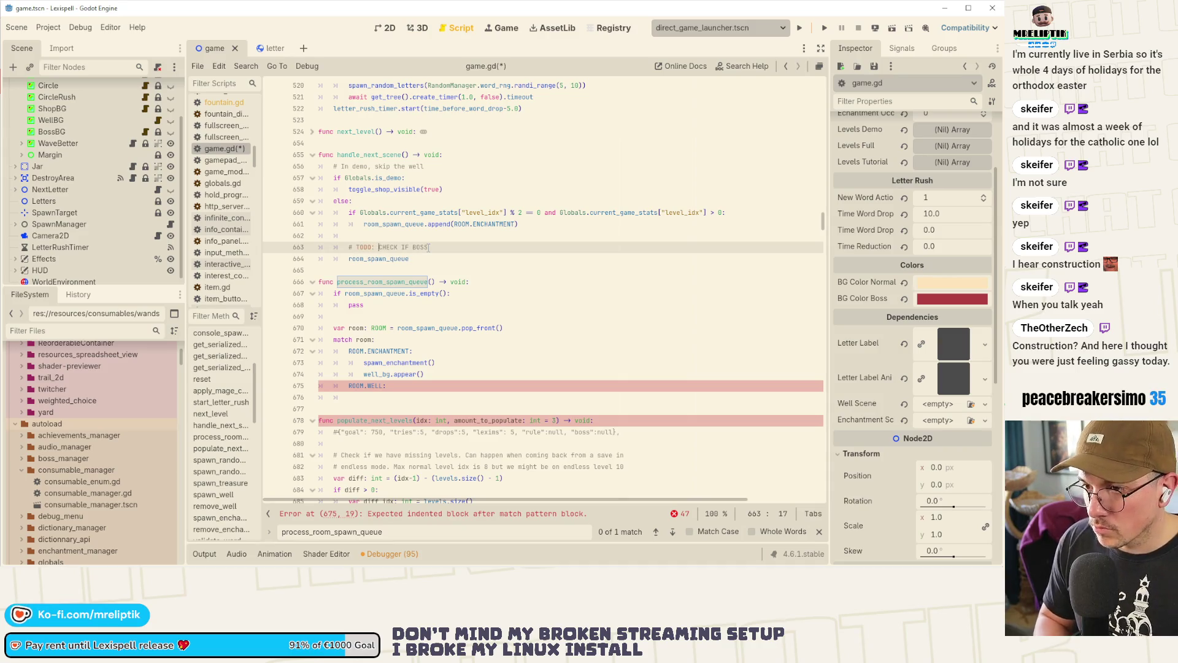
- Paste the two well calls into the ROOM.WELL case, align their indentation, and save game.gd
click(401, 398)
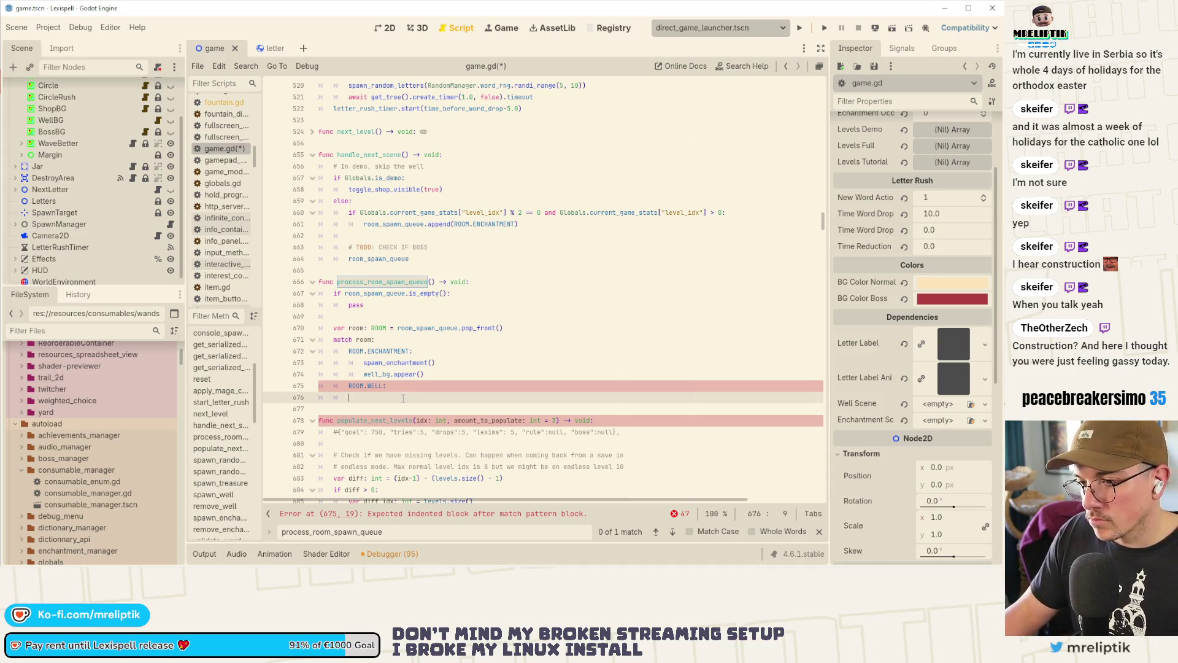
key(ctrl+v)
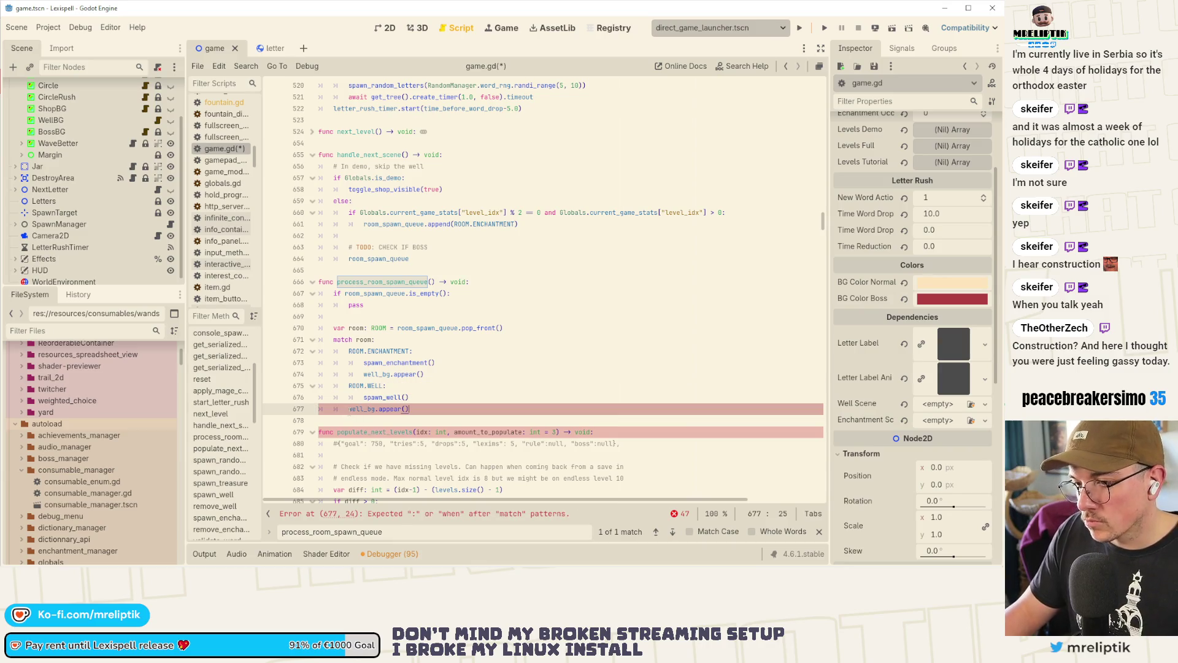
key(Home)
key(Tab)
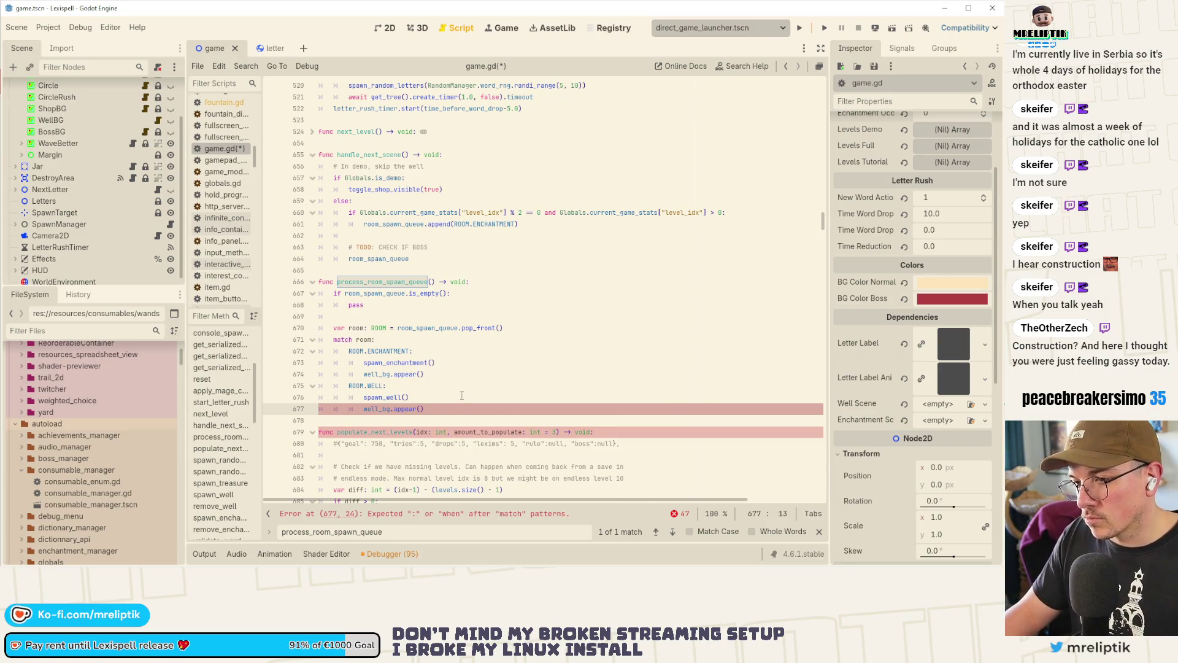
click(462, 396)
key(ctrl+s)
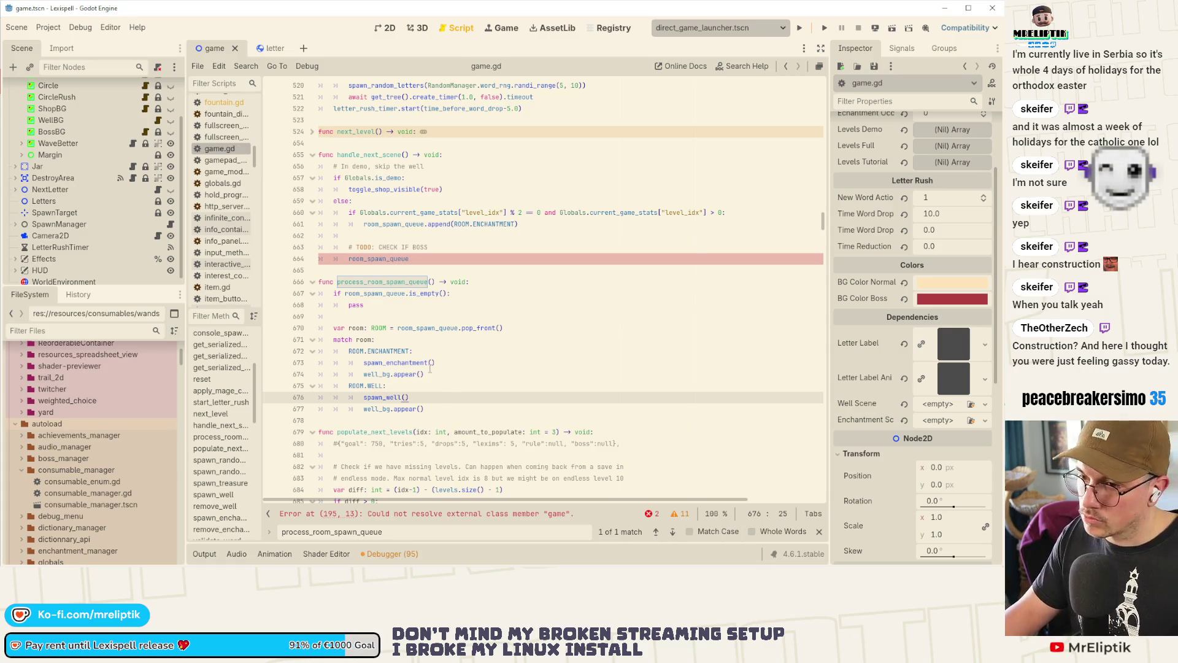
- Jump to the spawn_enchantment definition and highlight remove_enchantment to see its uses
click(388, 359)
double_click(392, 364)
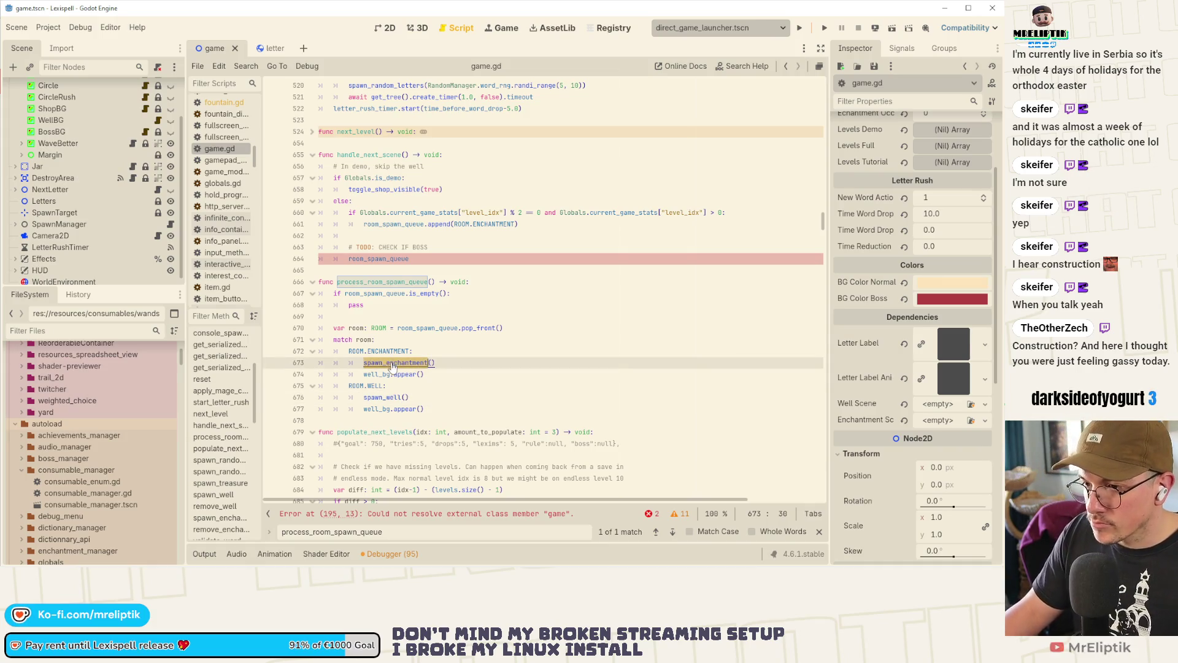
ctrl+click(393, 365)
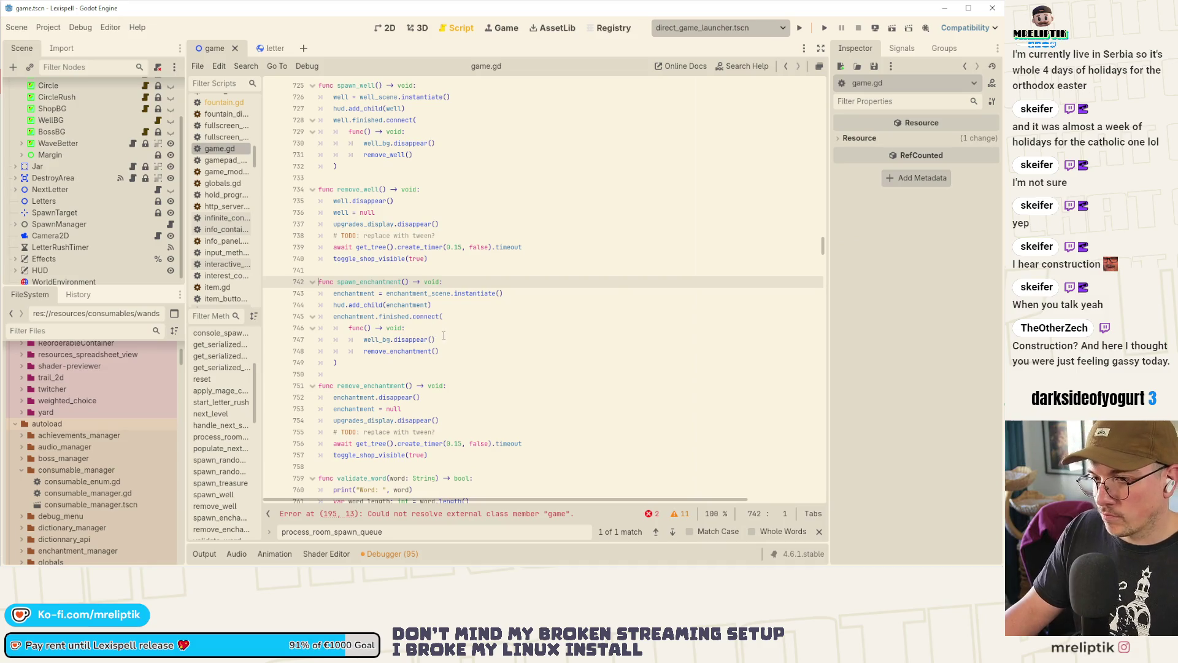
double_click(430, 351)
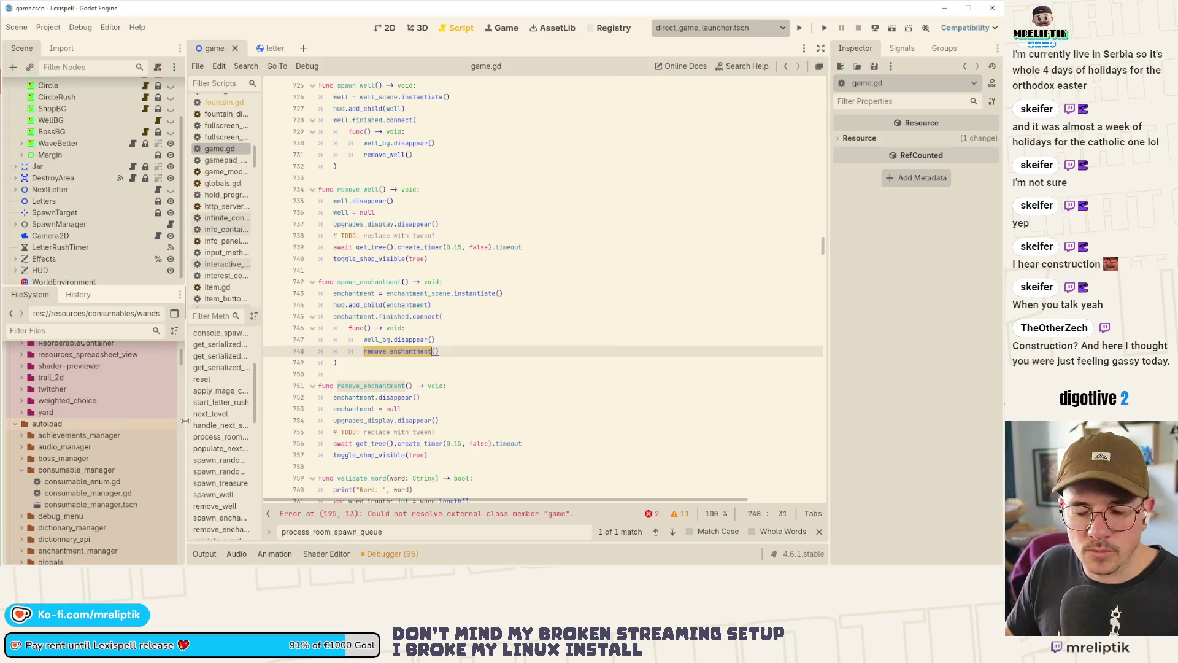
- Scroll to the end of remove_enchantment and select its toggle_shop_visible(true) line
scroll(396, 340, down, 4)
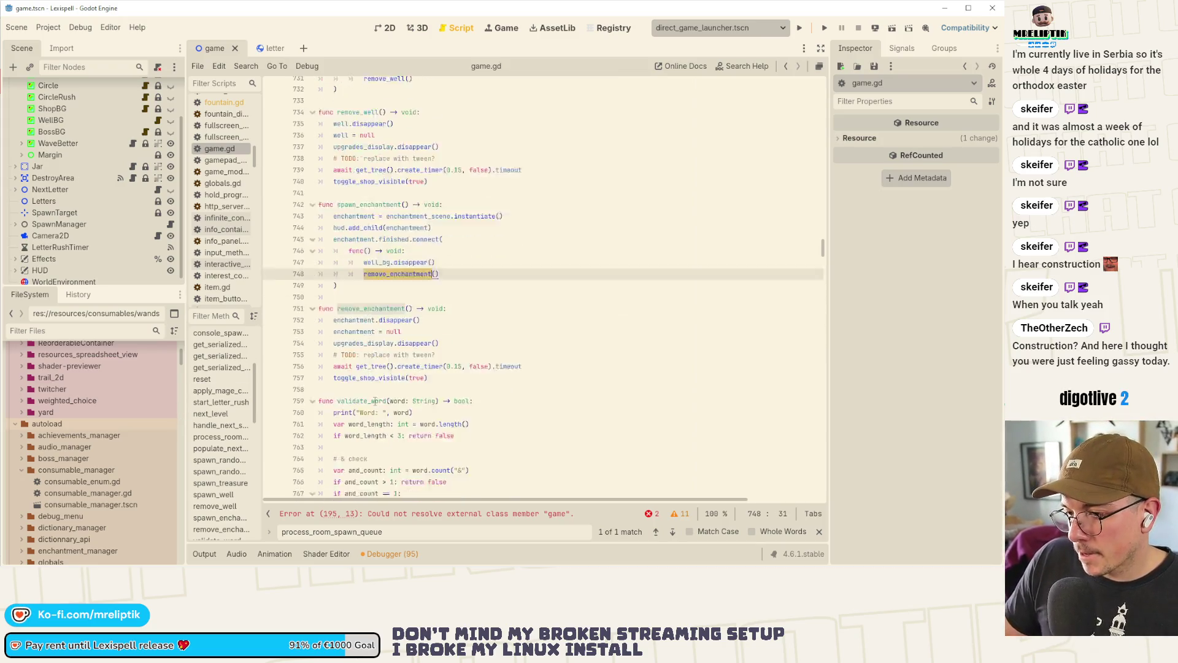
drag(333, 293, 474, 314)
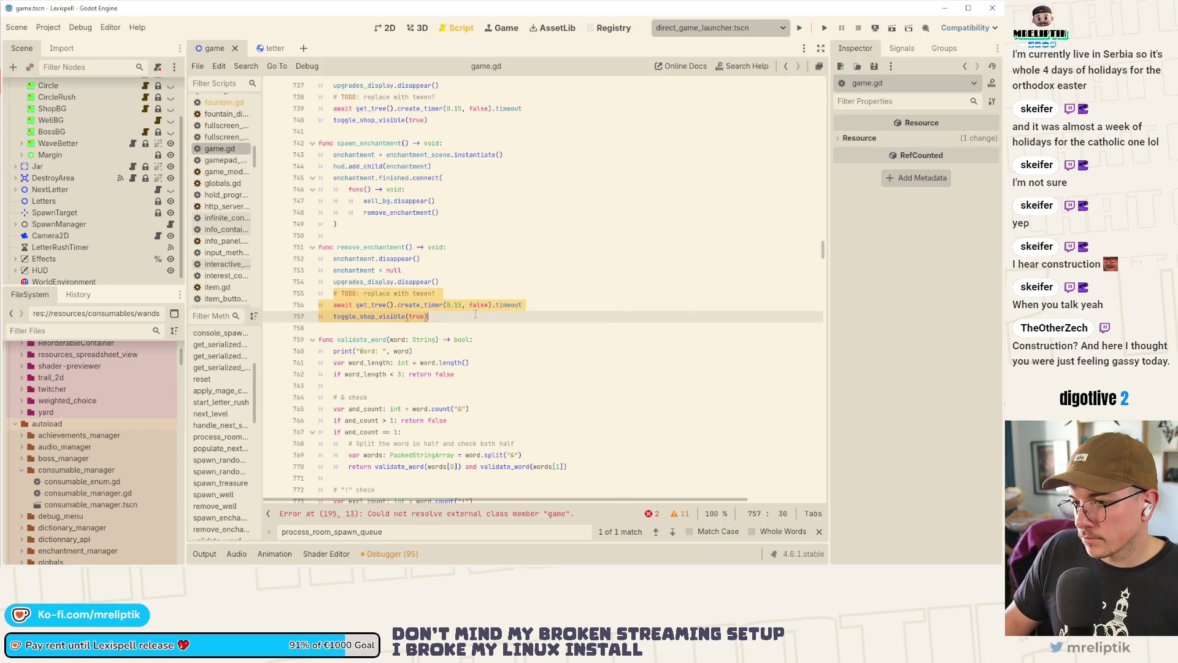
click(456, 316)
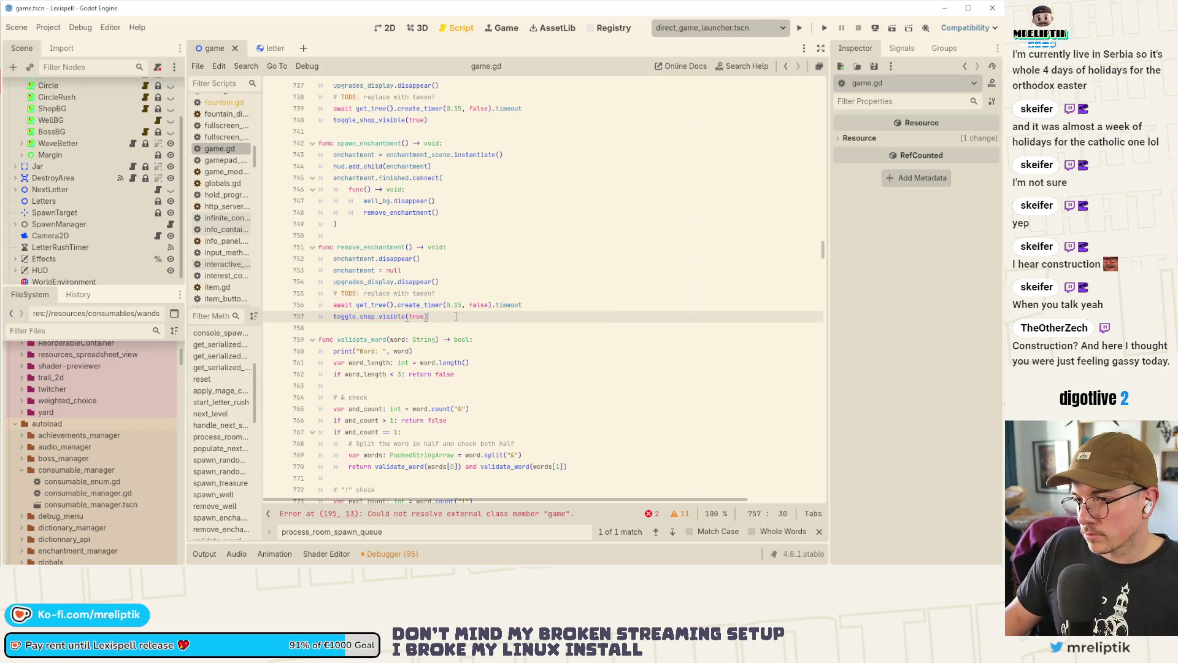
click(371, 283)
mouse_move(334, 293)
mouse_down()
mouse_move(478, 318)
mouse_move(330, 317)
mouse_up()
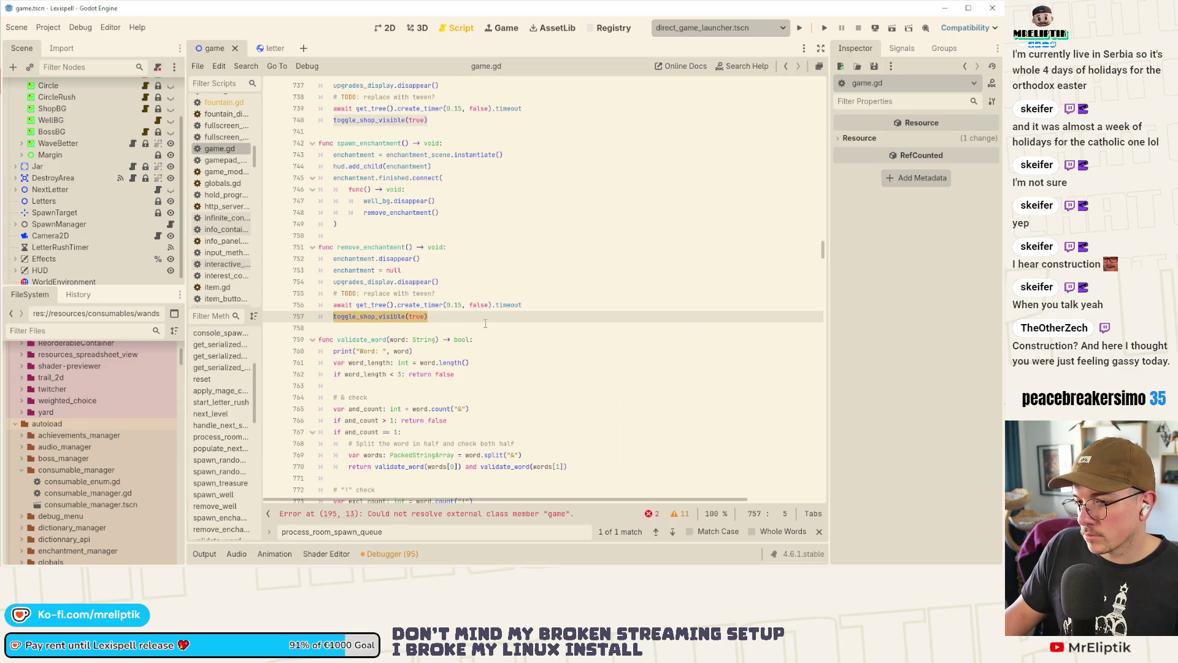
- Replace remove_enchantment's toggle_shop_visible(true) call with process_room_spawn_queue()
key(BackSpace)
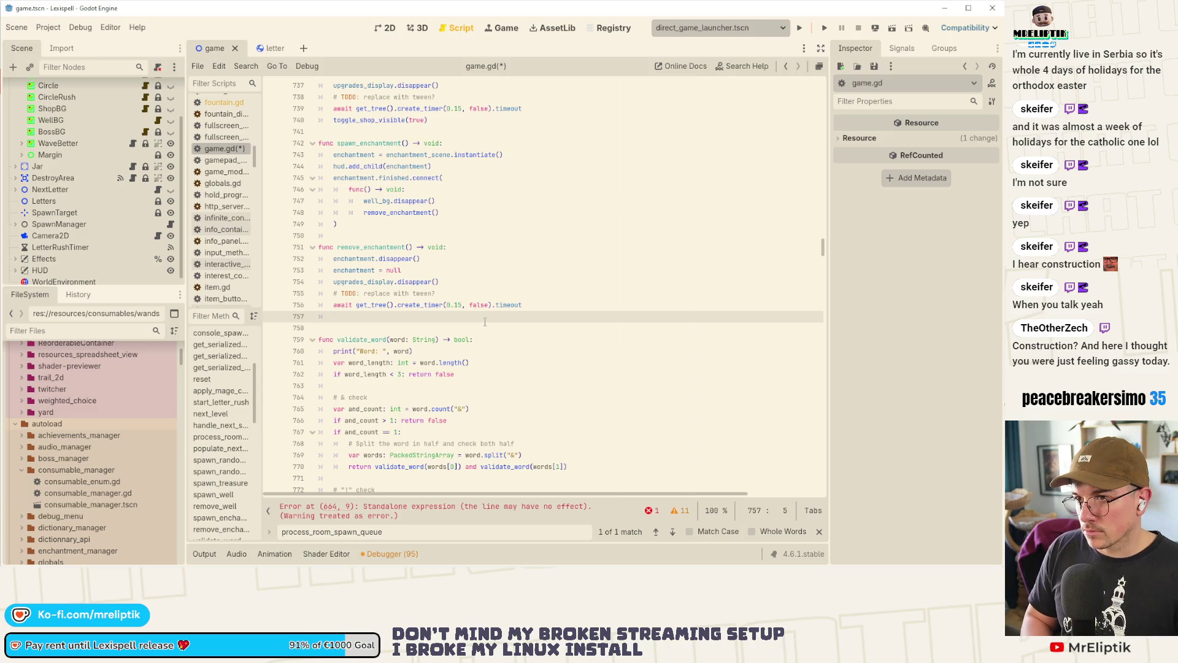
text(proces)
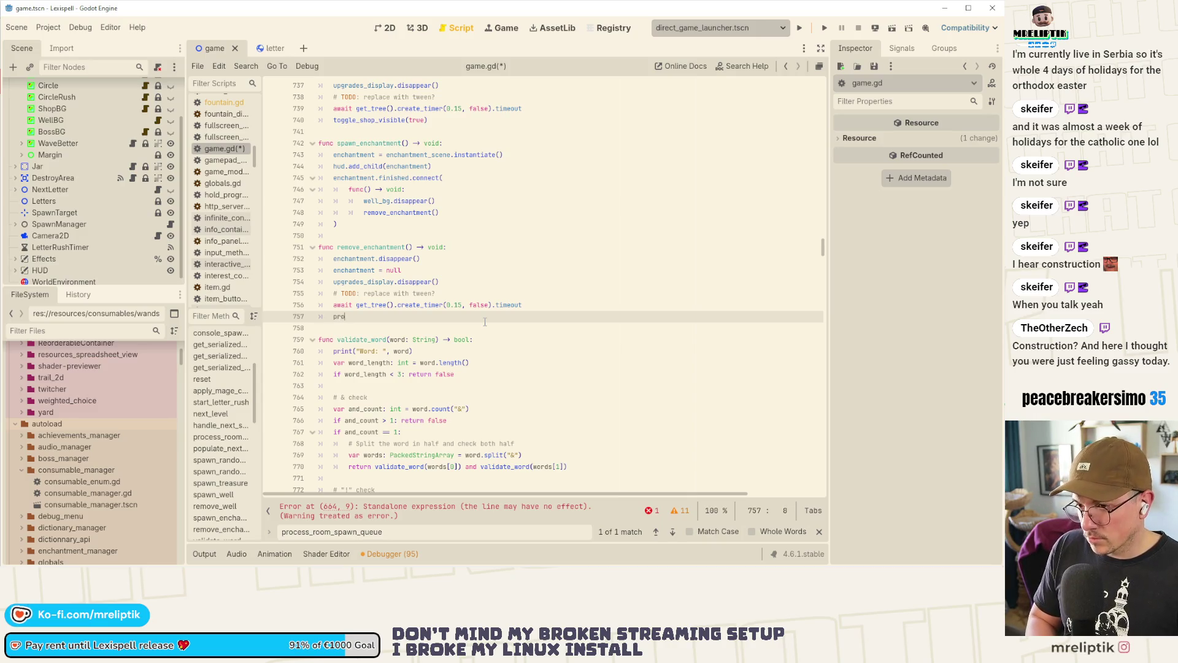
key(Return)
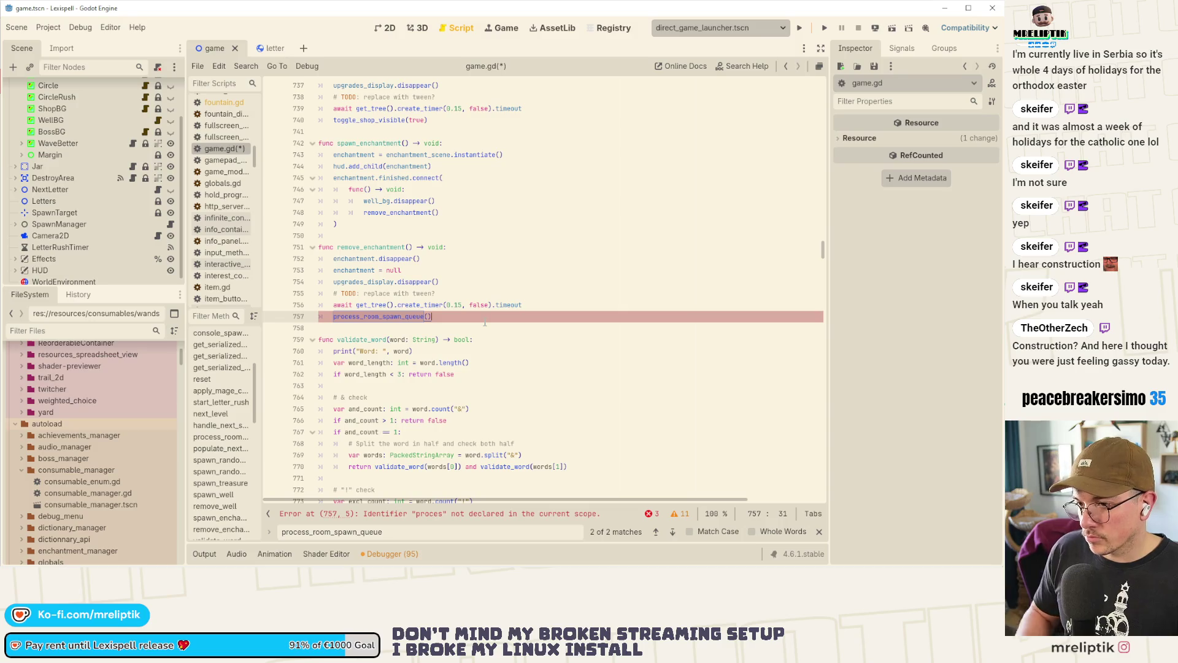
- In remove_well, add process_room_spawn_queue() below toggle_shop_visible(true), then delete the toggle_shop_visible line
scroll(479, 315, up, 3)
click(452, 227)
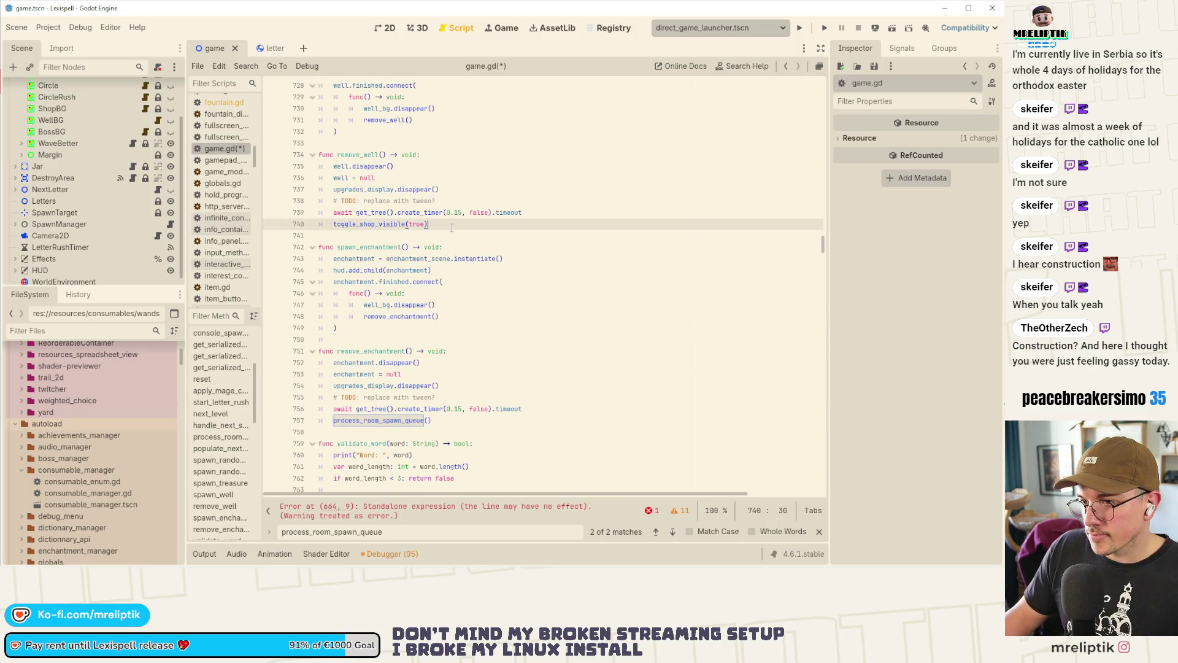
key(Return)
text(proces)
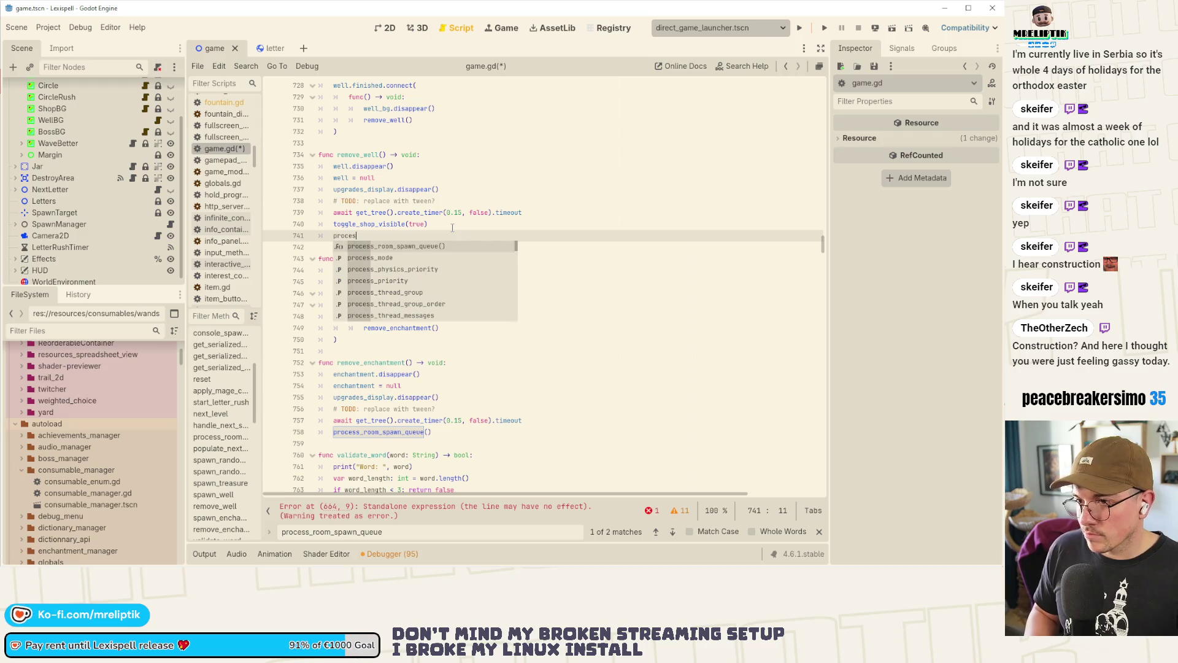
key(Return)
drag(452, 227, 274, 230)
key(ctrl+c)
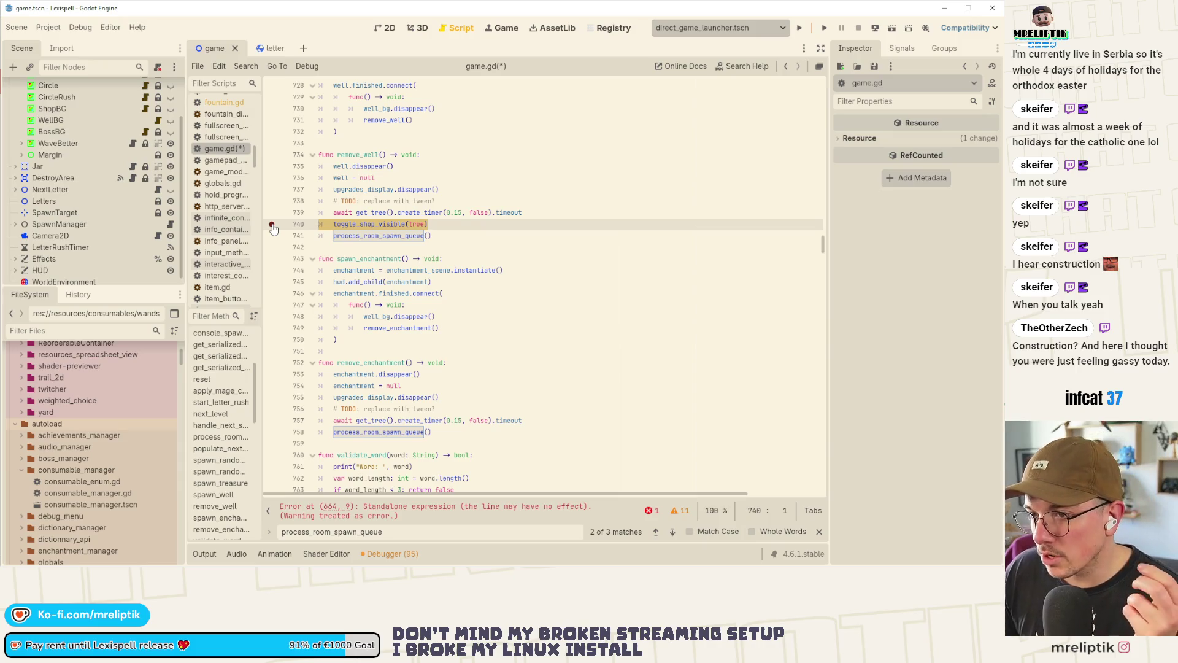
click(443, 235)
click(440, 226)
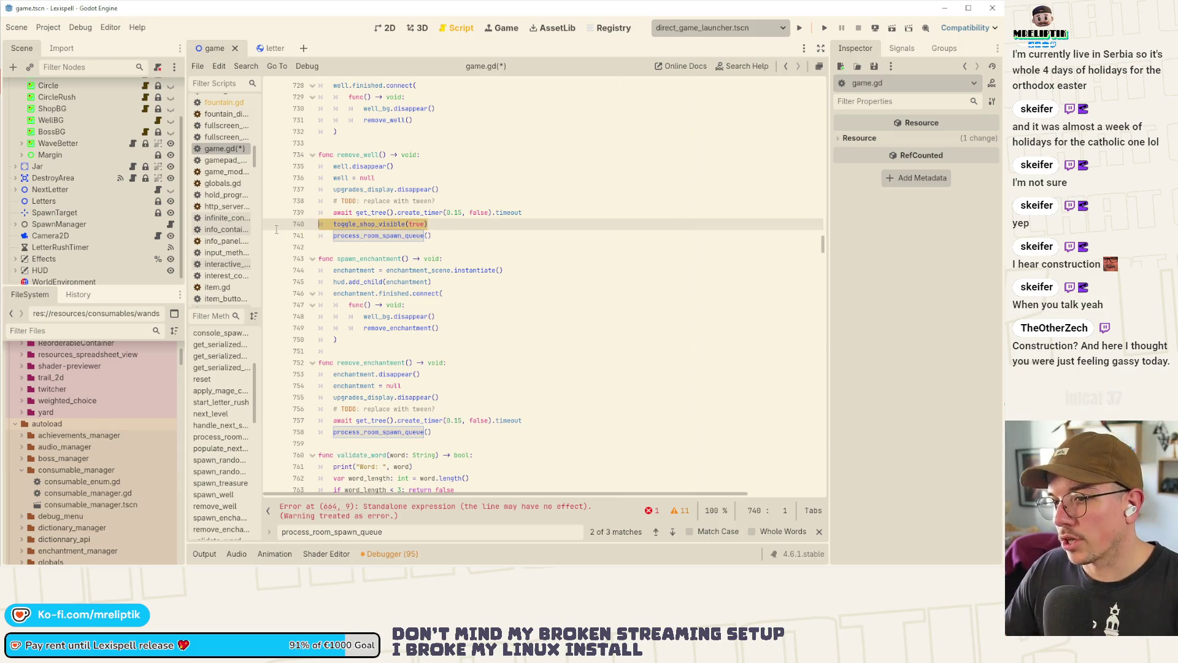
key(ctrl+shift+k)
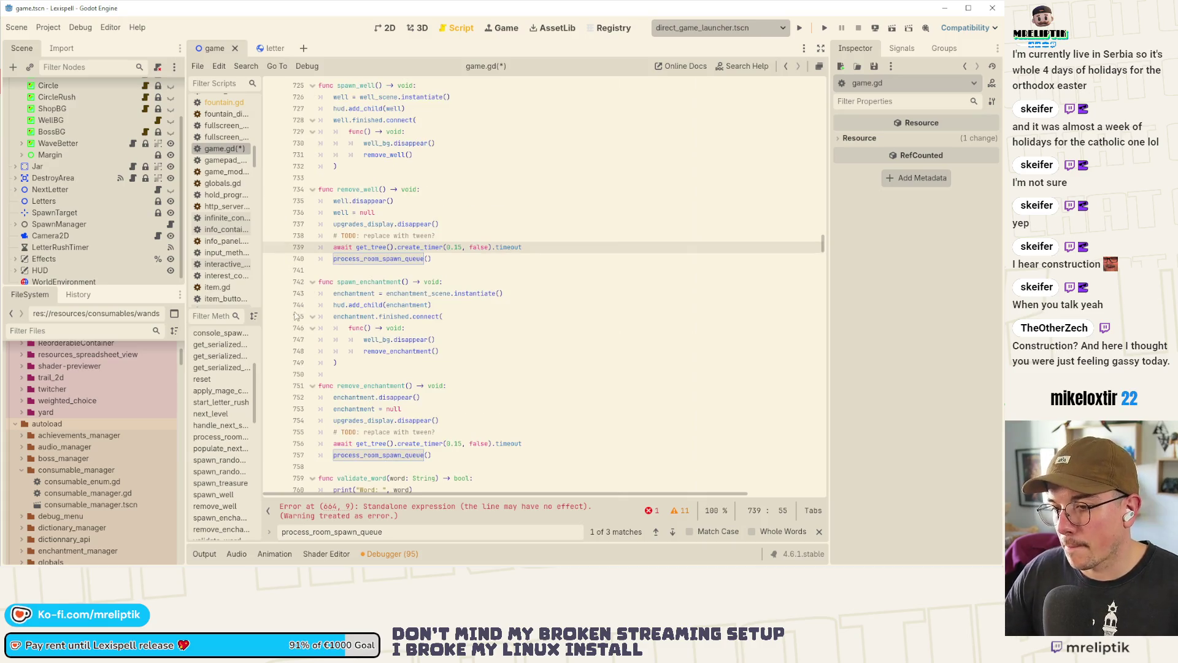
- In process_room_spawn_queue's empty-queue branch, replace pass with toggle_shop_visible(true) and return, then save
scroll(405, 306, down, 1)
click(404, 385)
click(380, 386)
ctrl+click(399, 387)
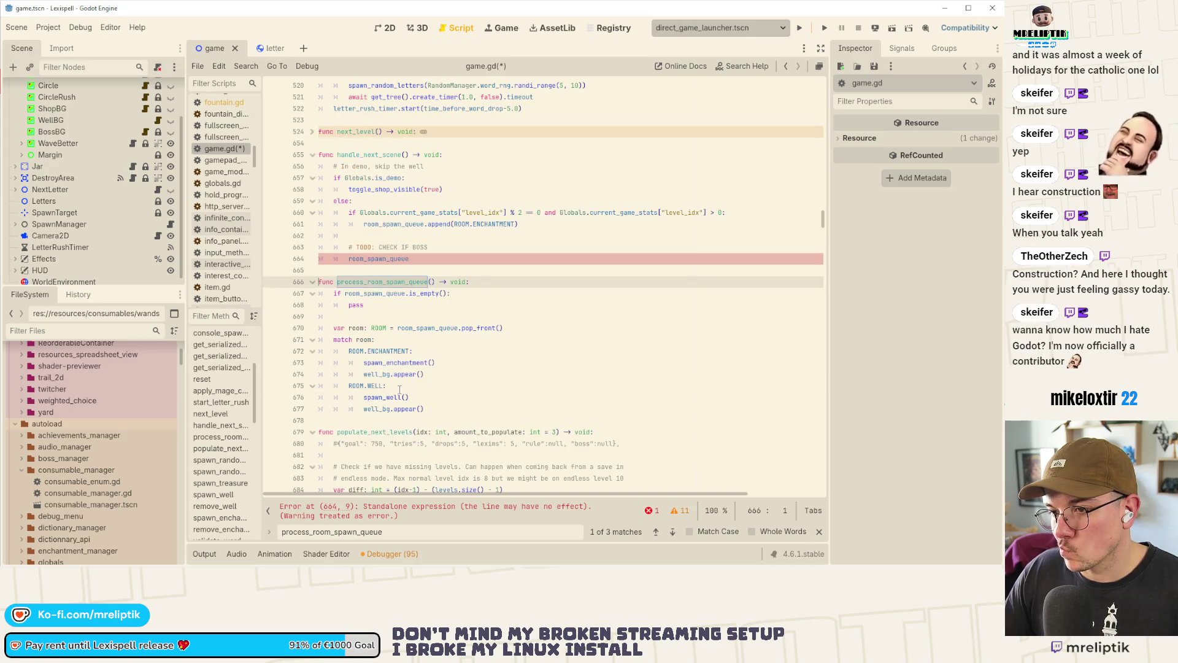
click(382, 304)
key(ctrl+v)
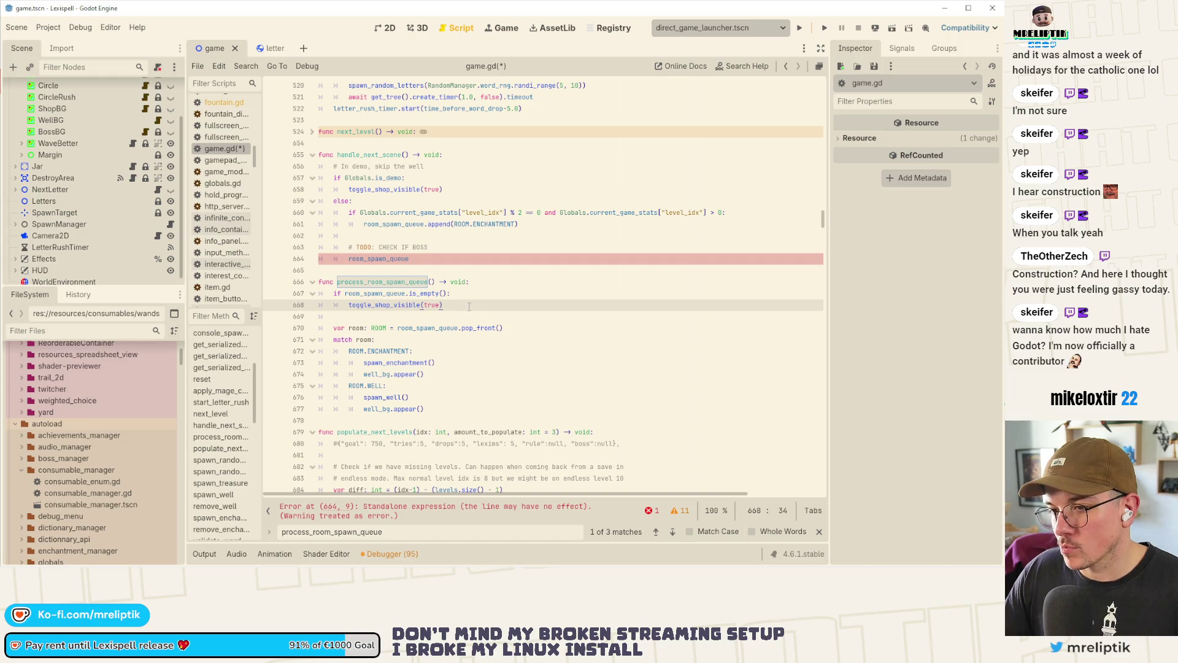
key(Return)
text(n)
key(ctrl+s)
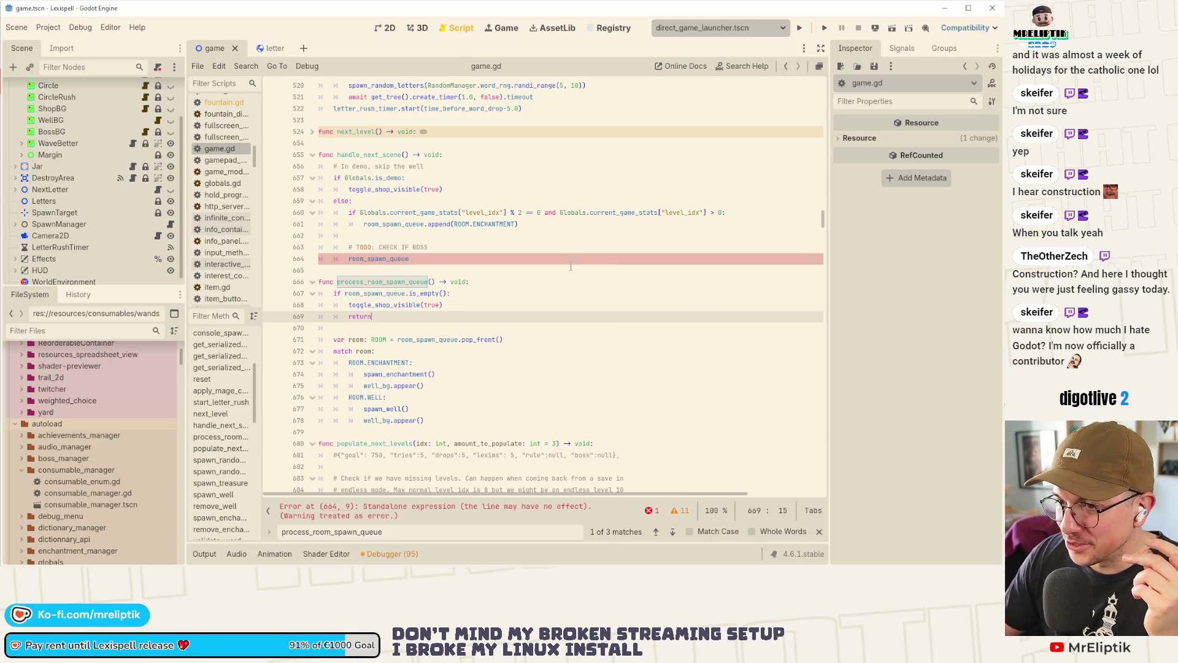
double_click(390, 258)
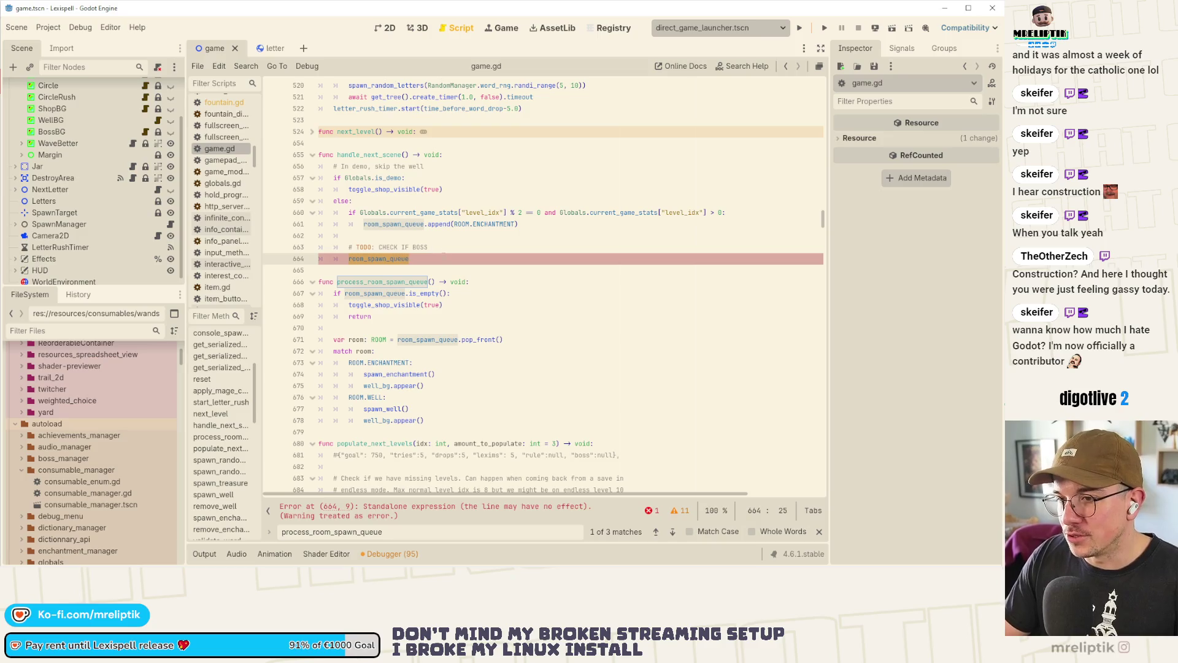
- Turn line 664 into room_spawn_queue.append(ROOM.WELL), save, and add a line after the TODO comment
click(448, 258)
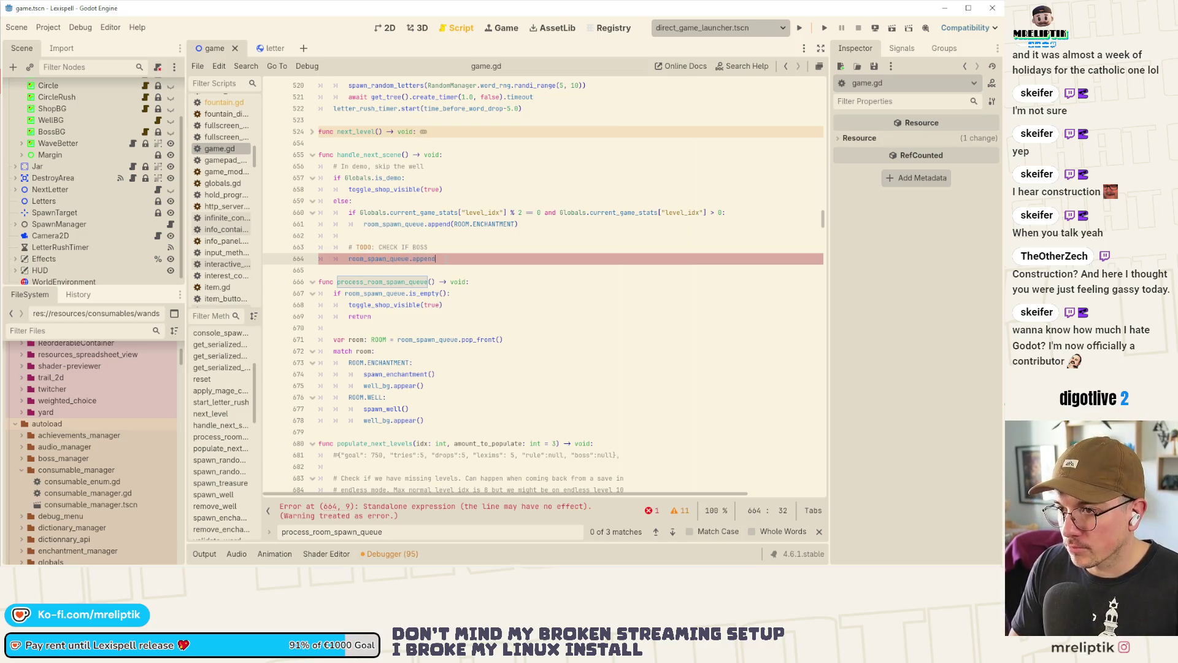
text(ROOM.)
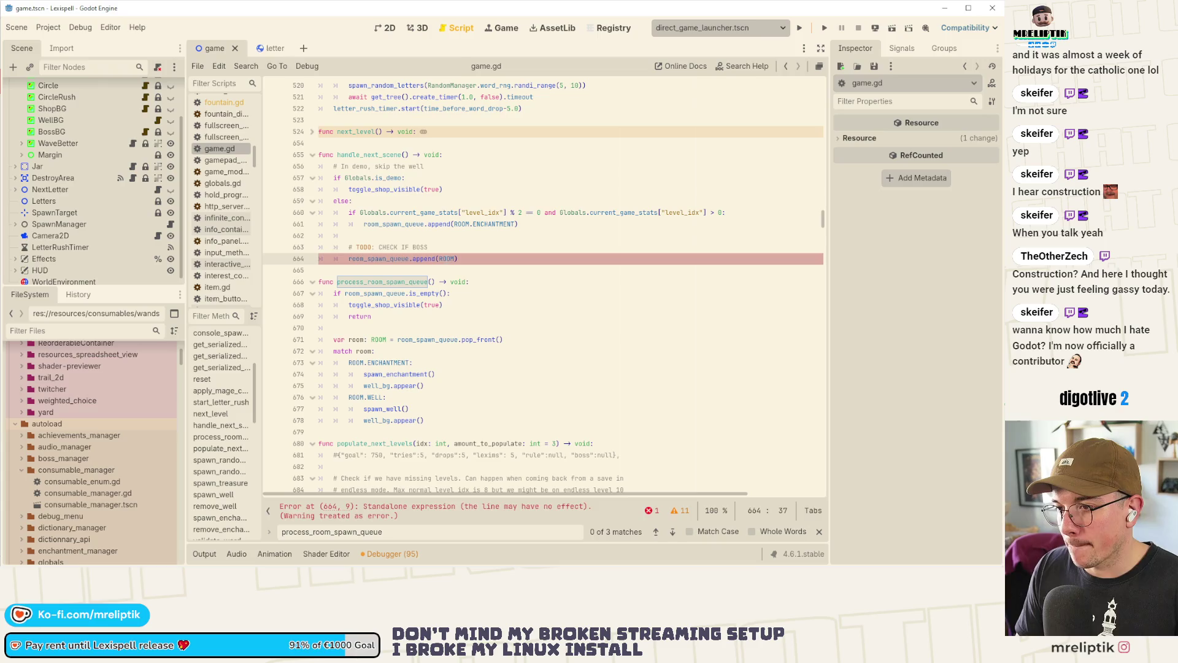
text(WELL)
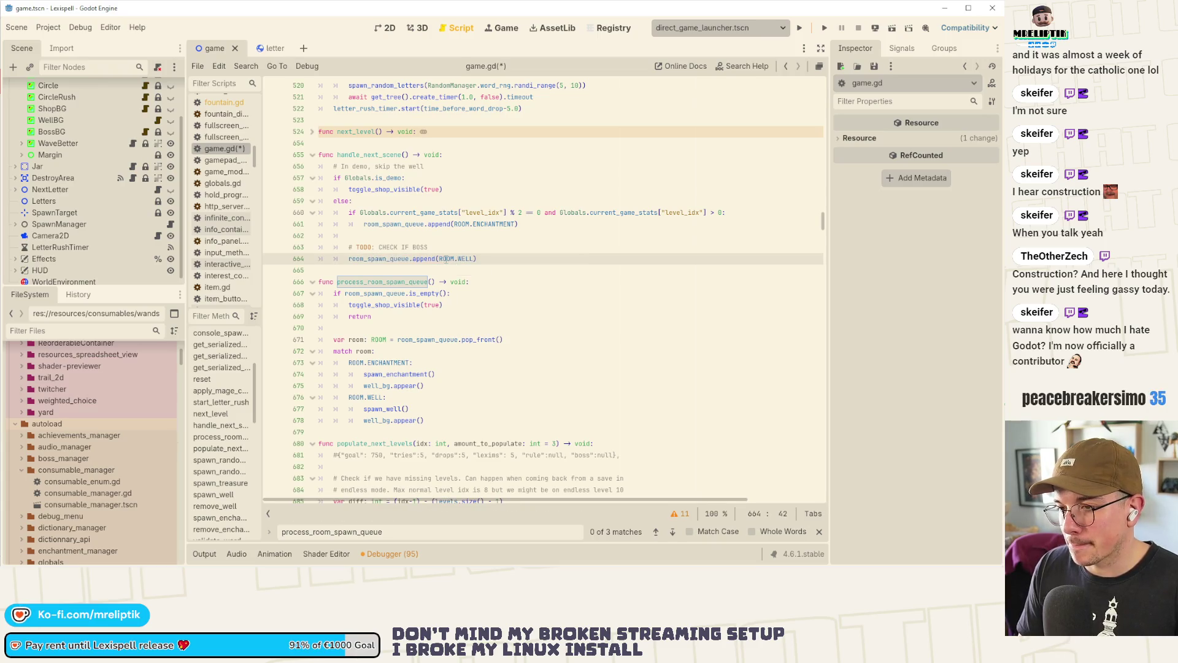
key(ctrl+s)
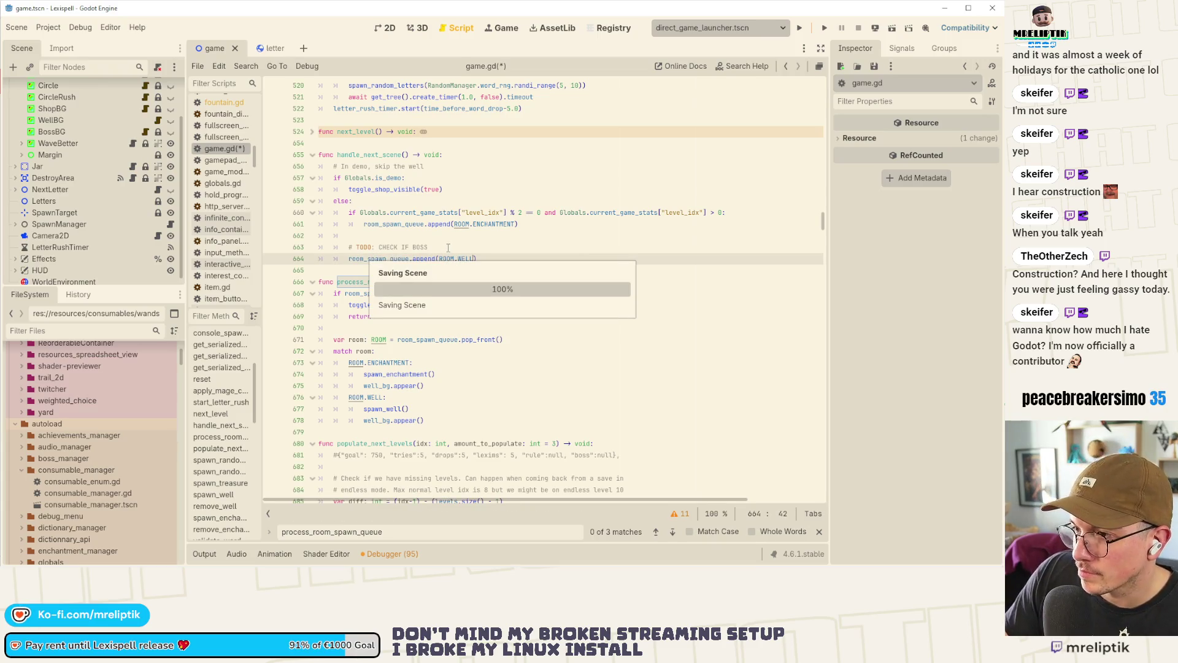
click(514, 247)
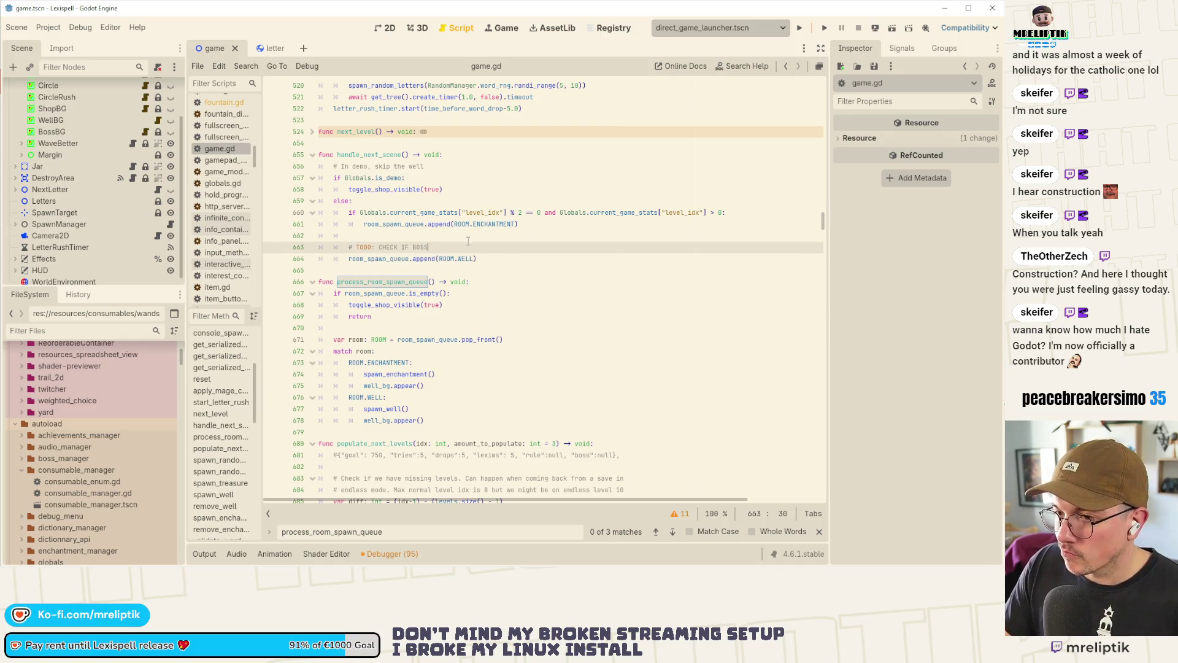
key(Return)
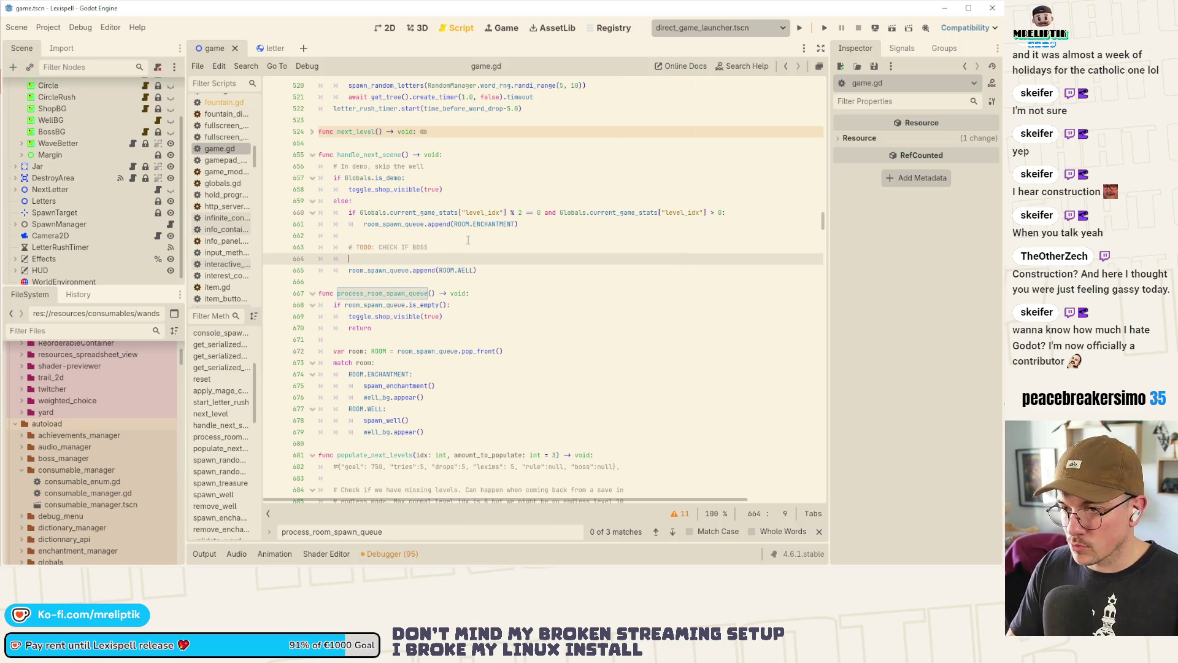
- Write line 664 as: if Globals.current_game_stats["level_idx"] + 1 < levels.size() and \
text(f level)
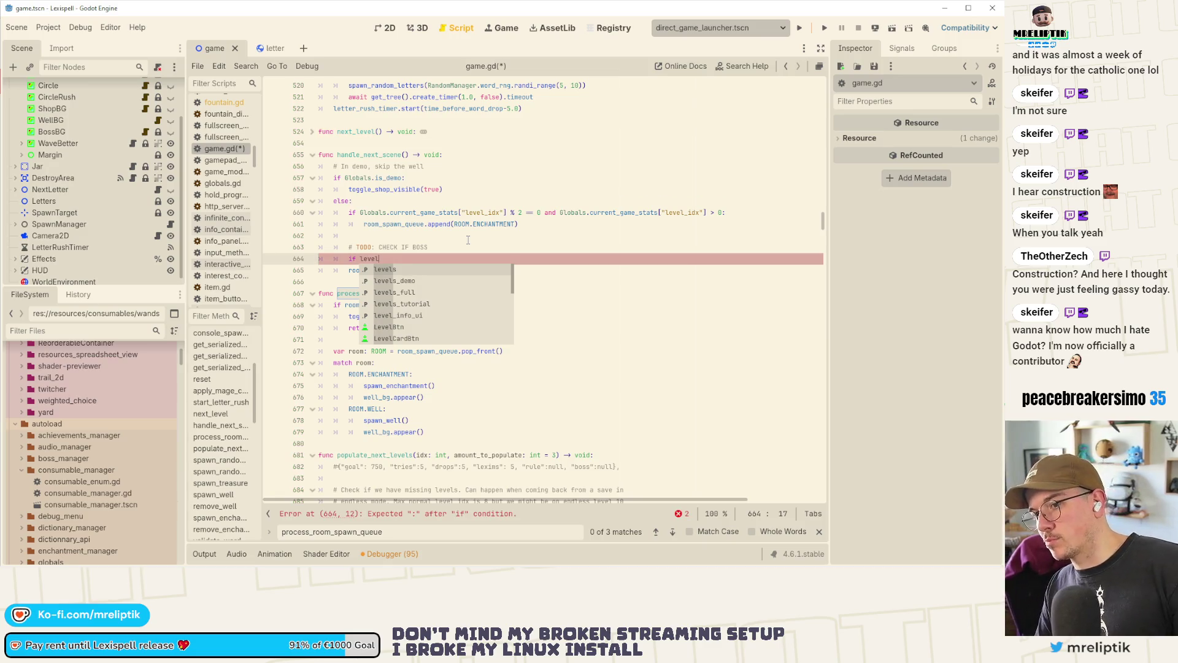
key(Return)
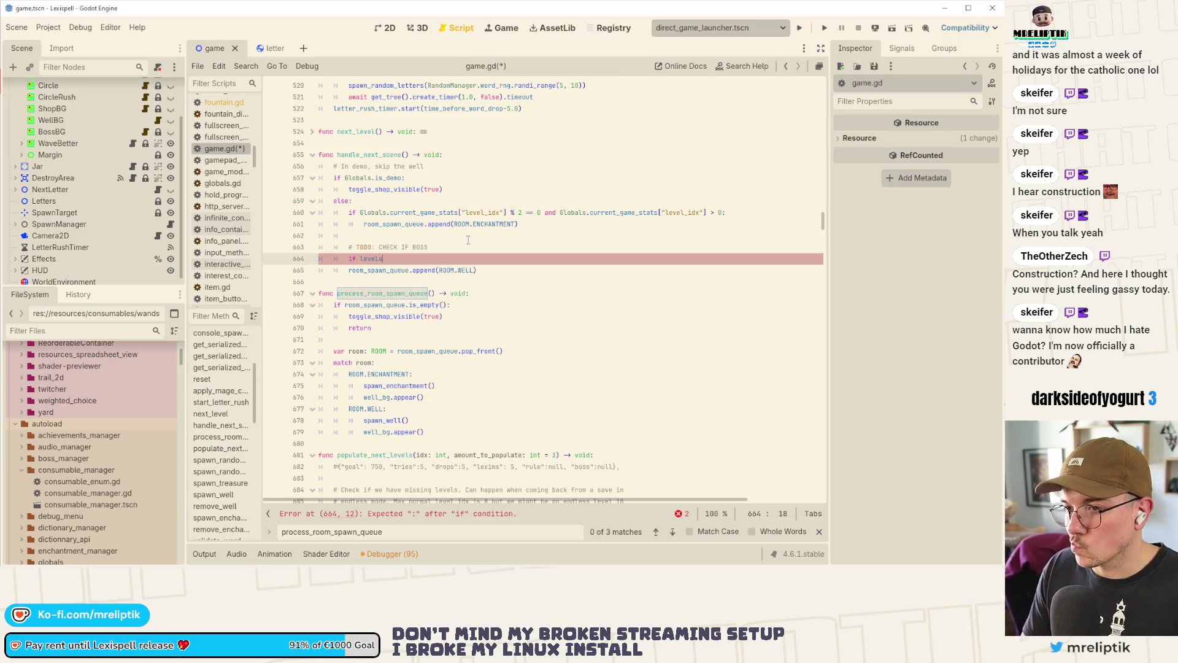
drag(505, 212, 360, 212)
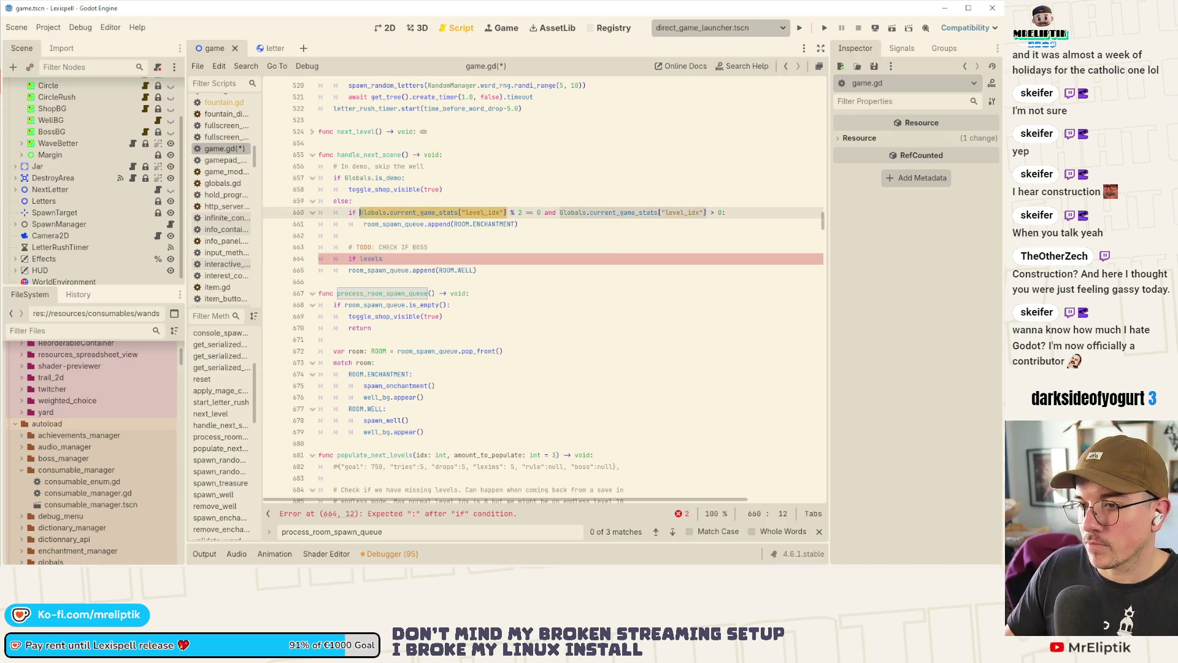
key(ctrl+c)
click(361, 258)
key(ctrl+v)
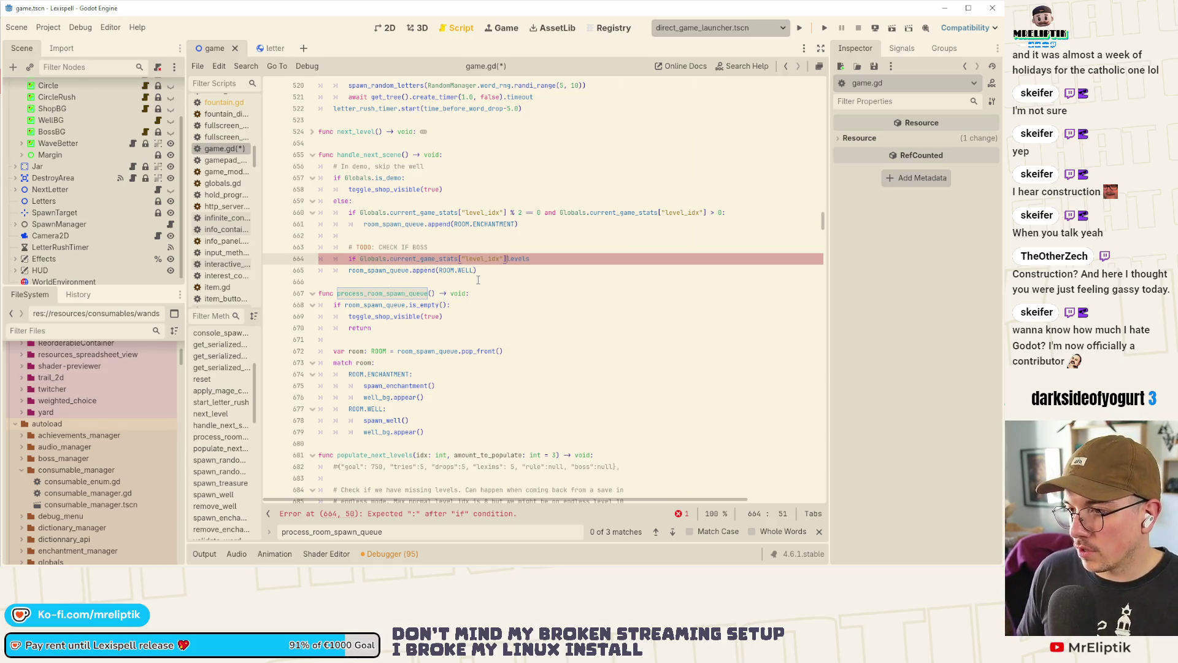
text(+ 1 <)
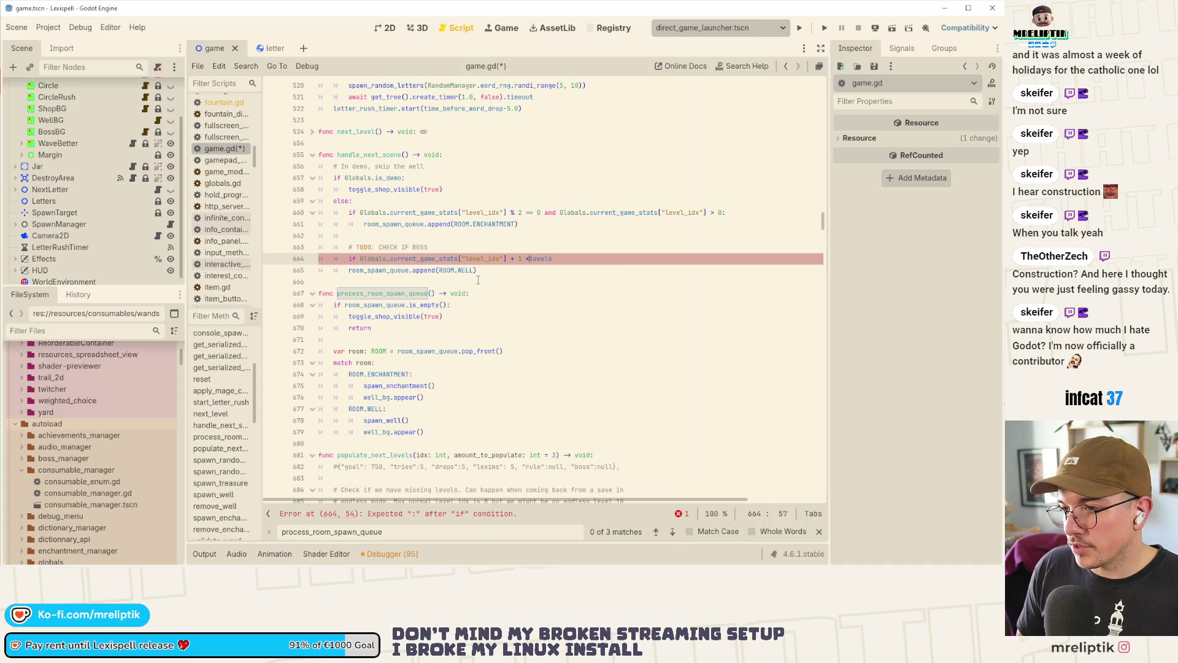
key(End)
text(.)
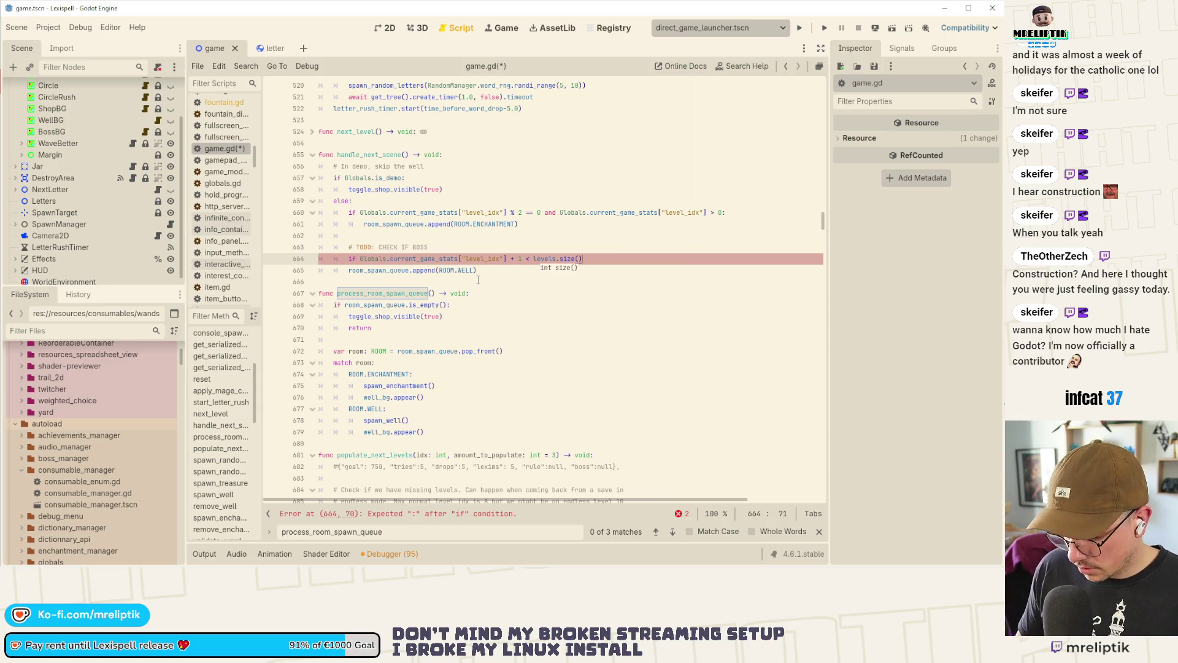
text(and )
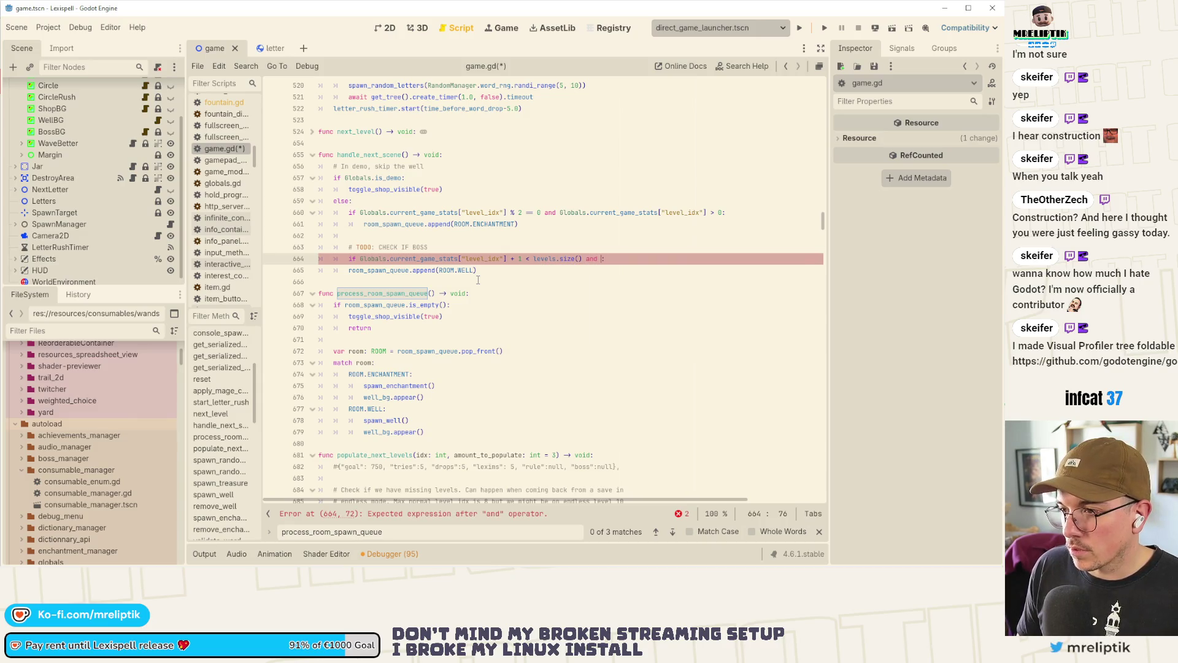
text(\)
- Continue the condition on line 665 with levels followed by the level index expression
key(Return)
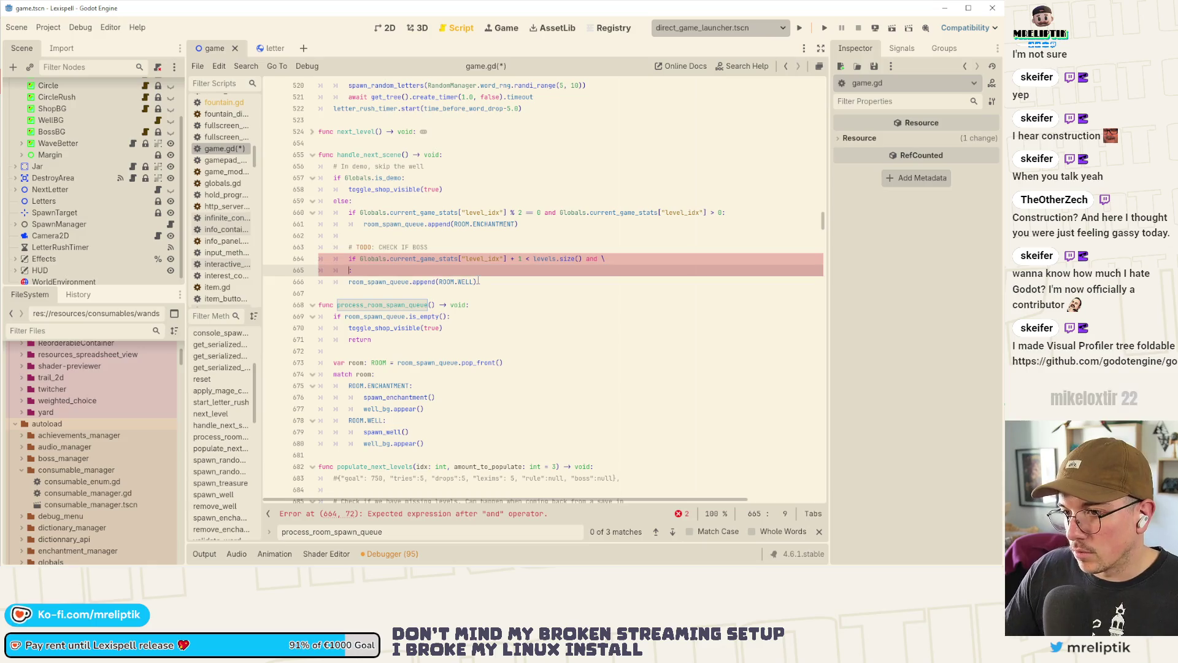
key(ctrl+v)
click(557, 258)
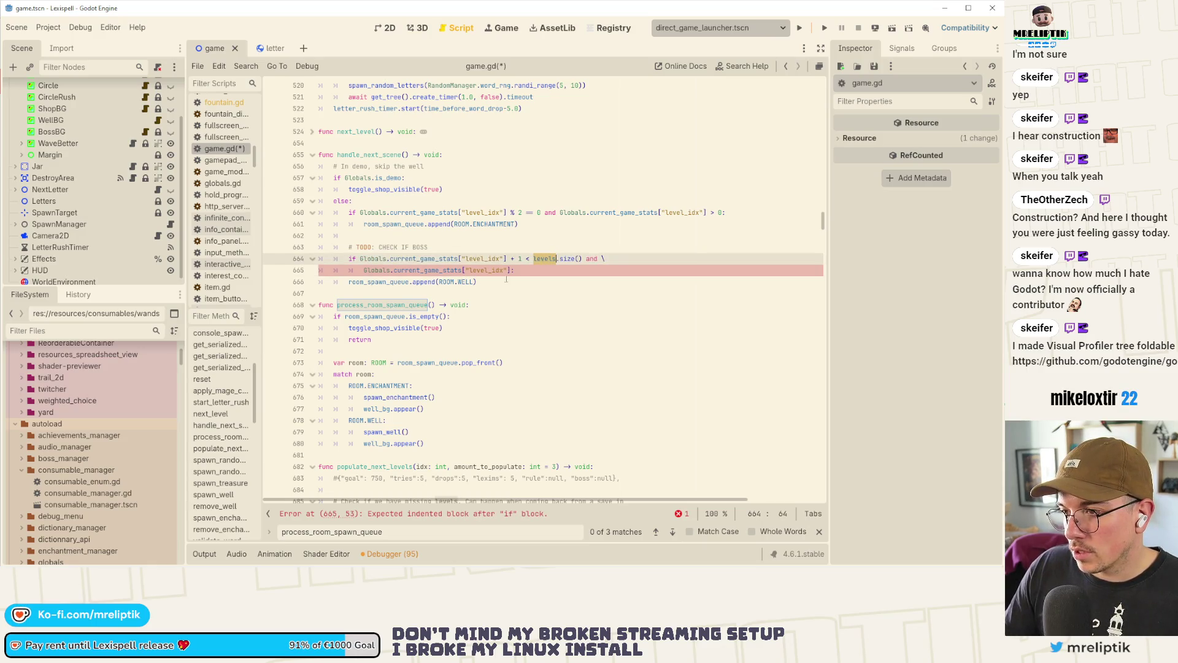
click(364, 270)
key(ctrl+v)
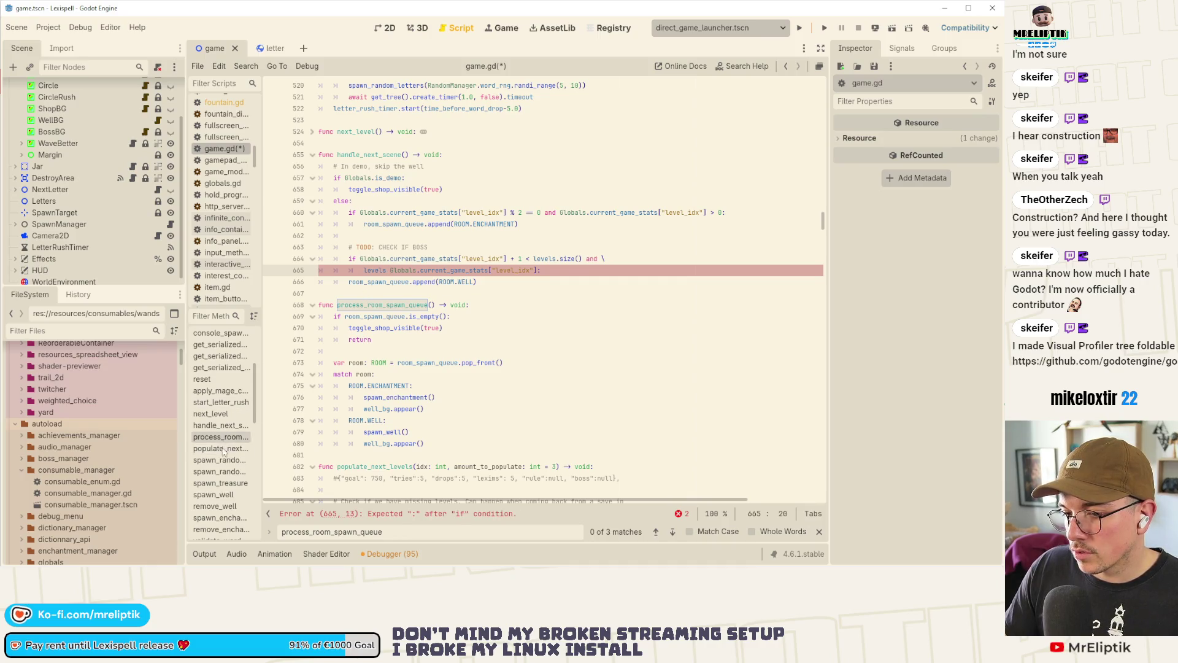
scroll(230, 486, down, 3)
scroll(230, 486, down, 8)
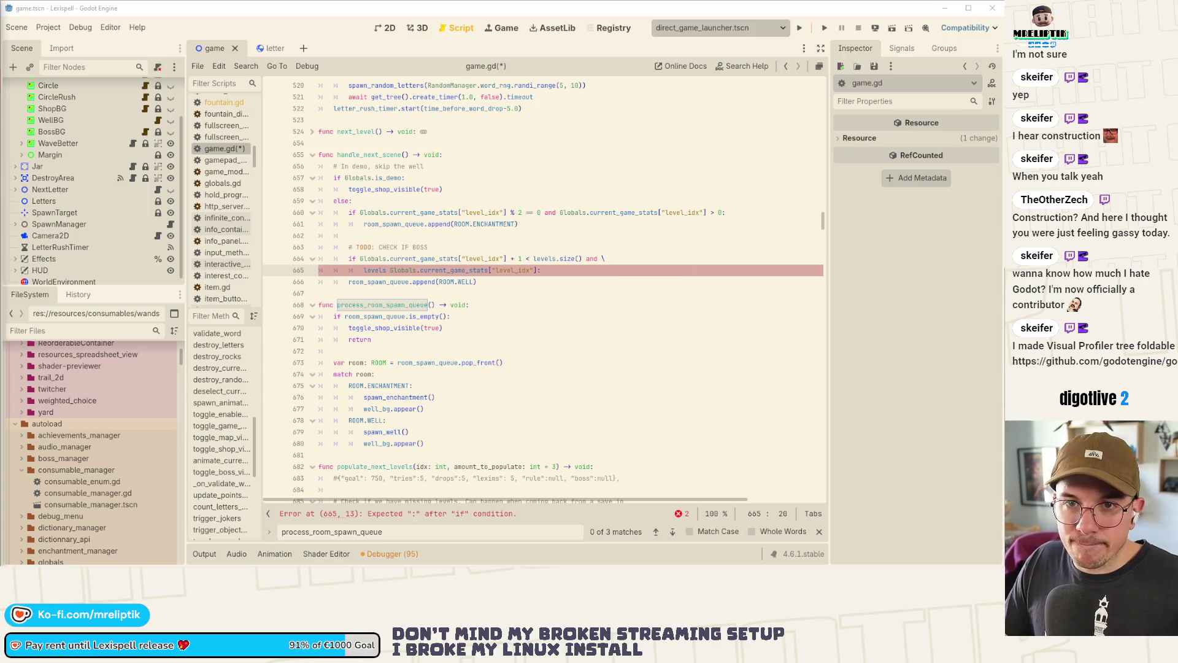
drag(0, 75, 424, 75)
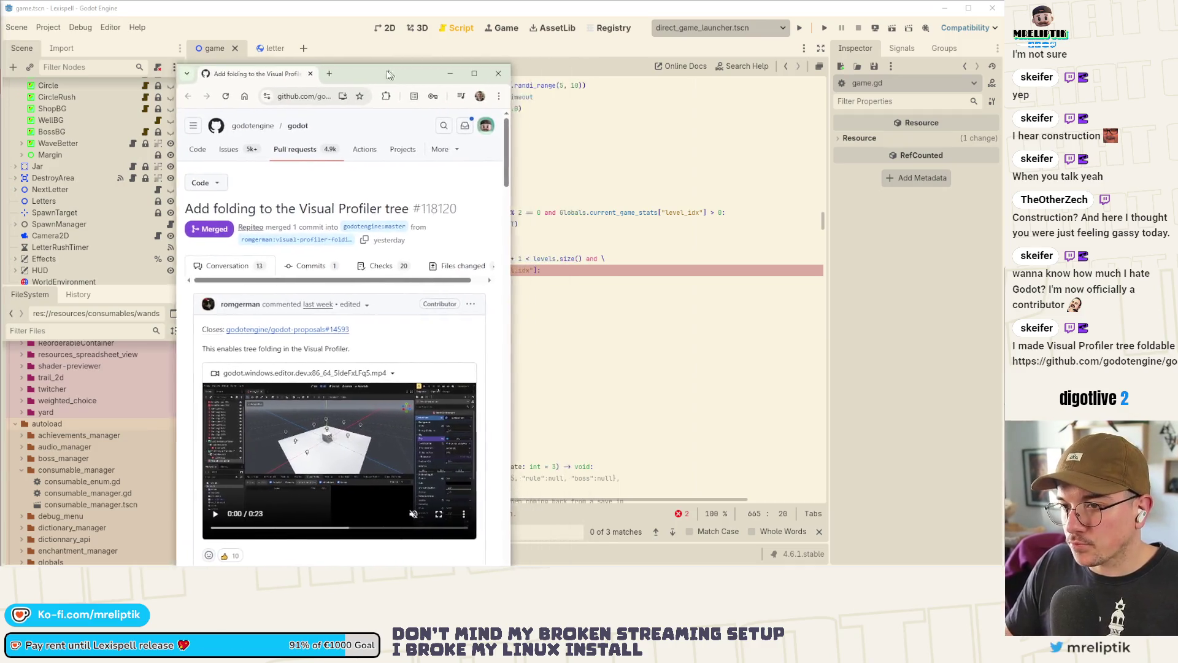
- Maximize the browser, watch the PR demo, add a 👍 (now 11), and open proposal #14593 in a new tab
double_click(424, 75)
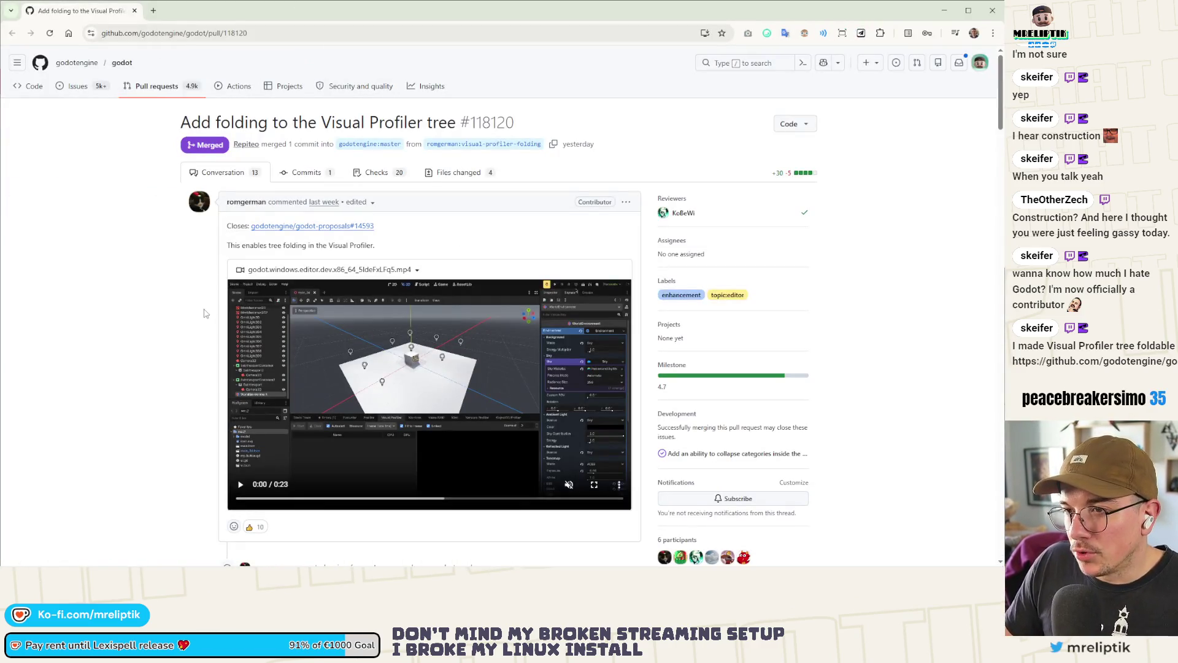
click(401, 370)
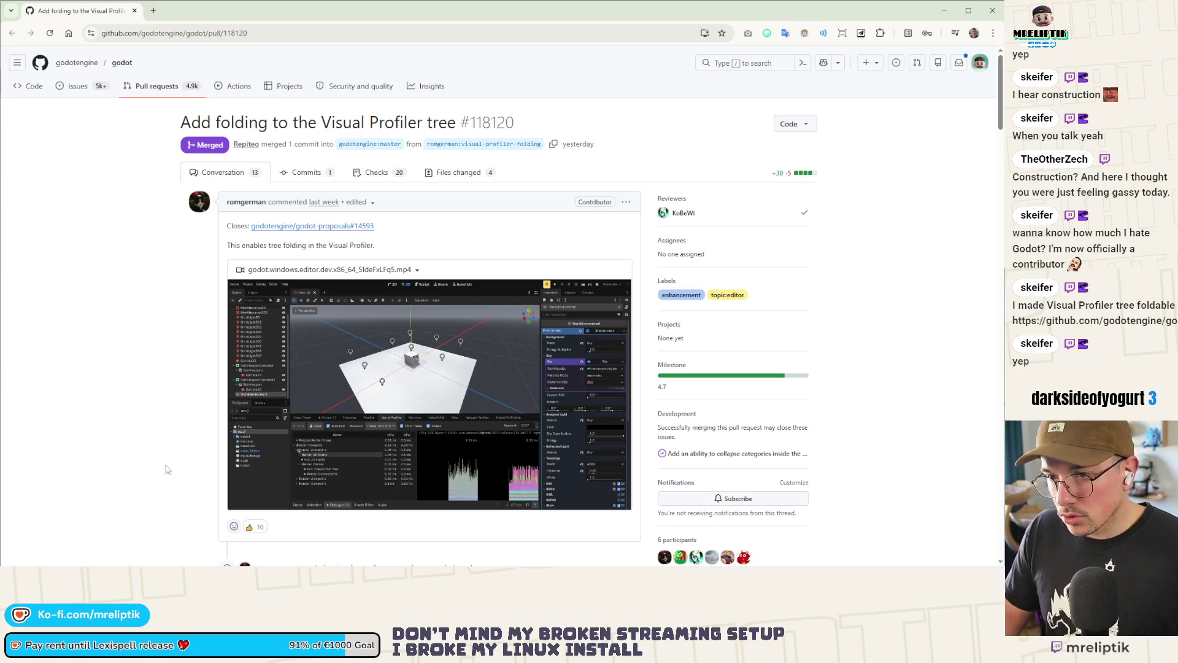
scroll(214, 447, down, 3)
click(255, 319)
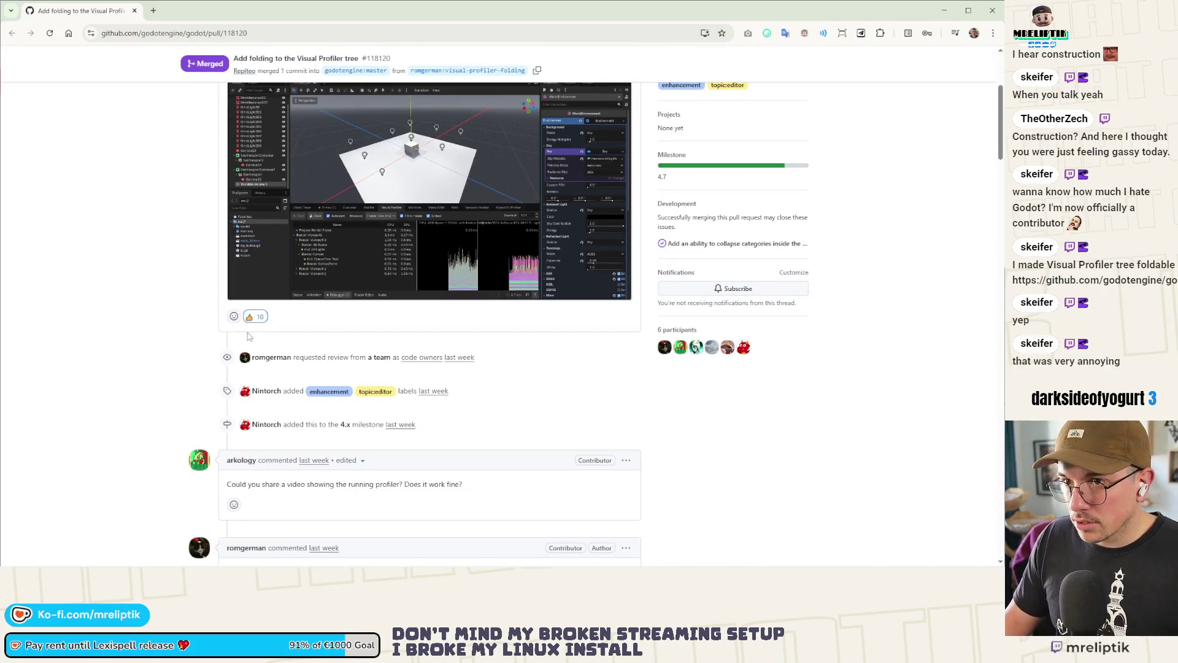
scroll(196, 377, up, 3)
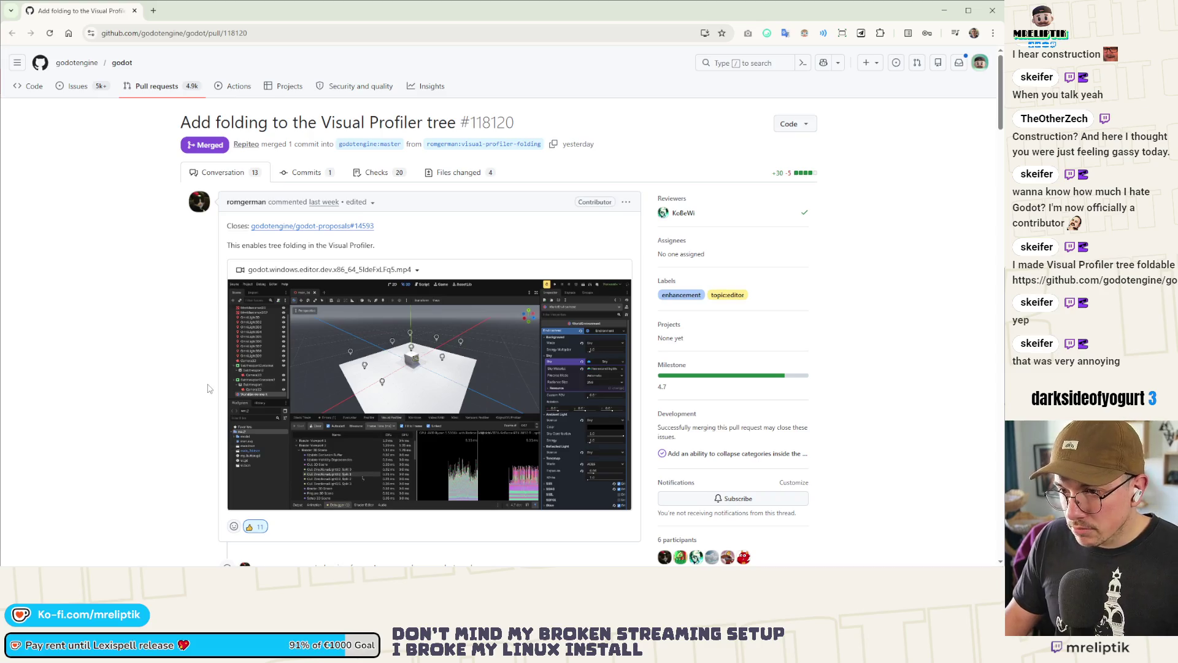
middle_click(313, 226)
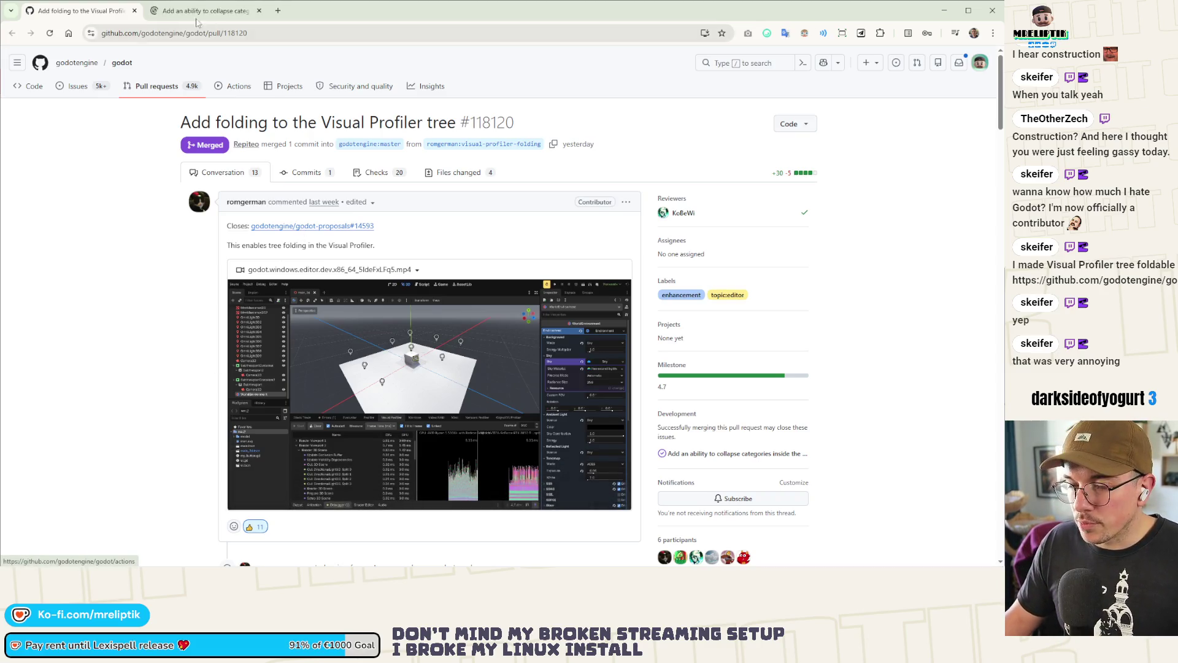
- On the proposal #14593 tab, play the Visual Profiler demo video
click(183, 14)
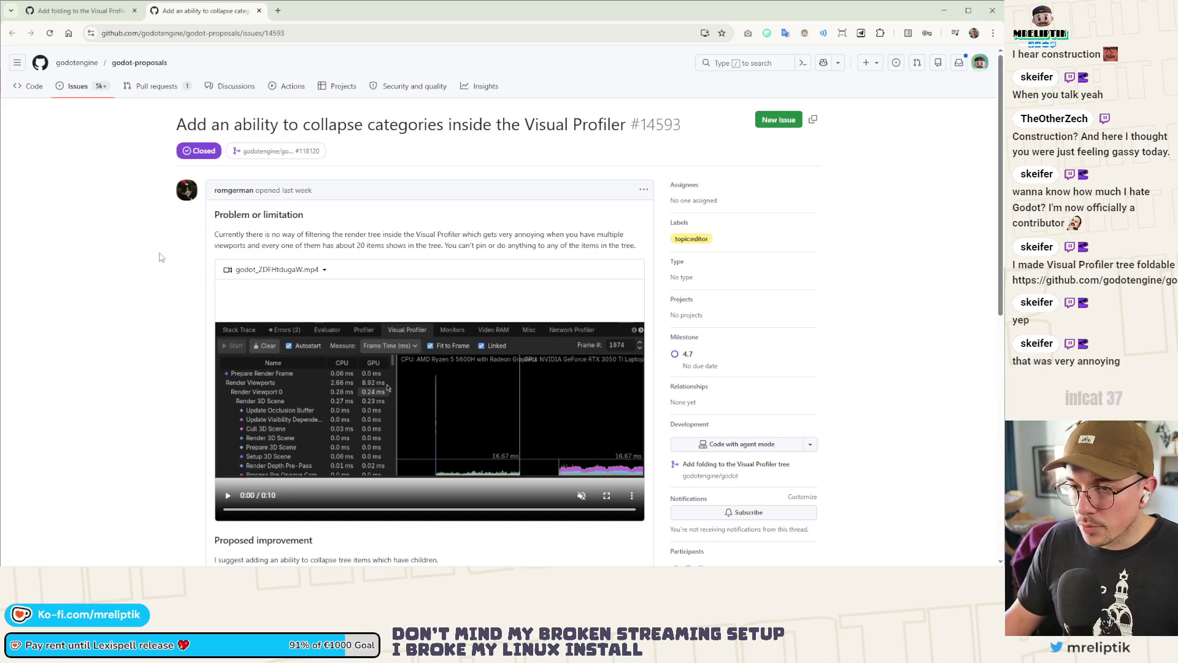
click(107, 12)
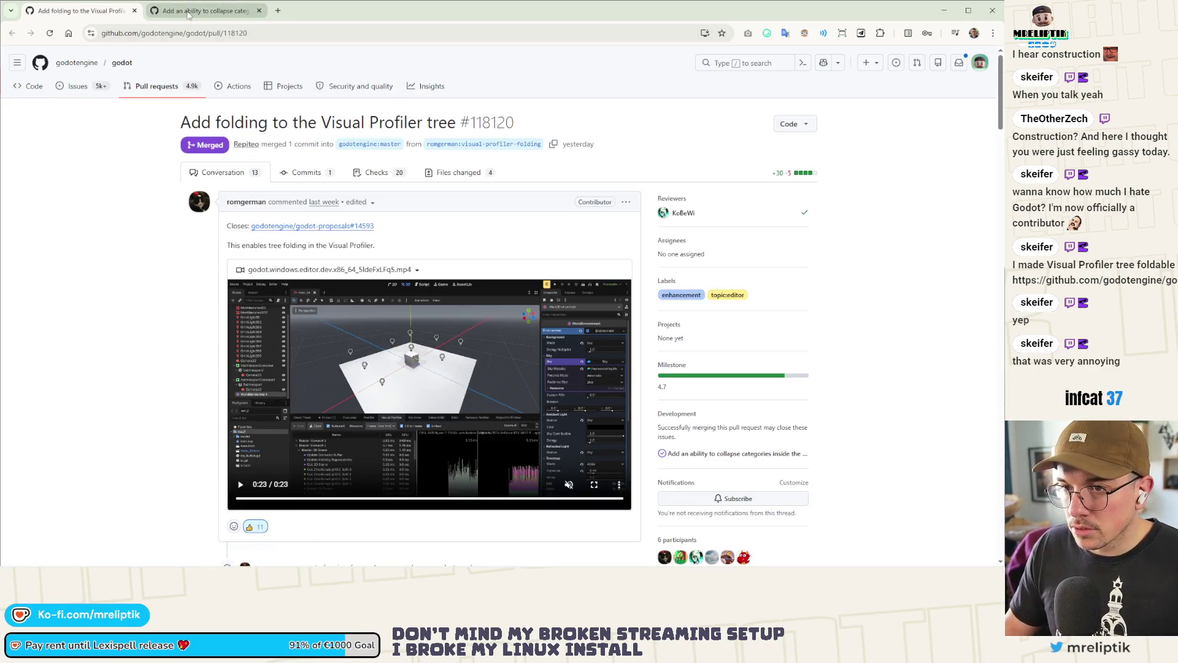
click(190, 12)
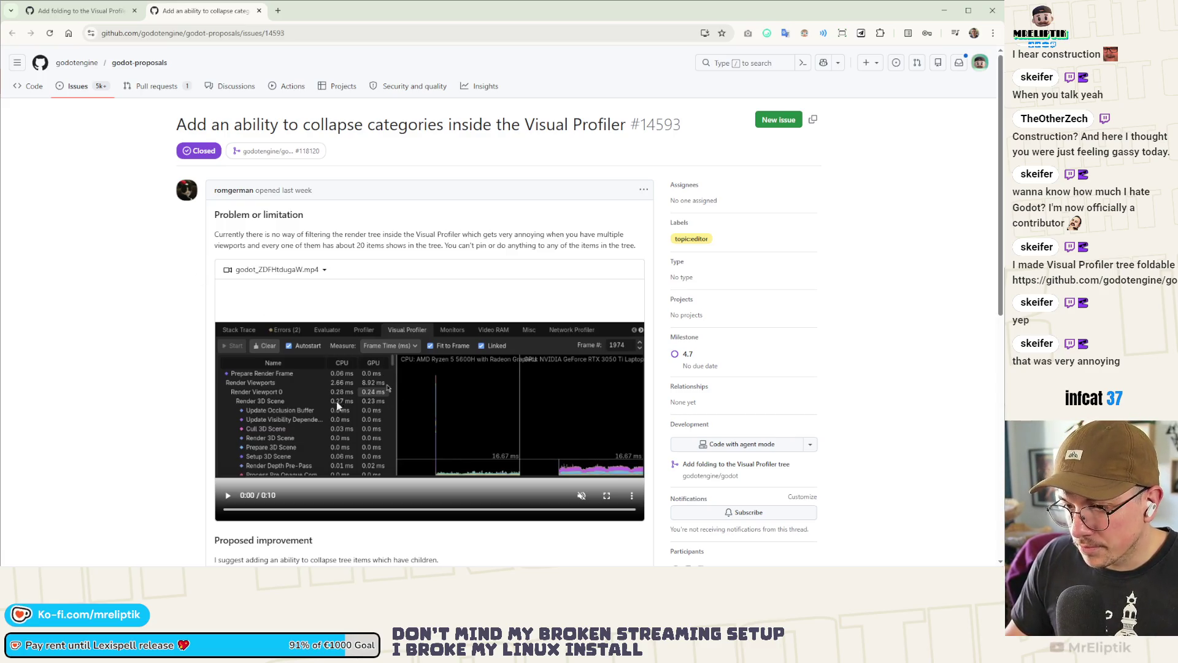
click(251, 429)
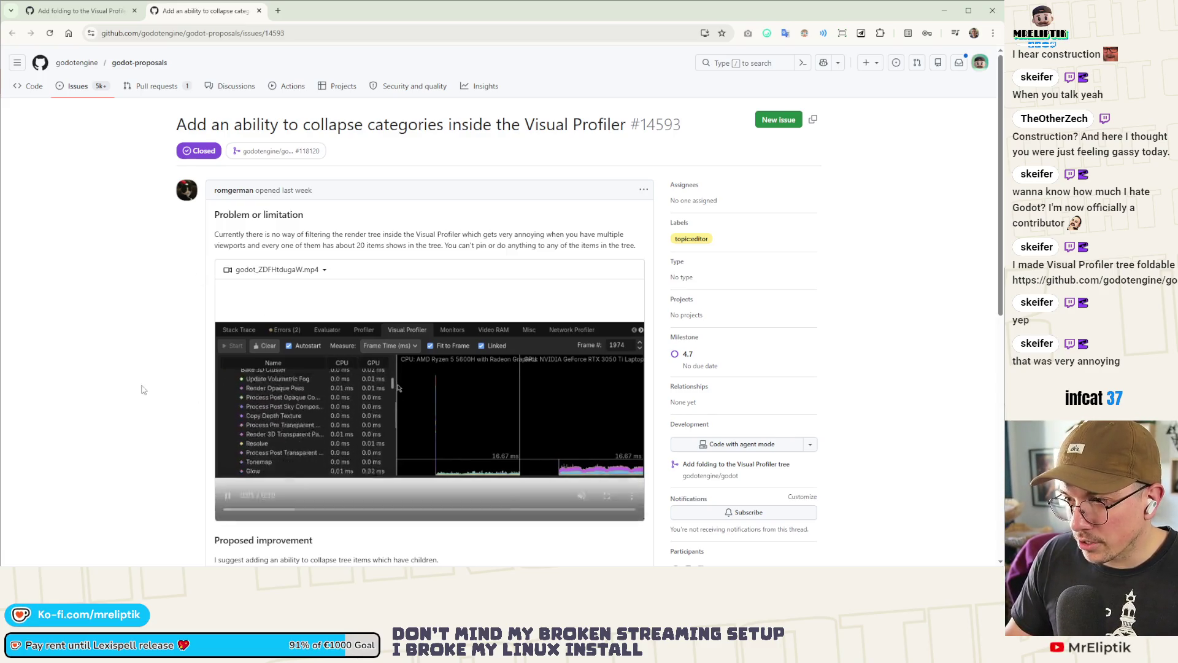
- Scroll through the proposal's timeline, then return to the pull request #118120 tab
scroll(136, 414, down, 5)
scroll(136, 414, down, 2)
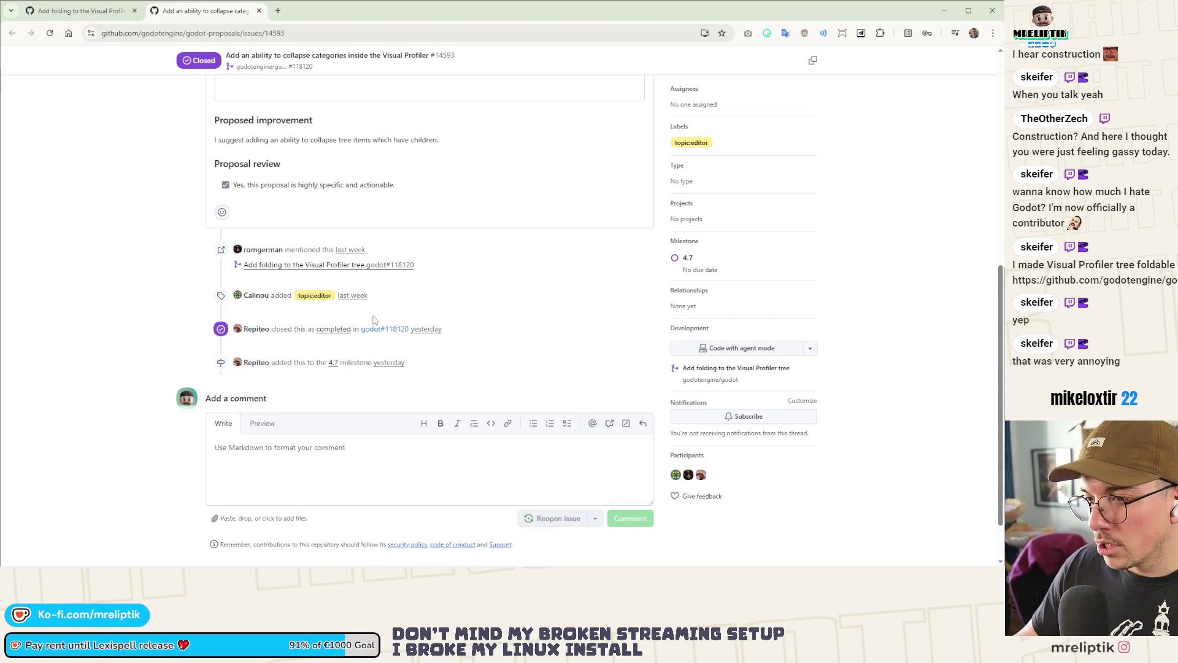
scroll(365, 304, up, 4)
scroll(356, 221, up, 3)
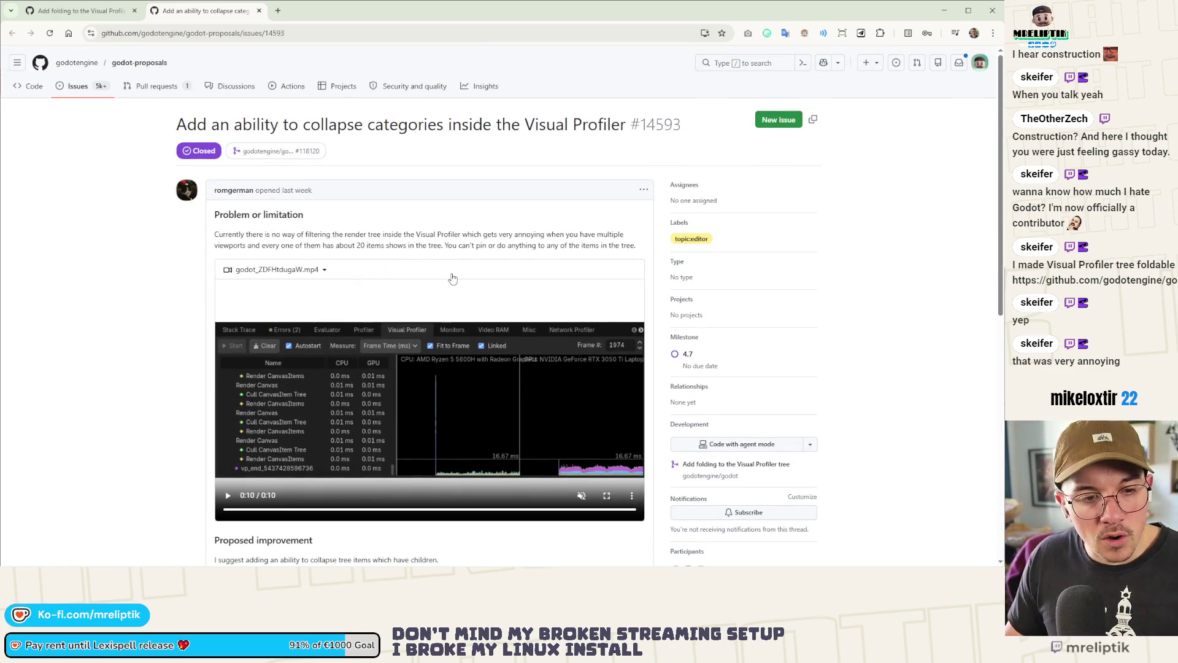
scroll(453, 276, down, 3)
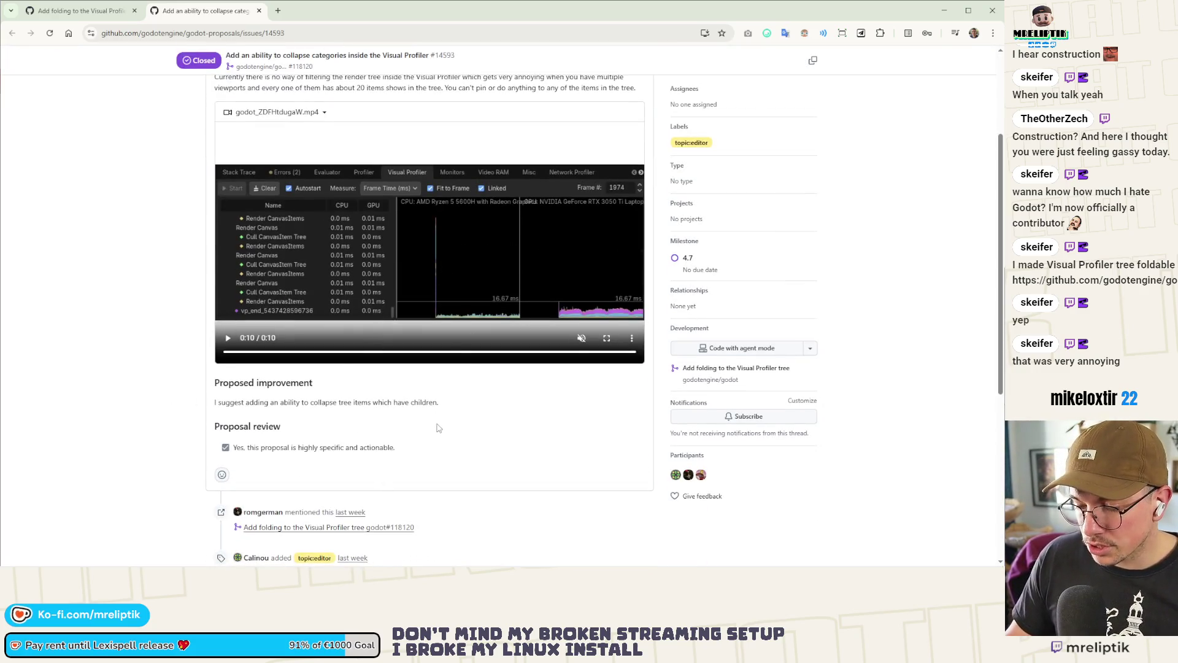
scroll(437, 423, down, 3)
scroll(426, 452, up, 3)
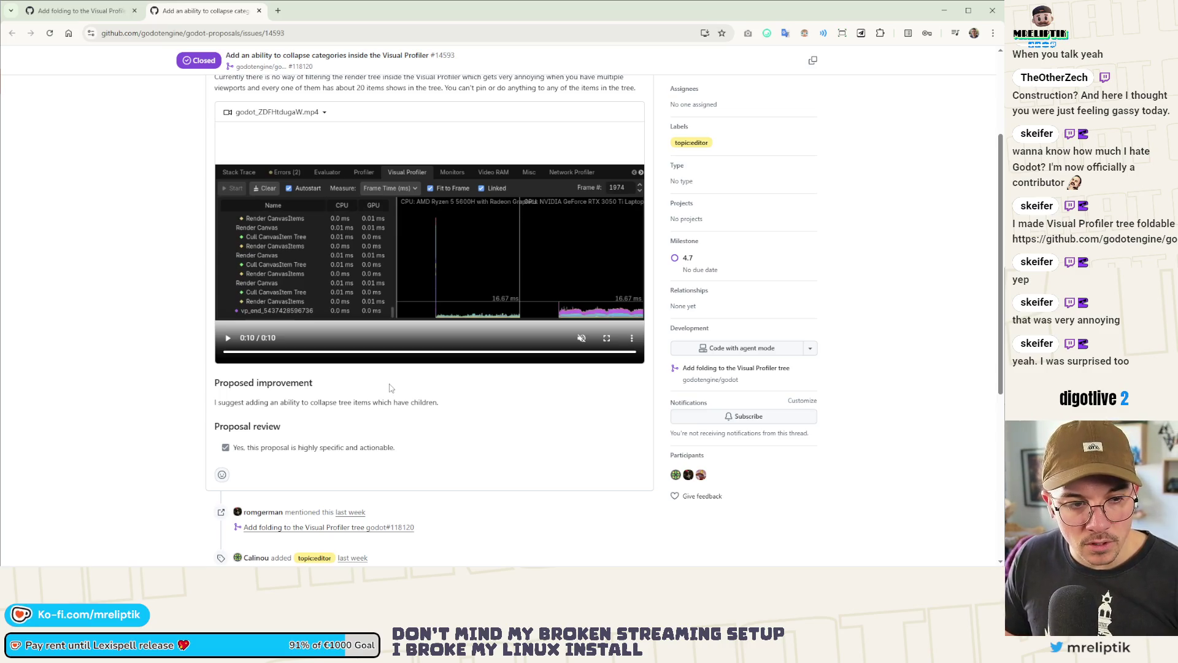
scroll(369, 436, down, 3)
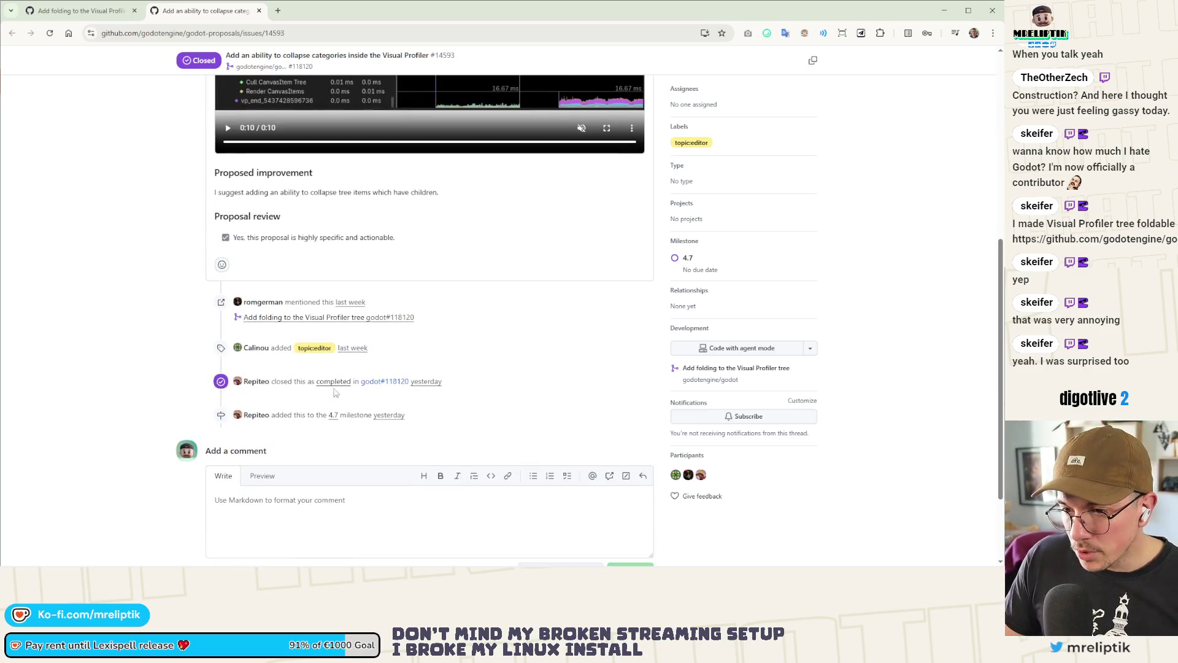
mouse_move(260, 327)
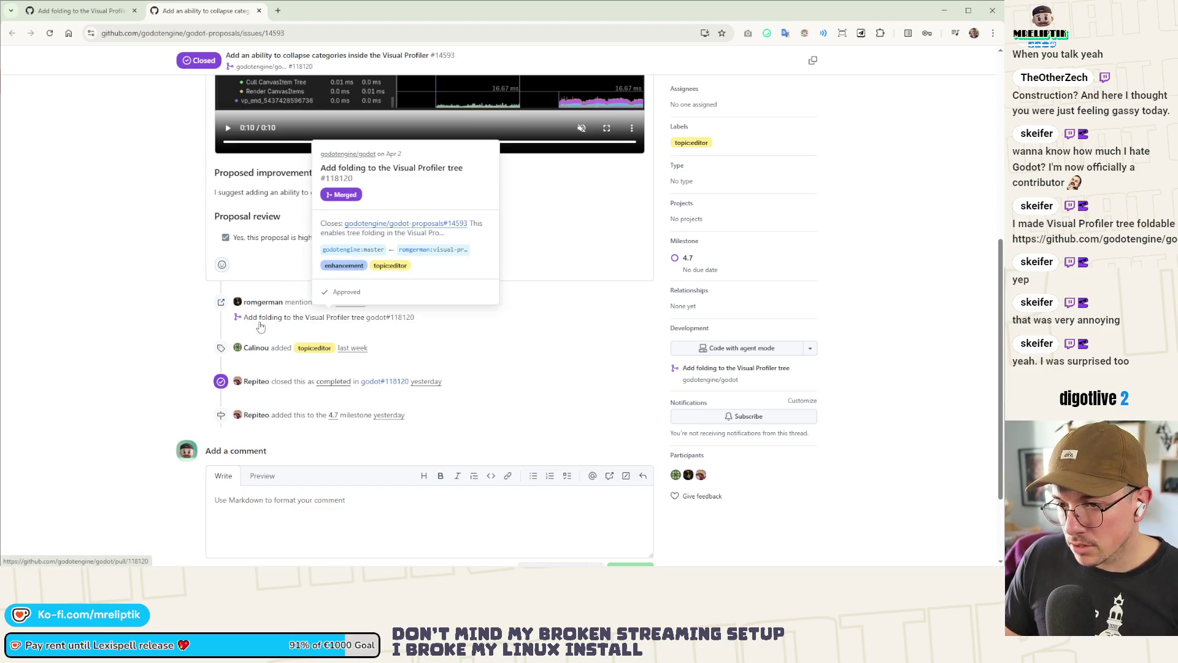
scroll(261, 331, up, 2)
scroll(264, 340, down, 1)
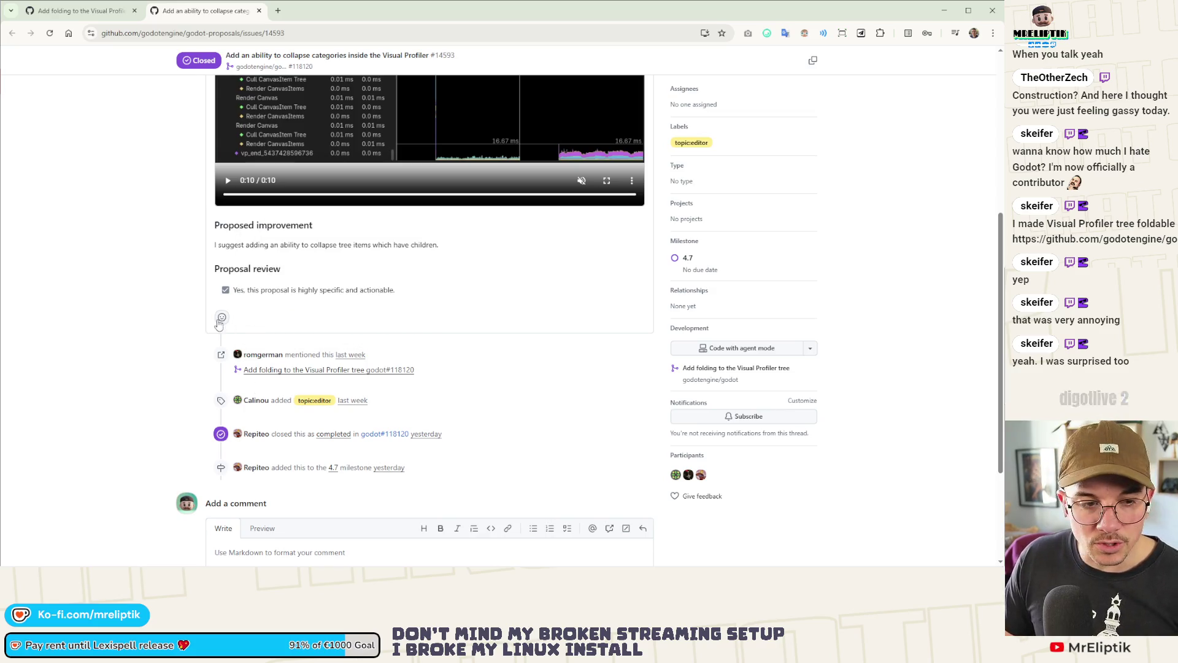
click(92, 10)
- Scroll the 'Add folding to the Visual Profiler tree' pull request down to its merge confirmation
scroll(193, 252, down, 3)
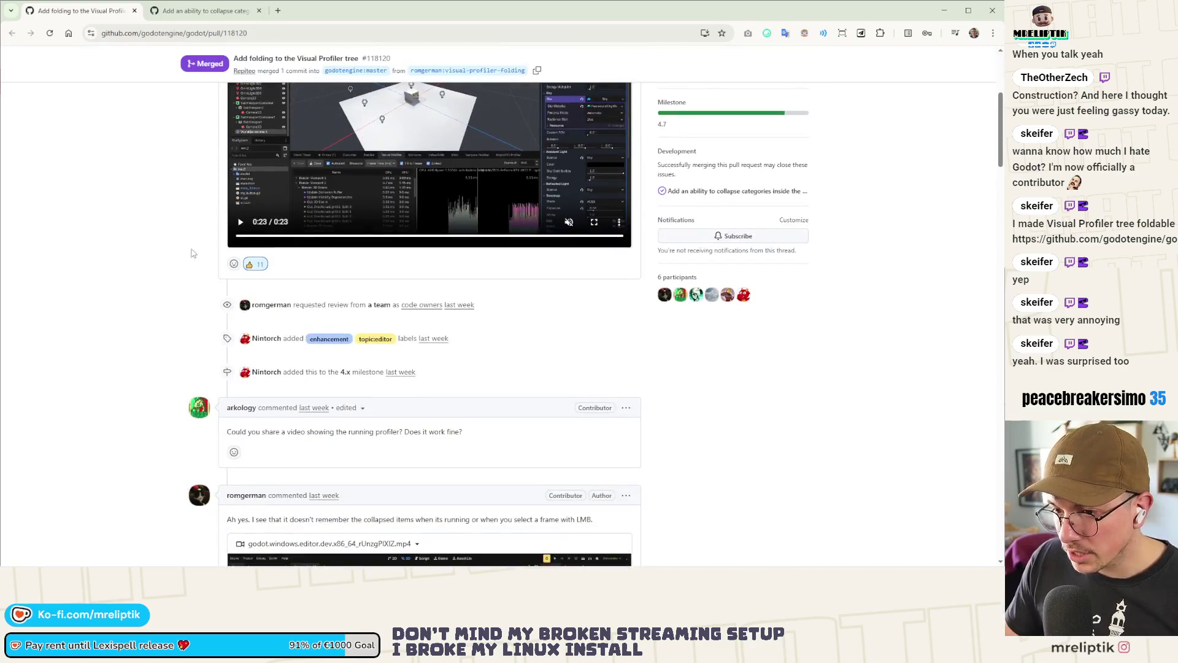
scroll(165, 284, down, 3)
scroll(150, 312, down, 6)
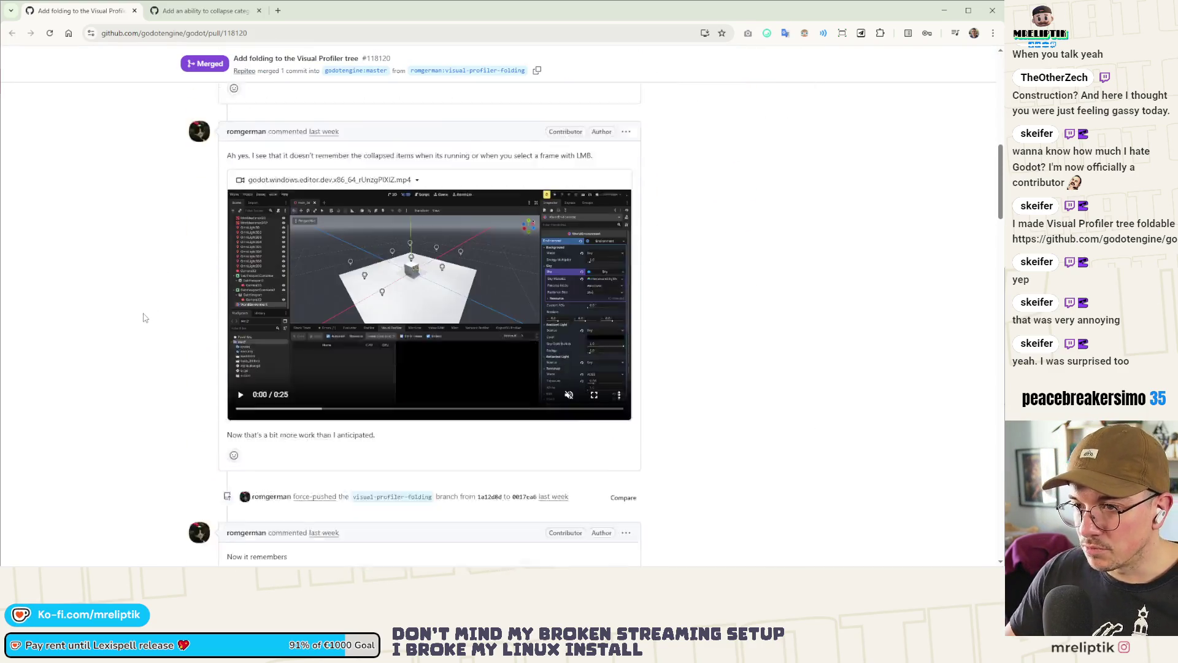
scroll(121, 275, down, 7)
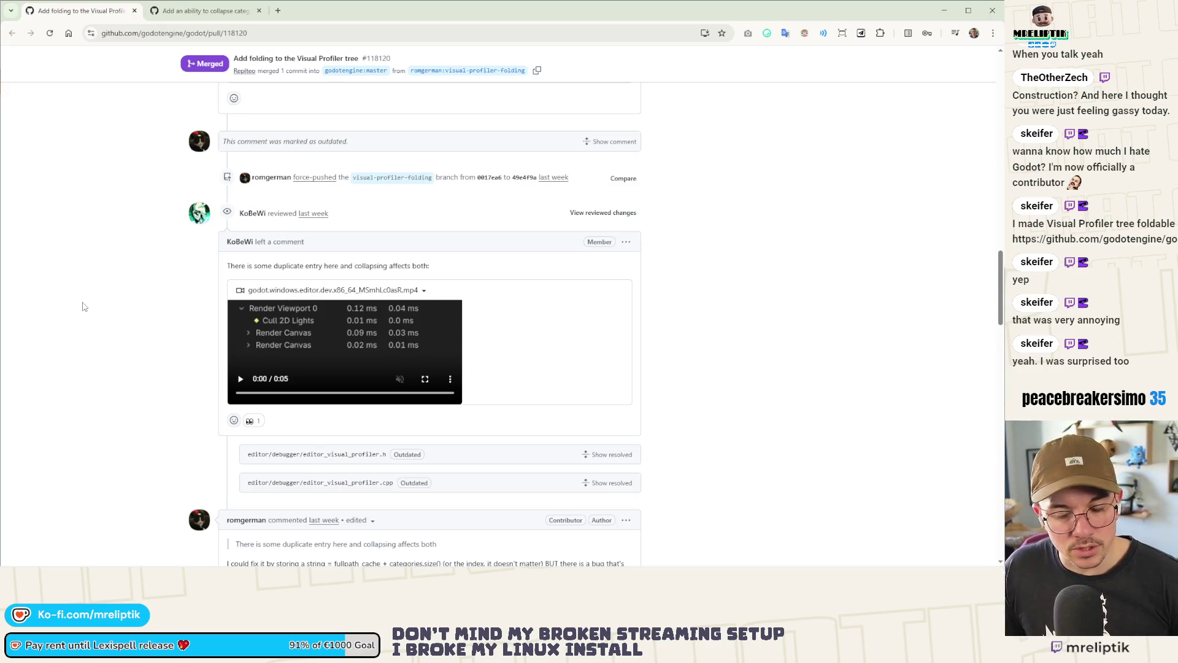
scroll(85, 307, down, 6)
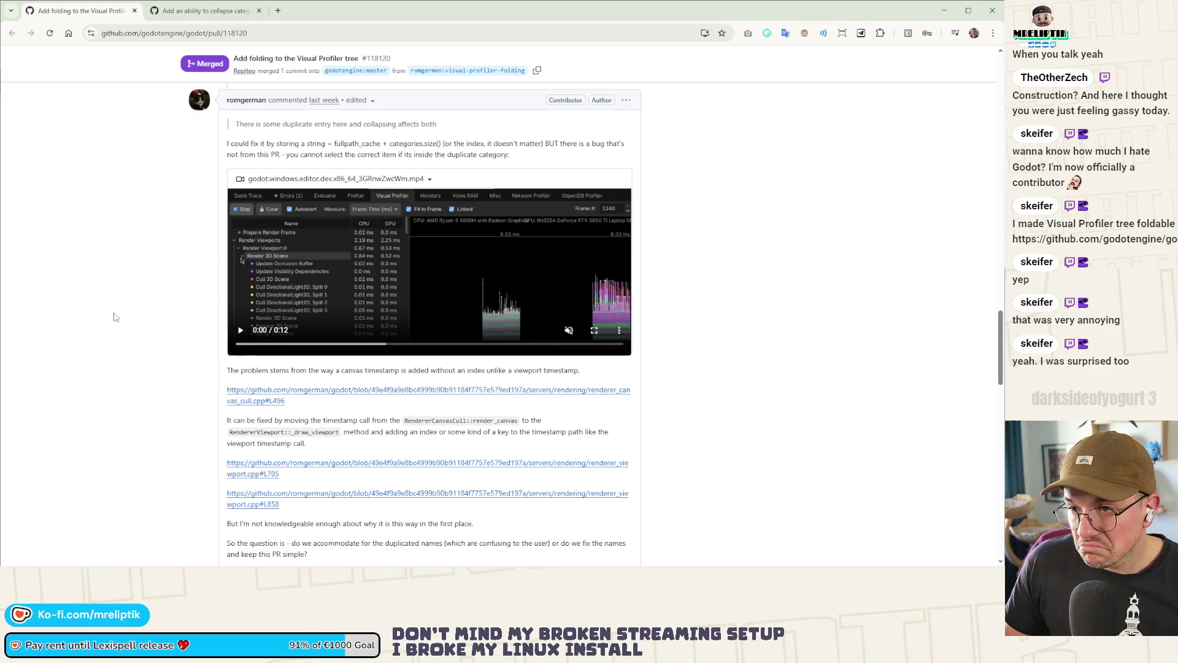
scroll(110, 297, down, 6)
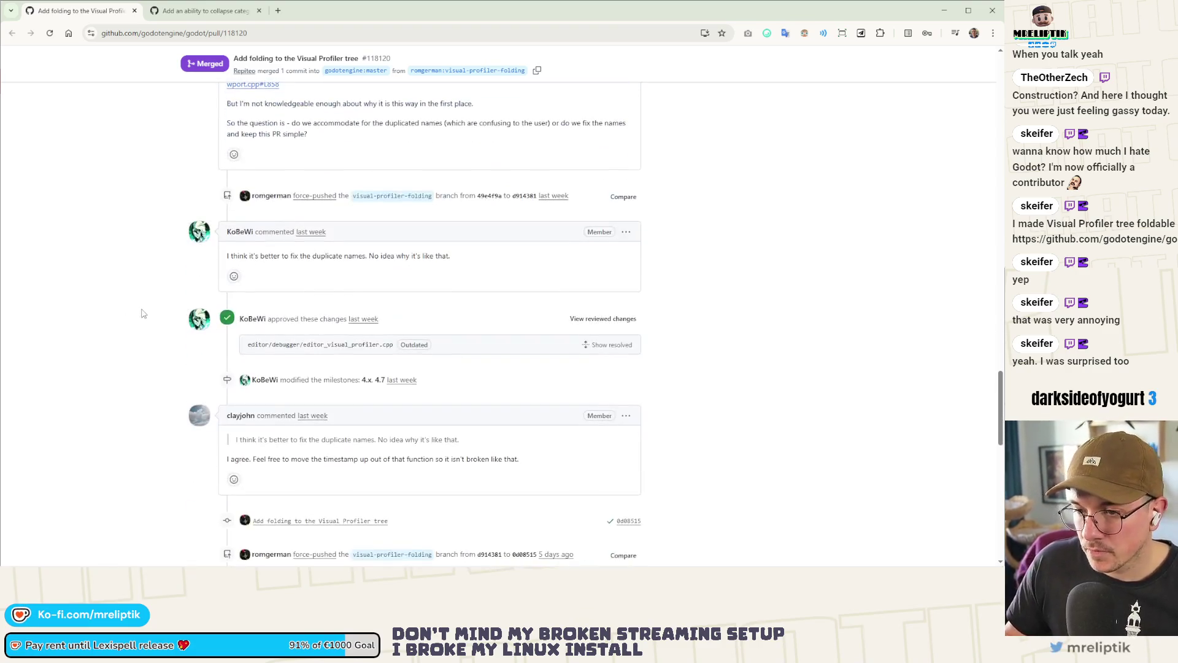
scroll(145, 316, down, 10)
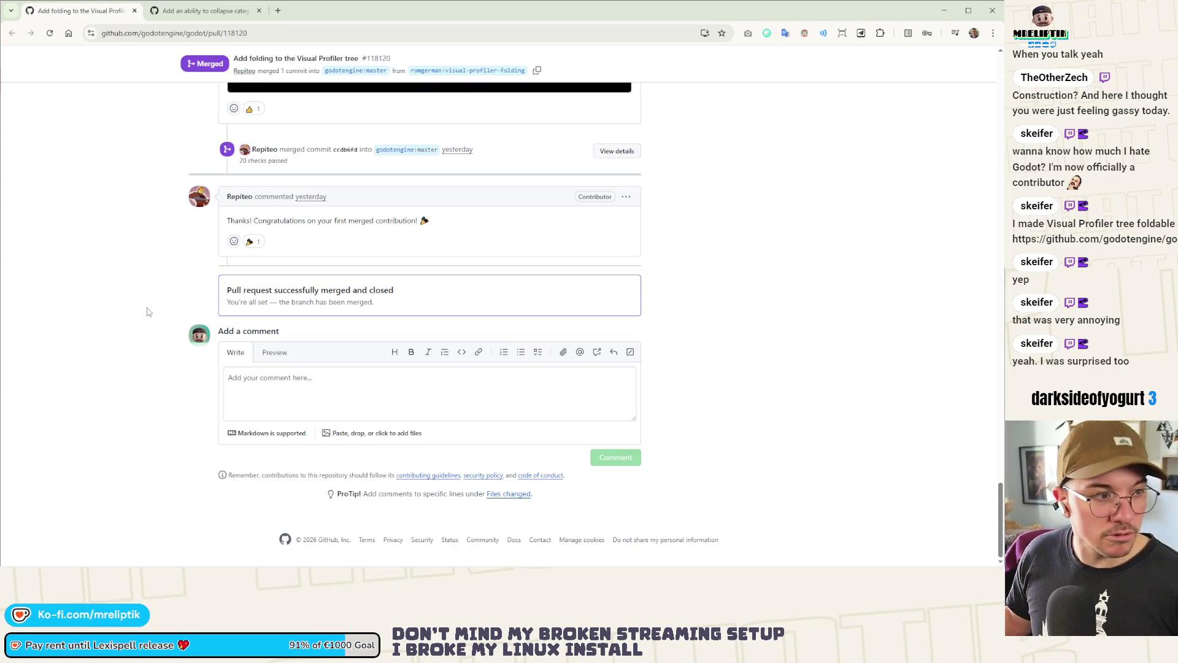
scroll(196, 258, up, 7)
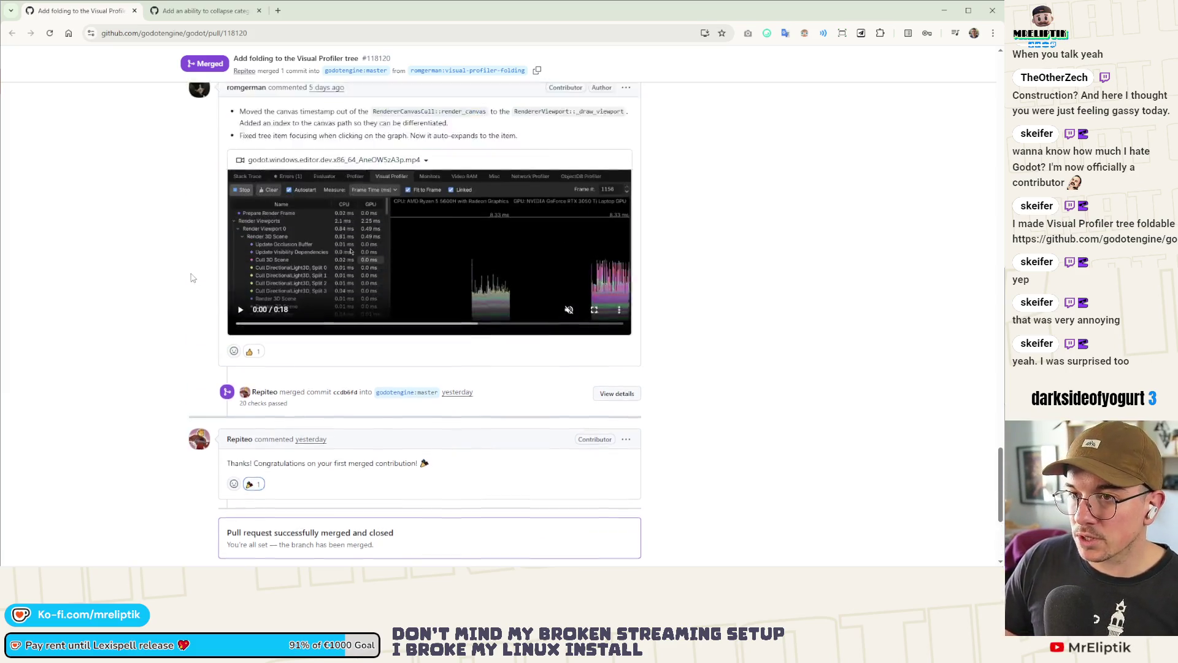
scroll(142, 204, down, 3)
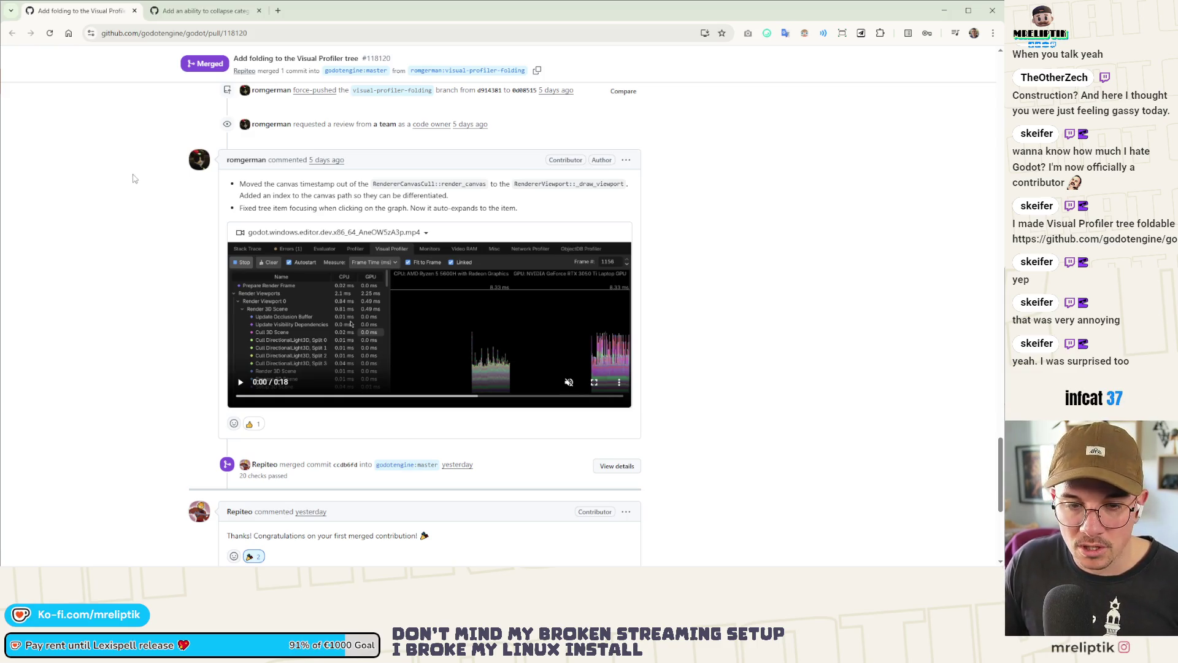
- Scroll back through the pull request, then return to the Godot script editor
scroll(147, 184, up, 10)
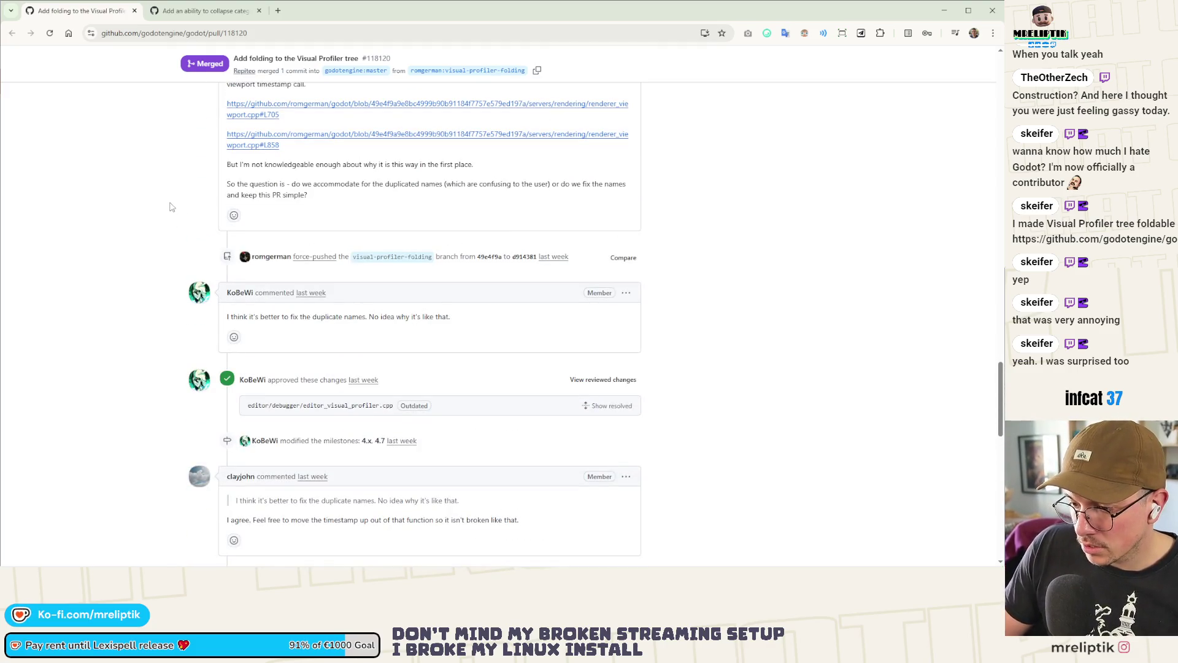
scroll(169, 209, up, 10)
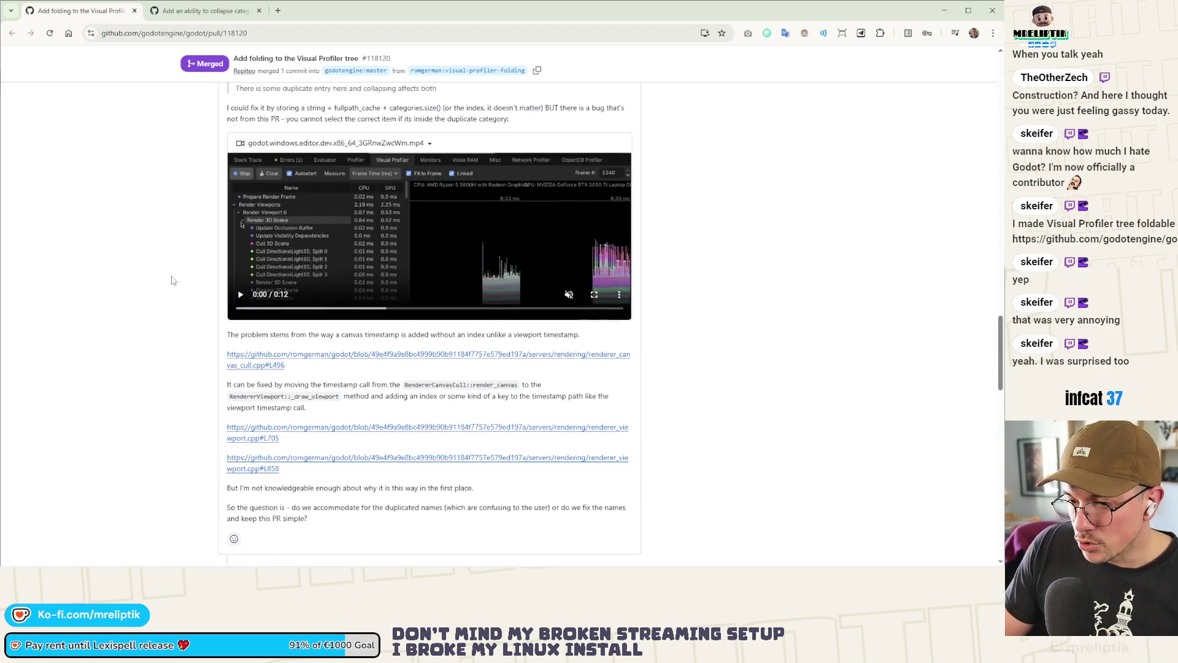
scroll(116, 264, up, 5)
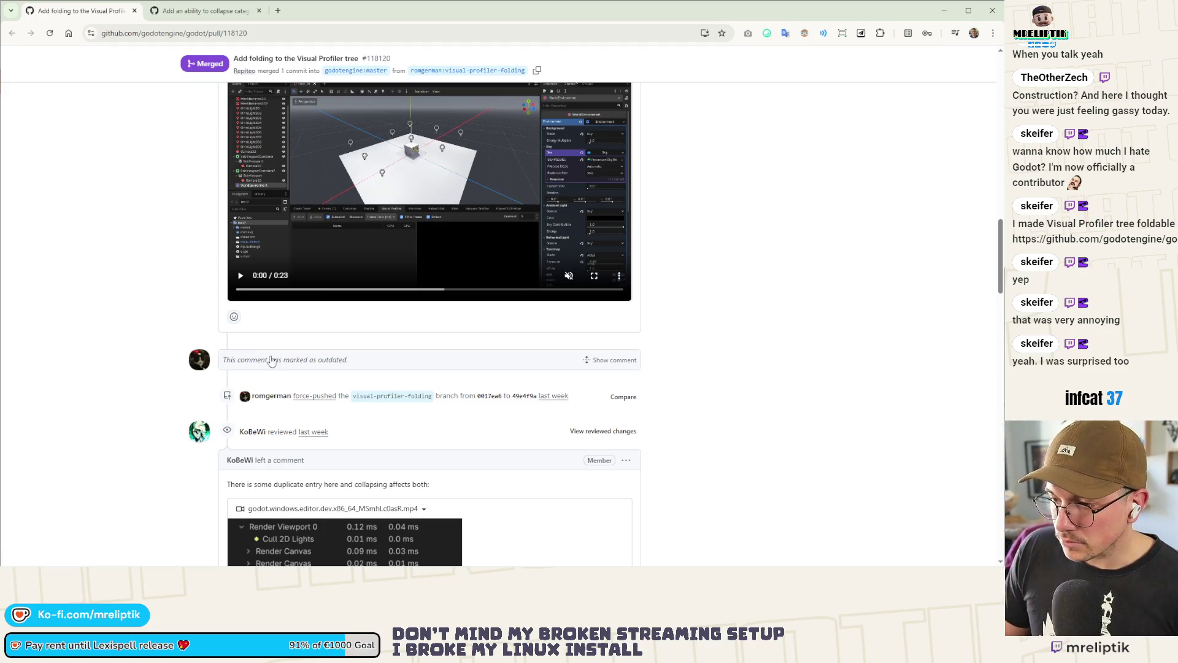
scroll(359, 368, up, 5)
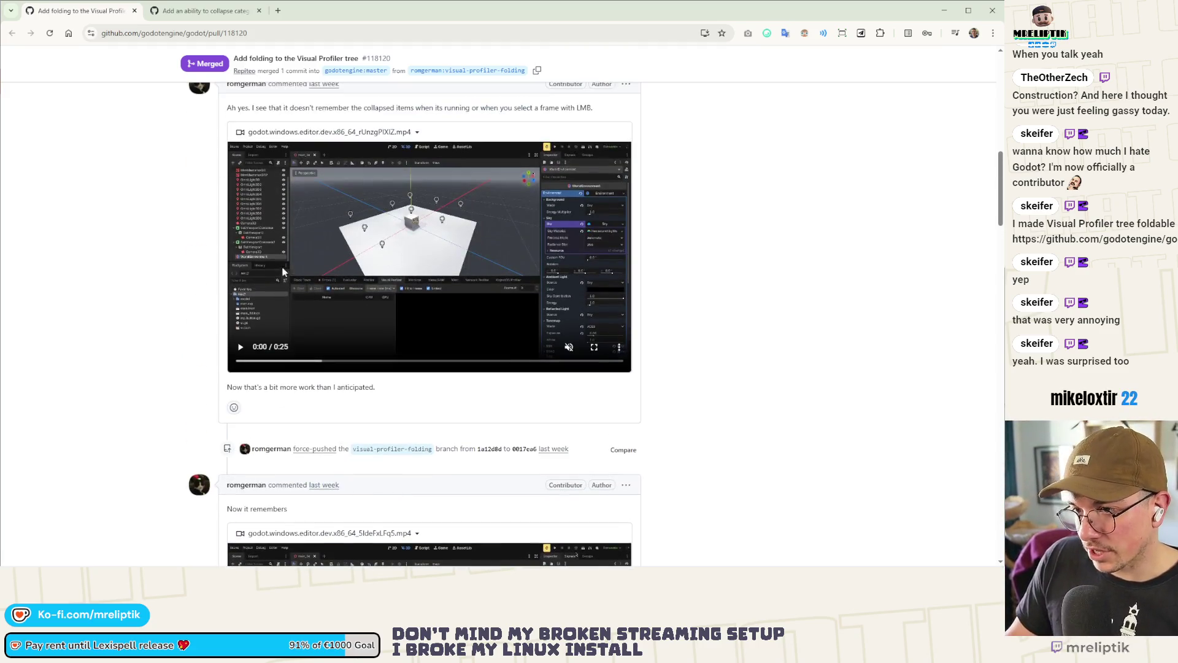
scroll(270, 264, up, 4)
scroll(195, 359, down, 12)
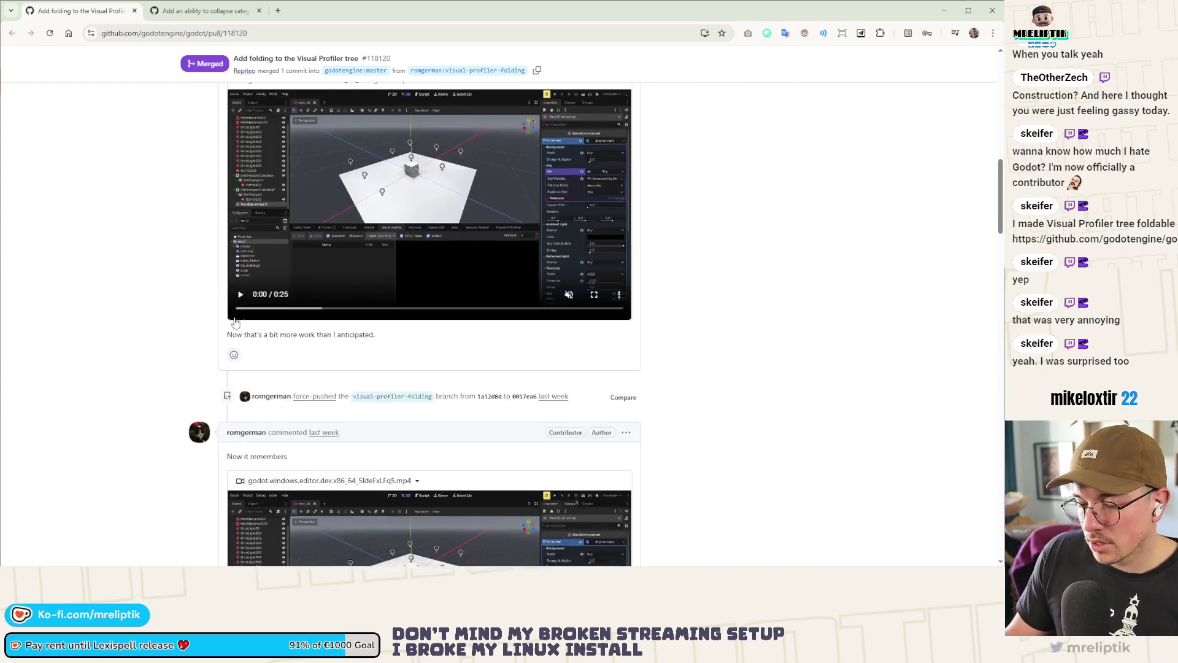
scroll(172, 314, down, 15)
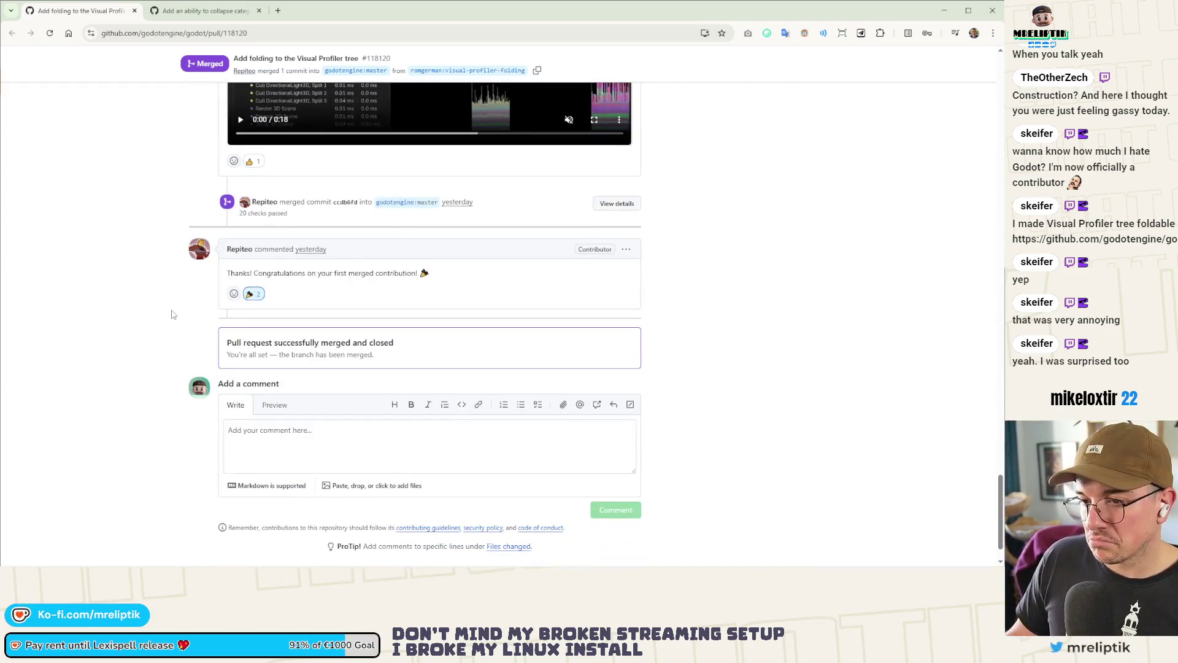
click(134, 10)
key(alt+Tab)
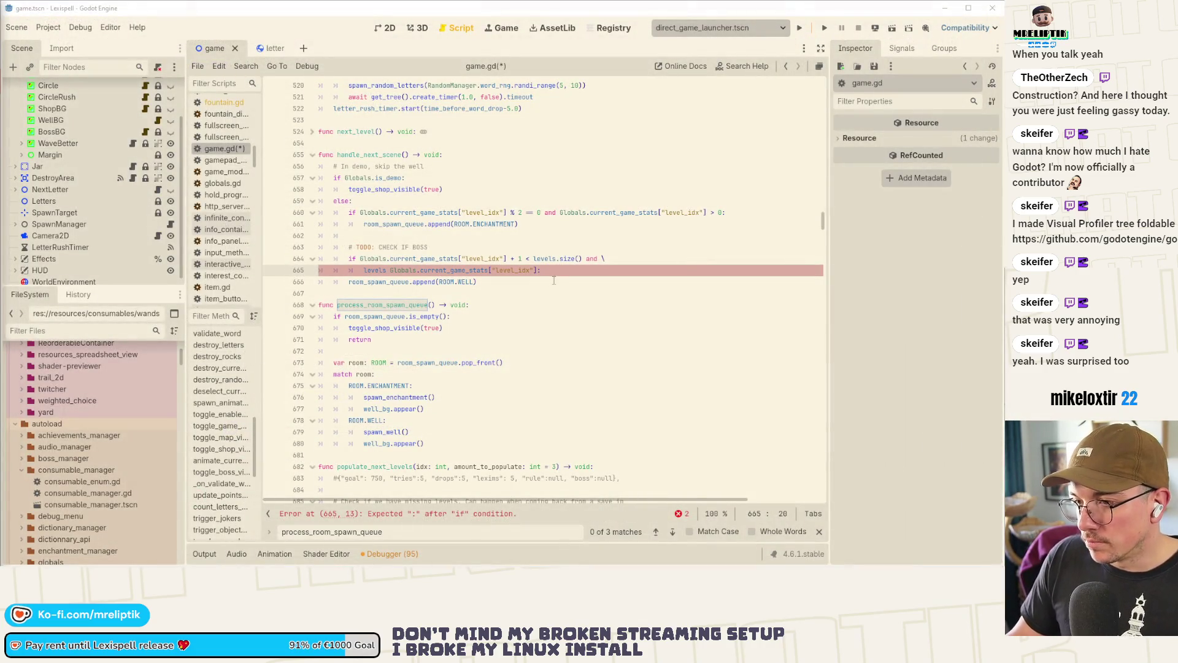
- Rewrite line 665 as levels[Globals.current_game_stats["level_idx"] + 1]["boss"]: and search the script for "boss"
click(497, 270)
text(+ )
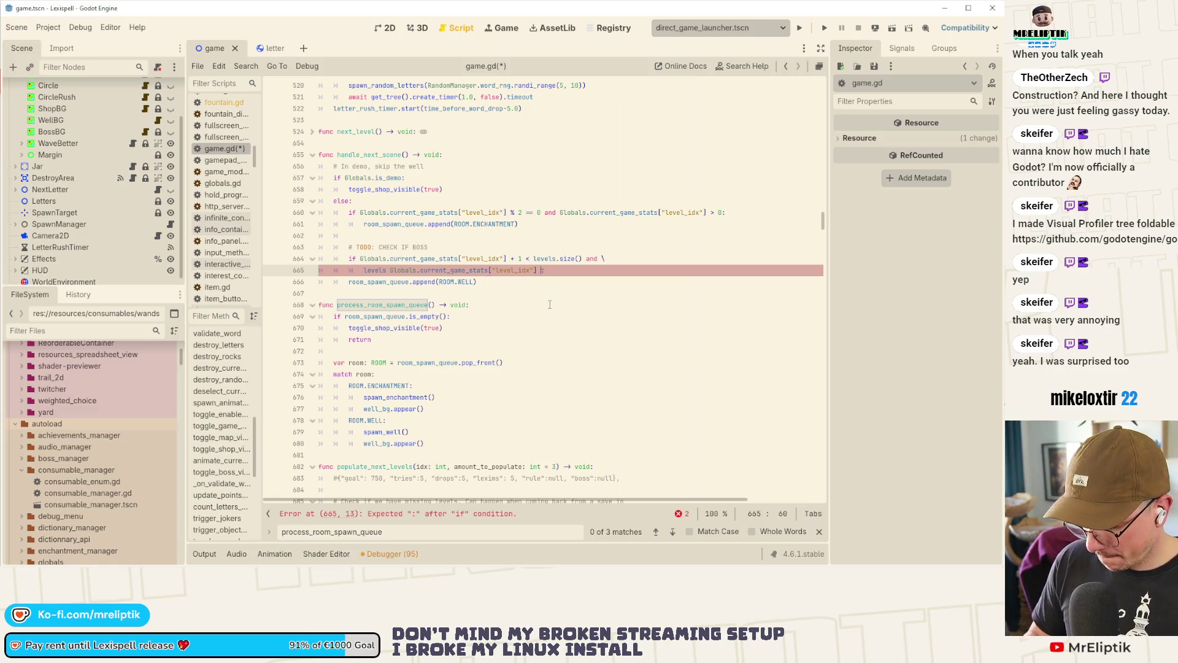
text(1:)
key(Home)
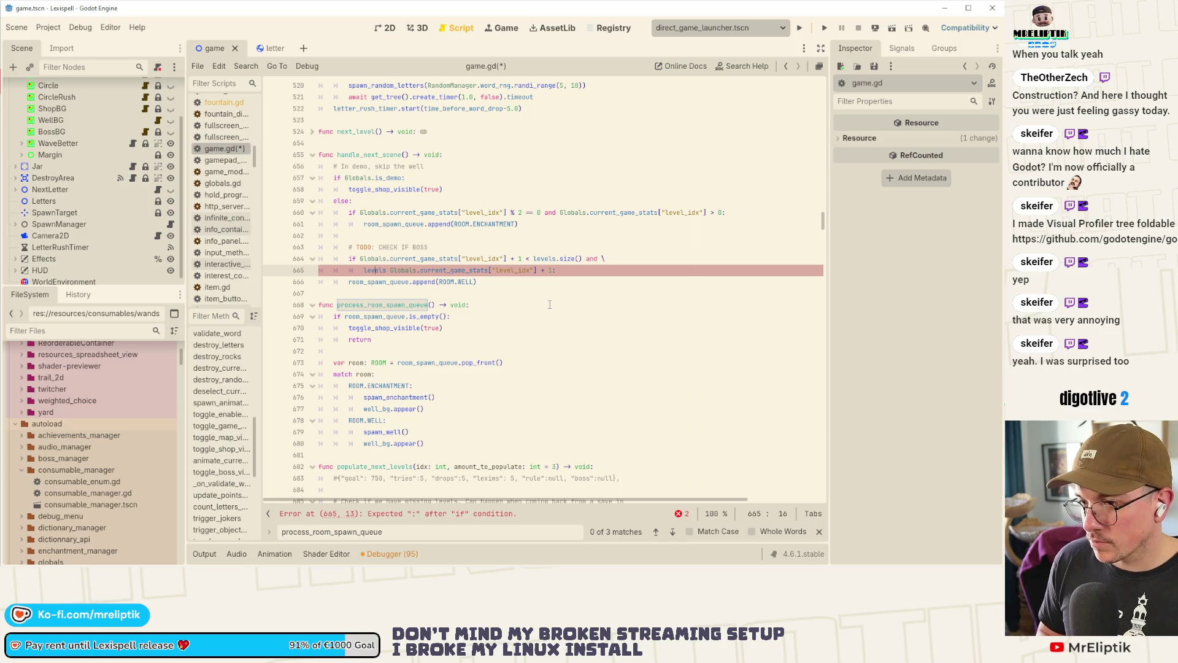
key(ctrl+Right)
key(Delete)
text([)
key(ctrl+Right)
key(ctrl+Right)
key(ctrl+Right)
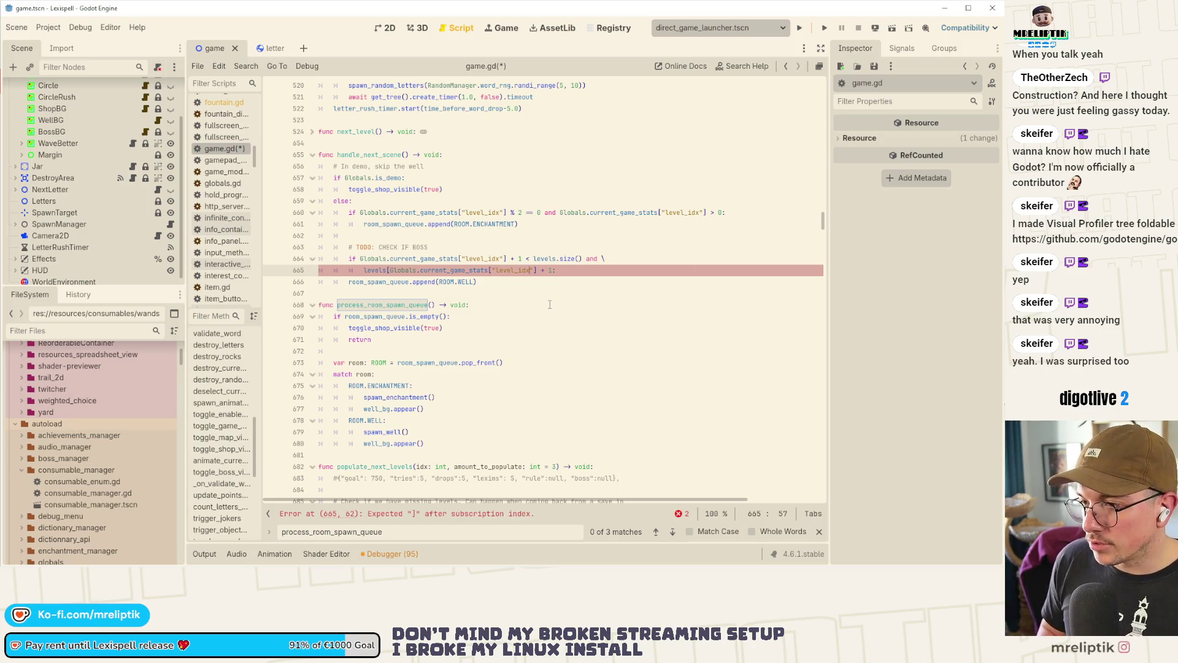
text(]["bos)
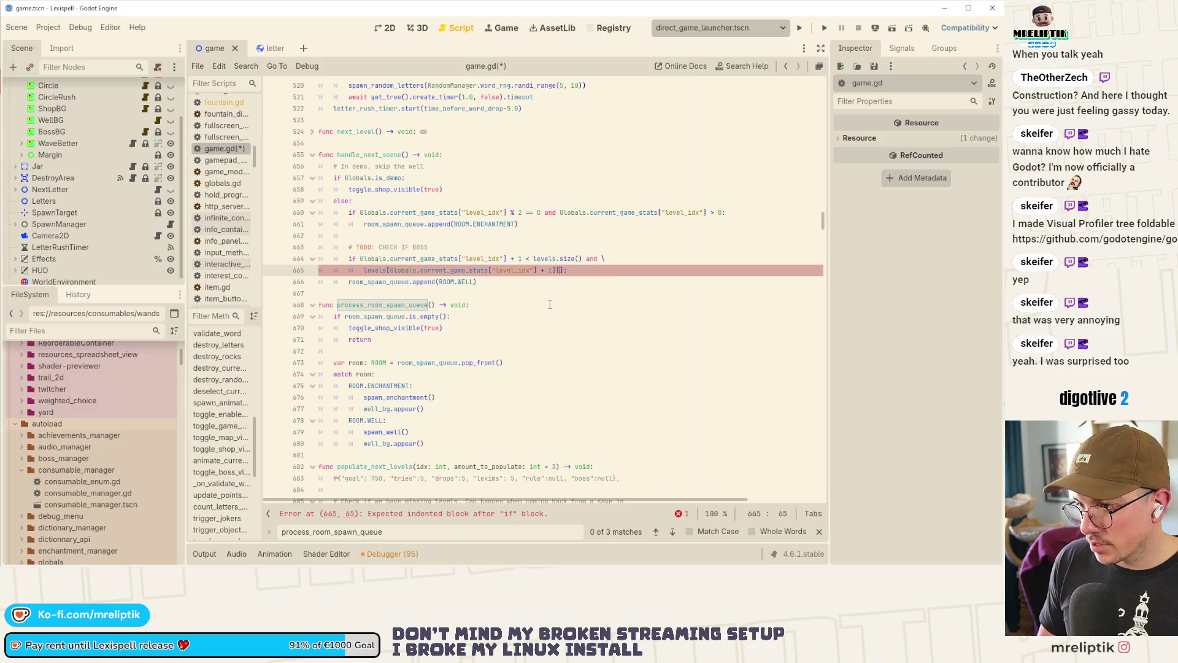
text(s)
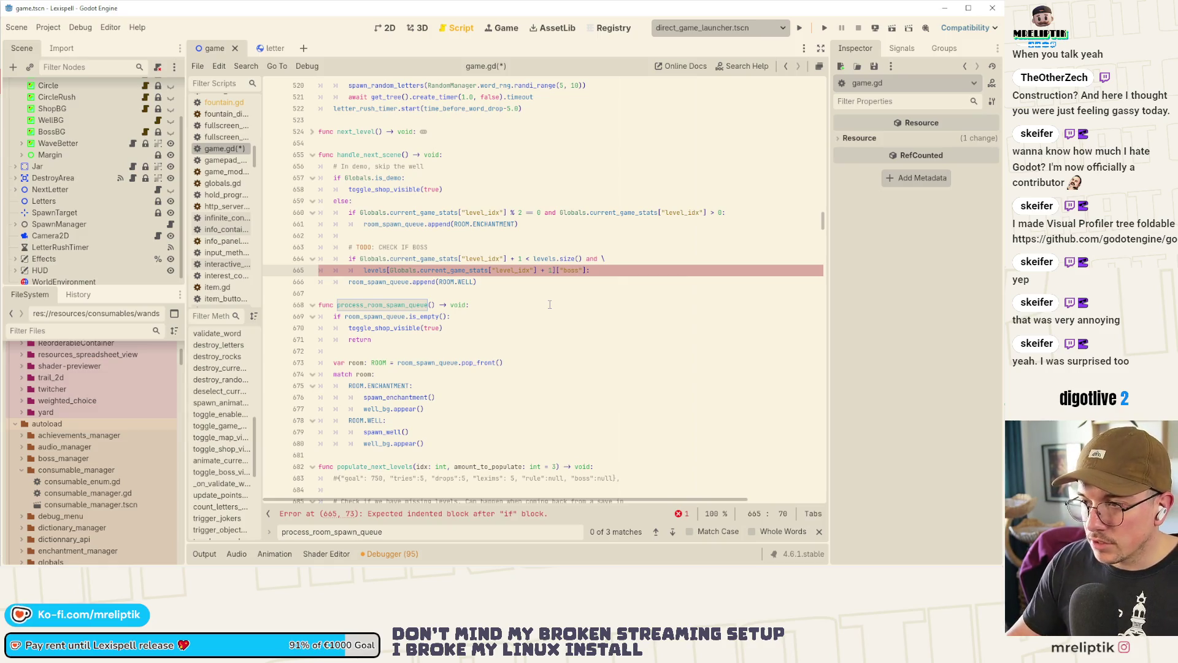
key(ctrl+f)
text("boss")
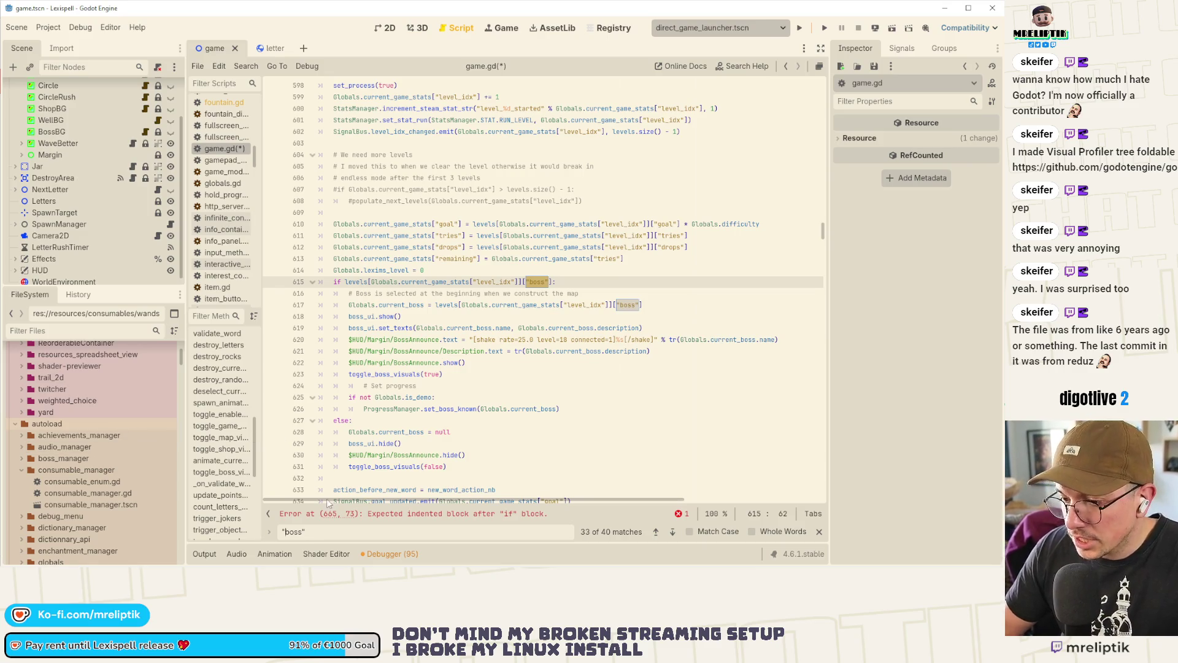
- Close the find bar and jump to the error on line 665 in handle_next_scene
click(817, 531)
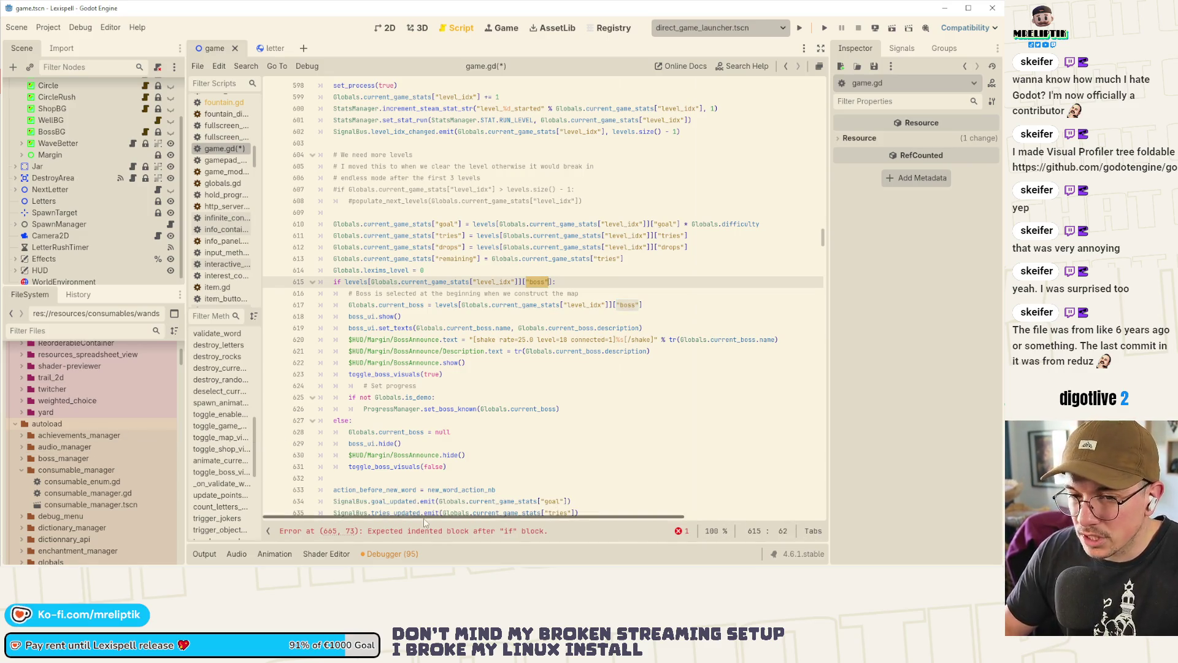
click(204, 554)
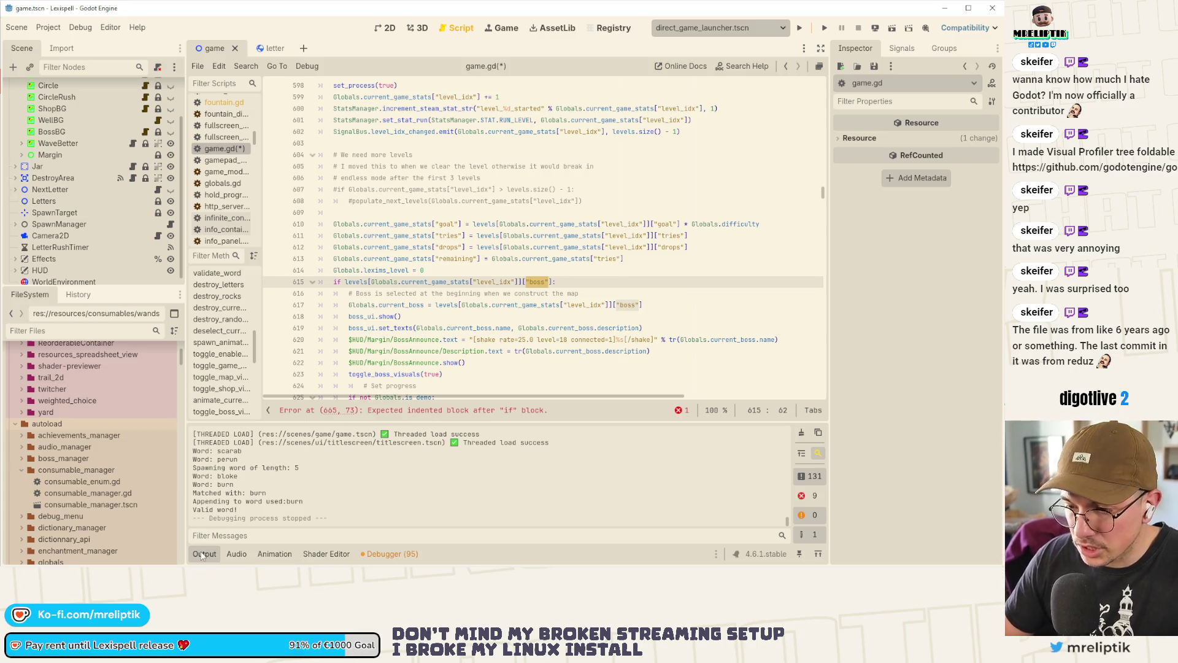
click(204, 554)
click(495, 282)
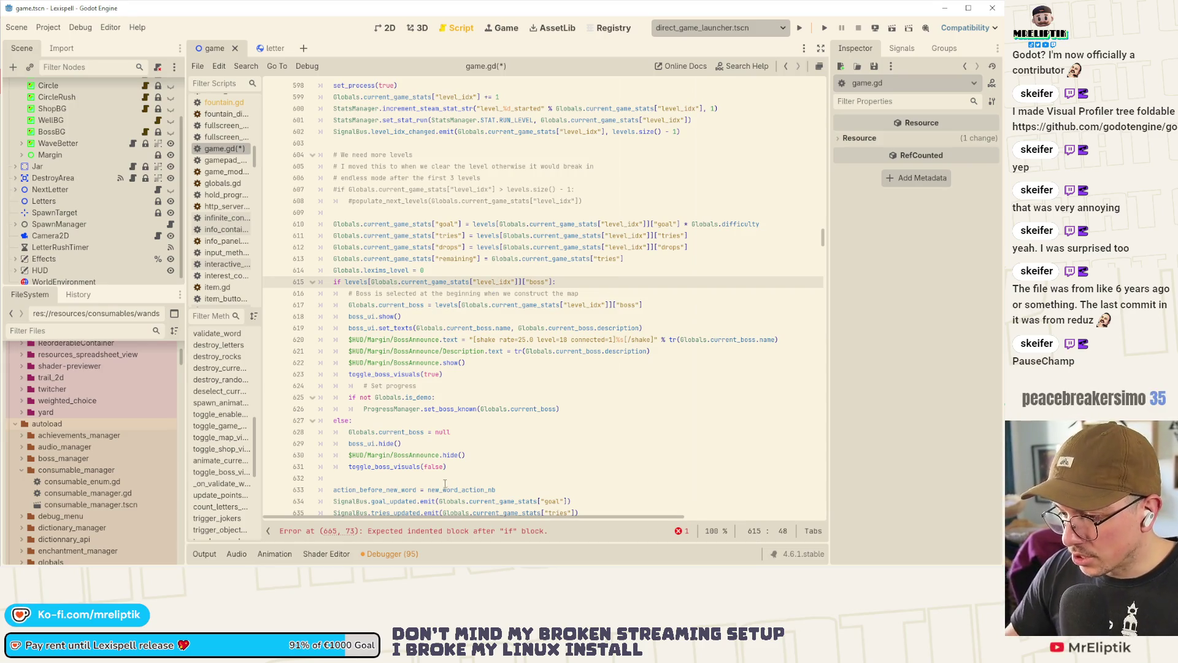
click(434, 531)
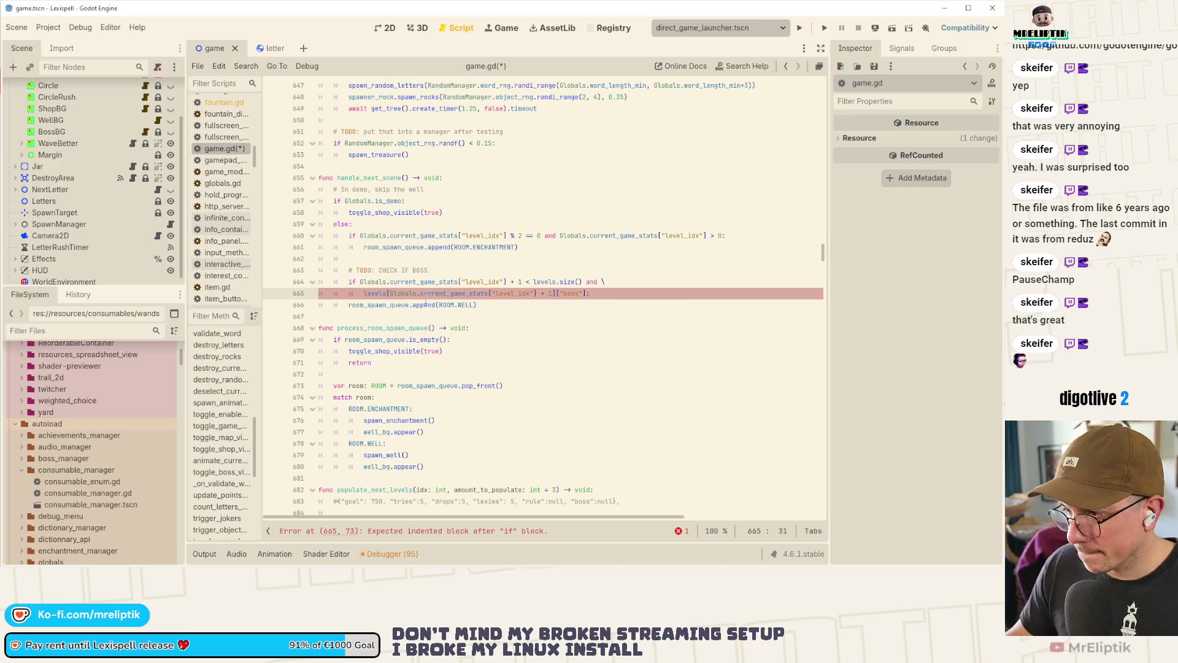
- Rejoin the boss condition without its backslash, then break it after 'and' before levels[...]['boss']
click(544, 304)
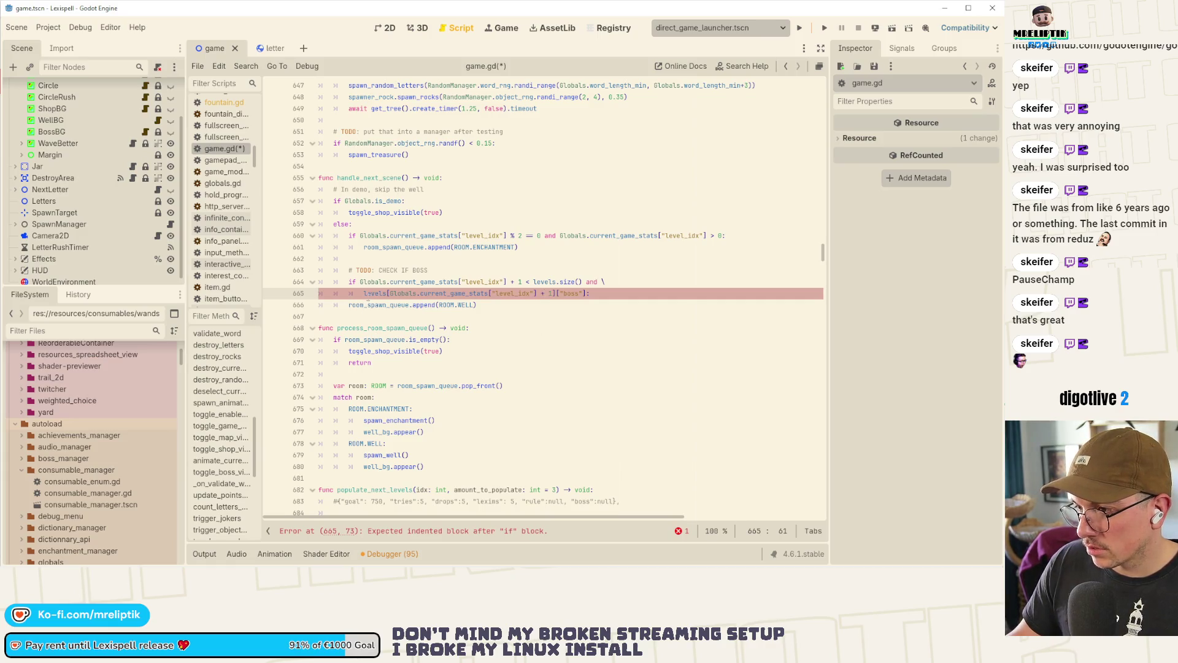
key(Home)
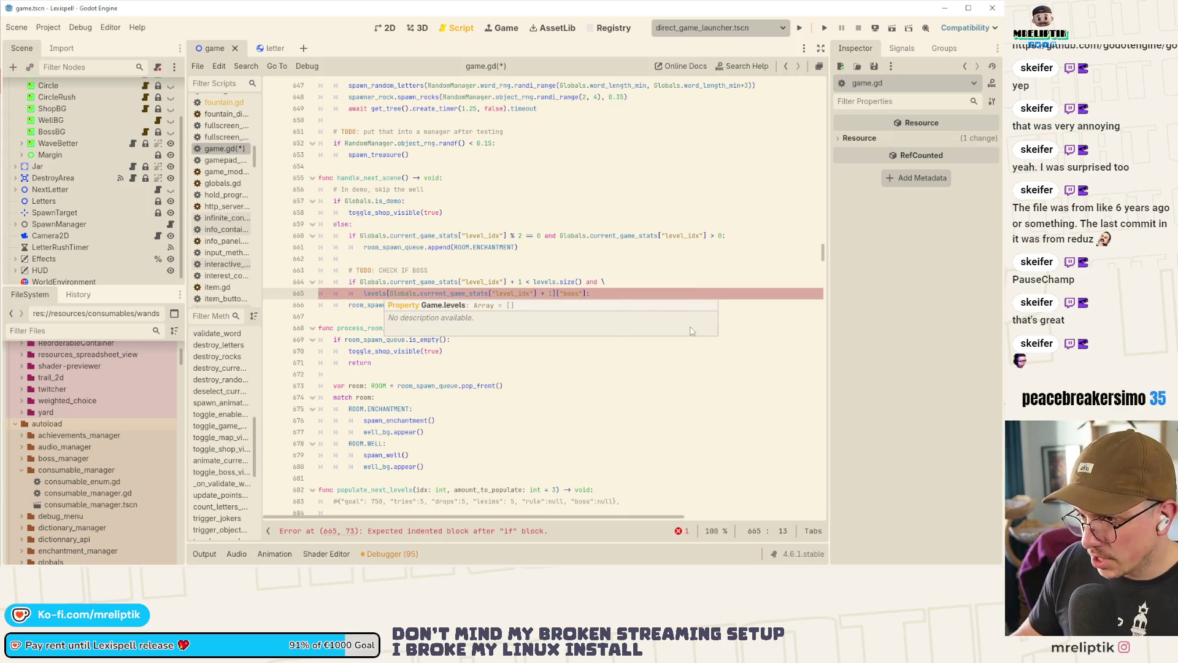
key(Up)
key(End)
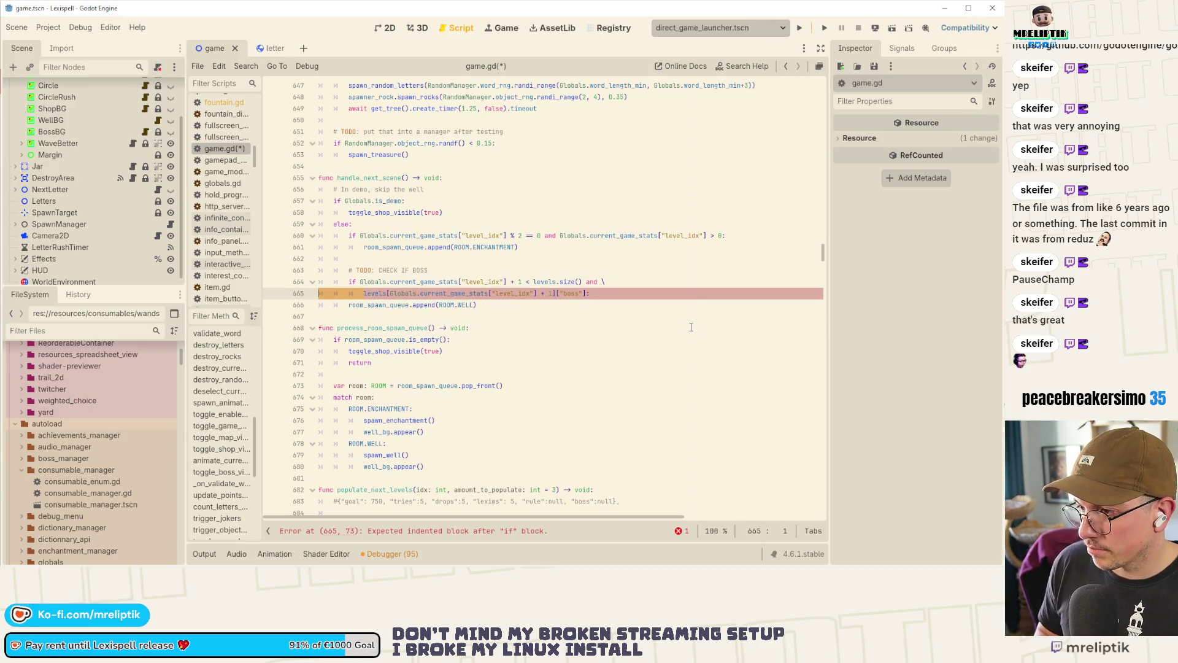
key(BackSpace)
key(Delete)
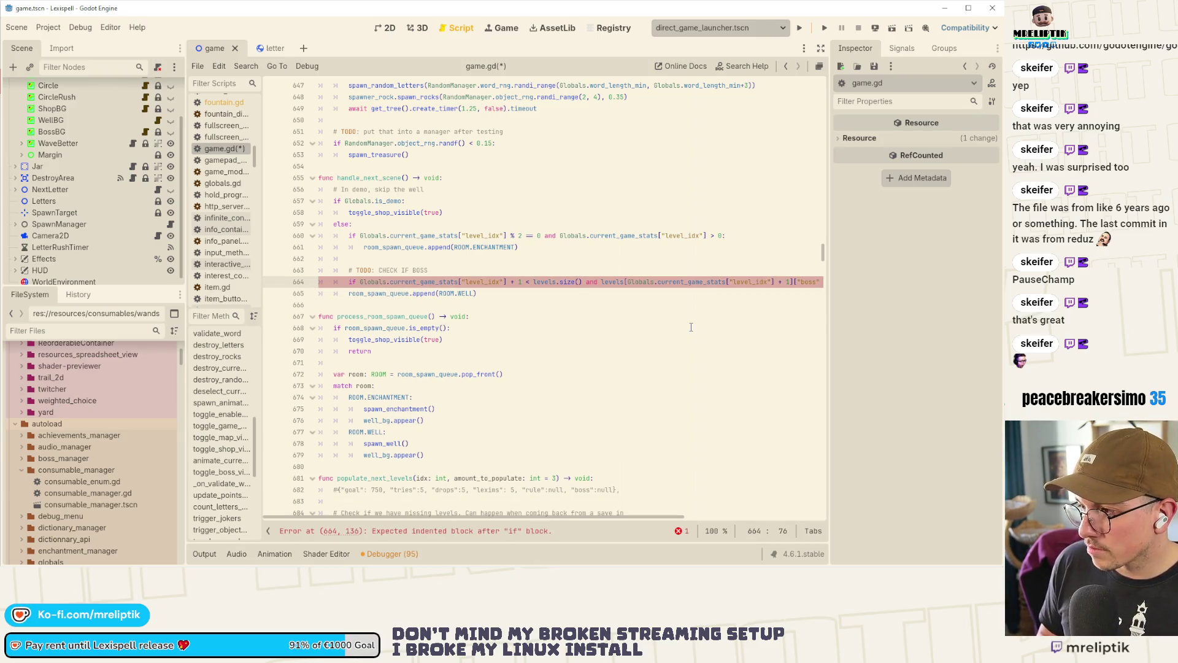
key(Return)
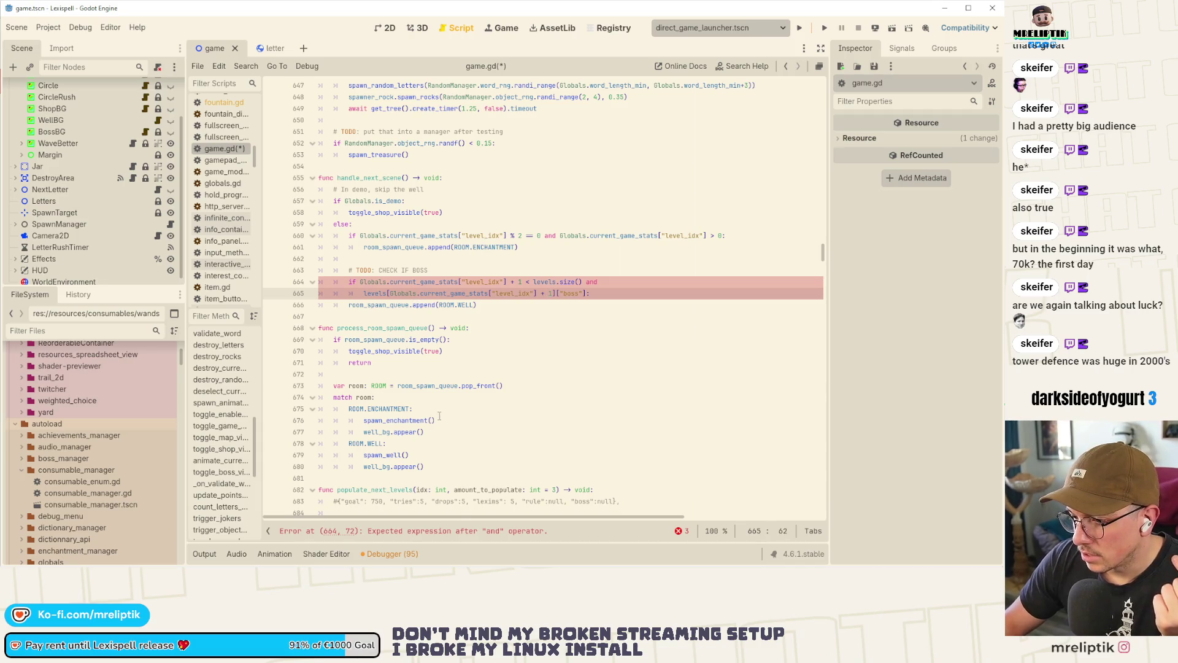
key(Up)
key(End)
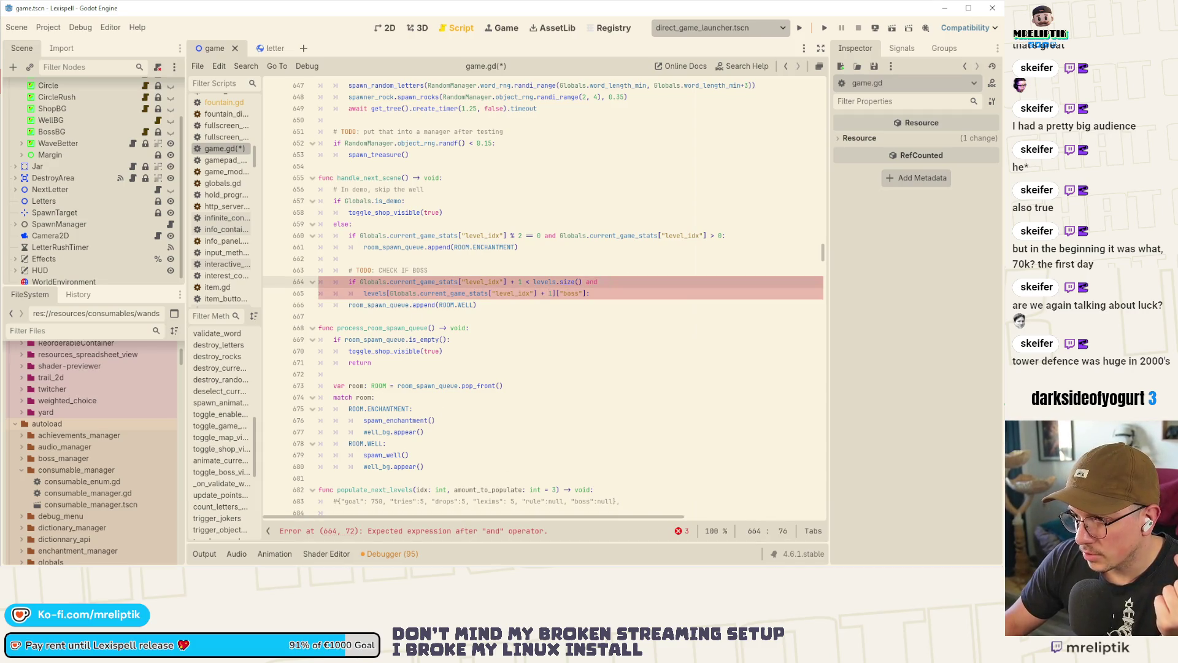
key(Left)
key(Left)
key(Left)
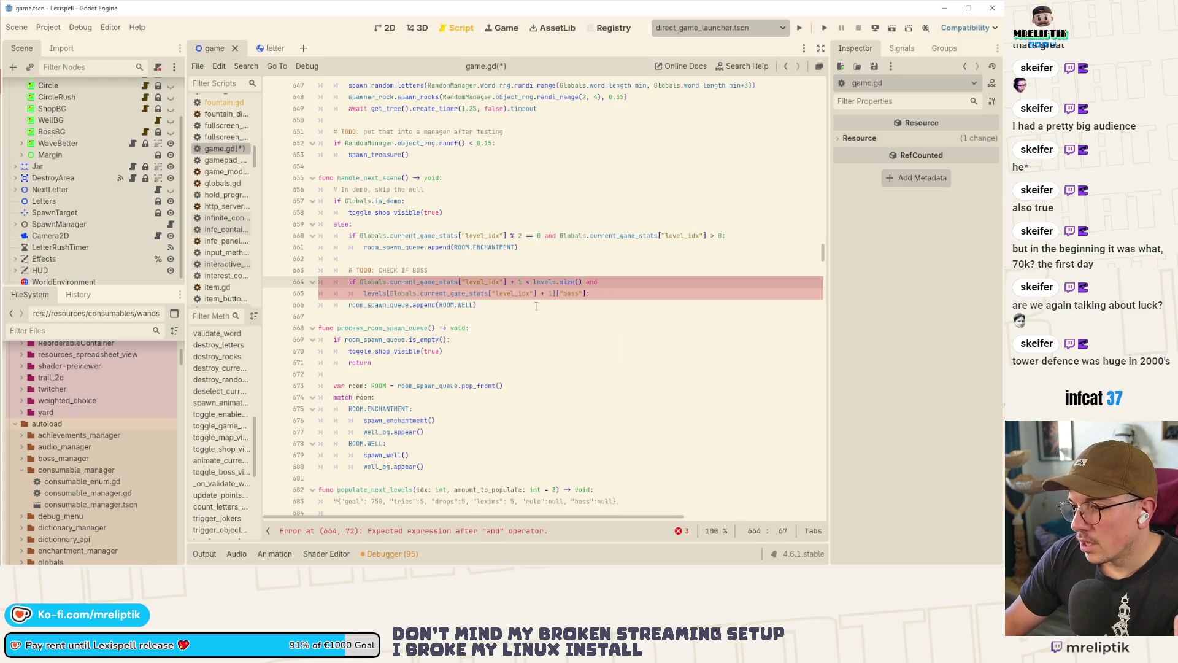
click(537, 297)
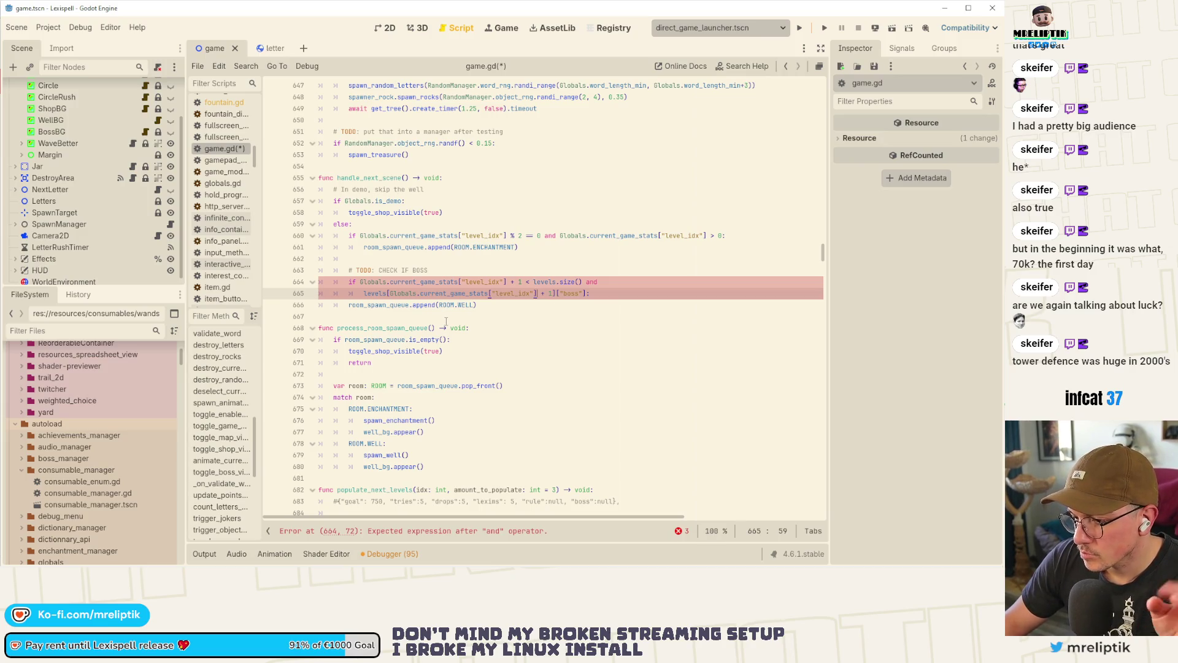
- End line 664 with a backslash after 'and' and save game.gd
click(636, 283)
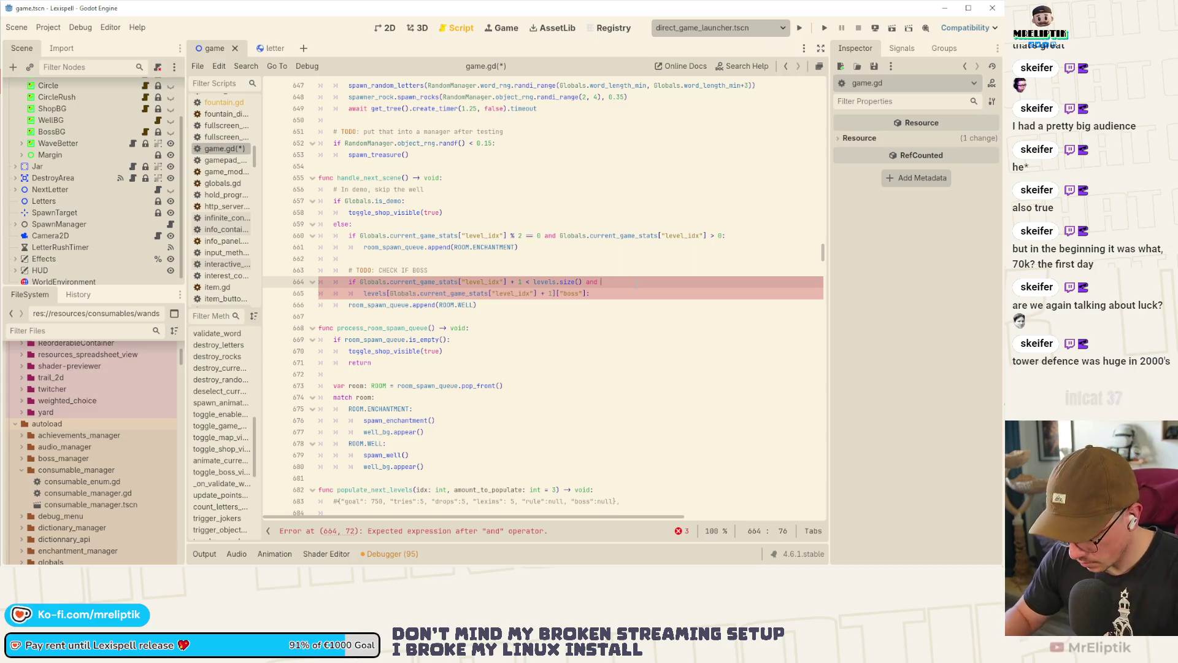
text(\)
key(ctrl+s)
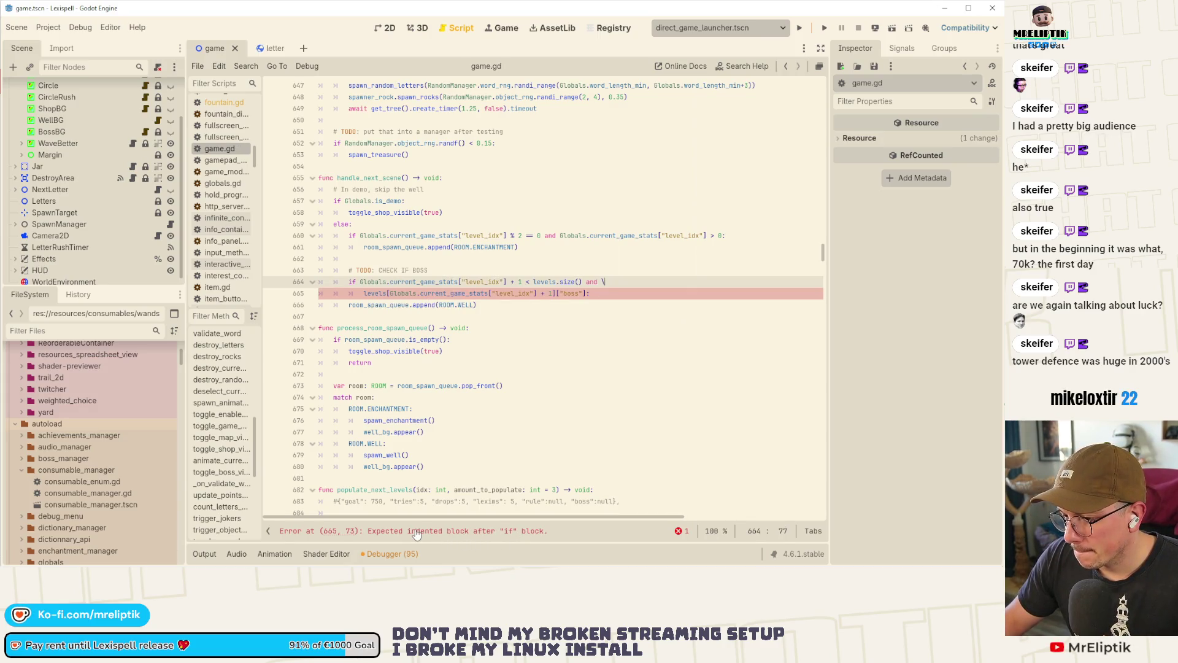
- Indent room_spawn_queue.append(ROOM.WELL) under the boss check, save, and highlight room_spawn_queue uses
click(382, 303)
key(Home)
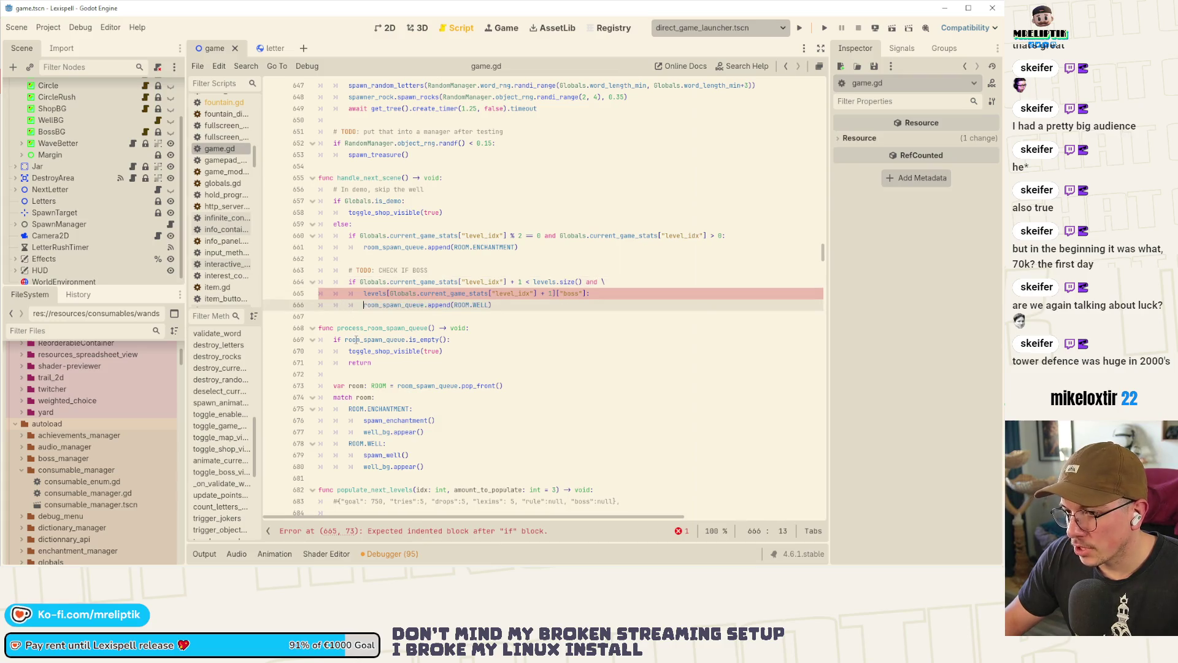
key(Tab)
key(ctrl+s)
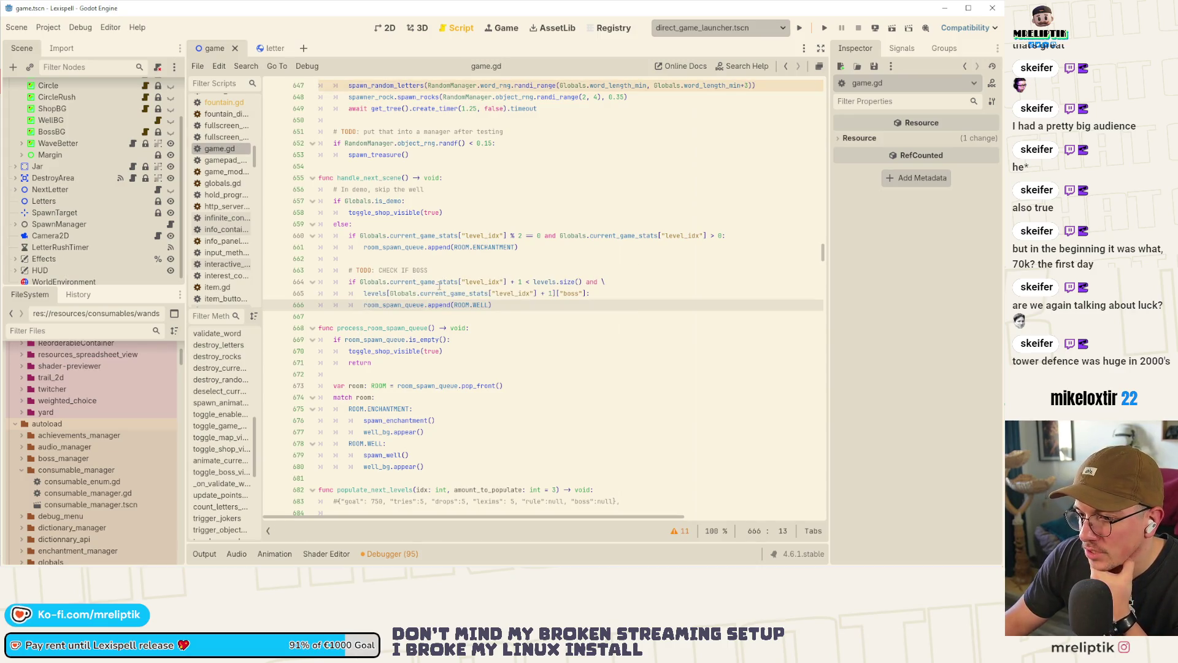
double_click(393, 305)
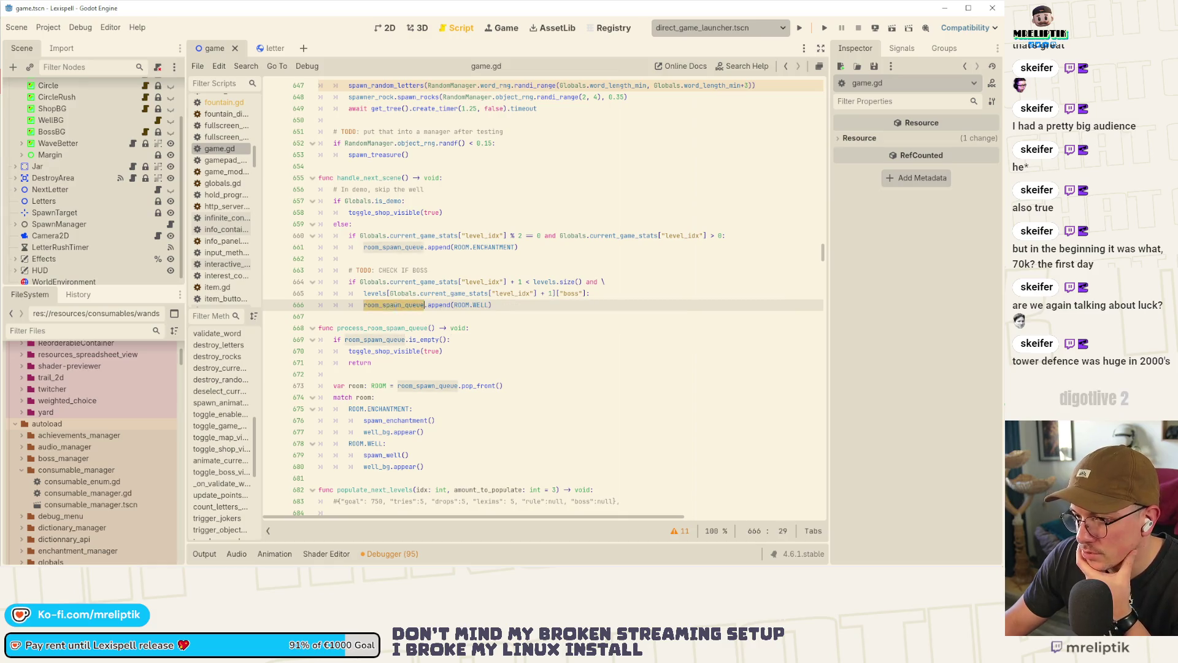
double_click(391, 327)
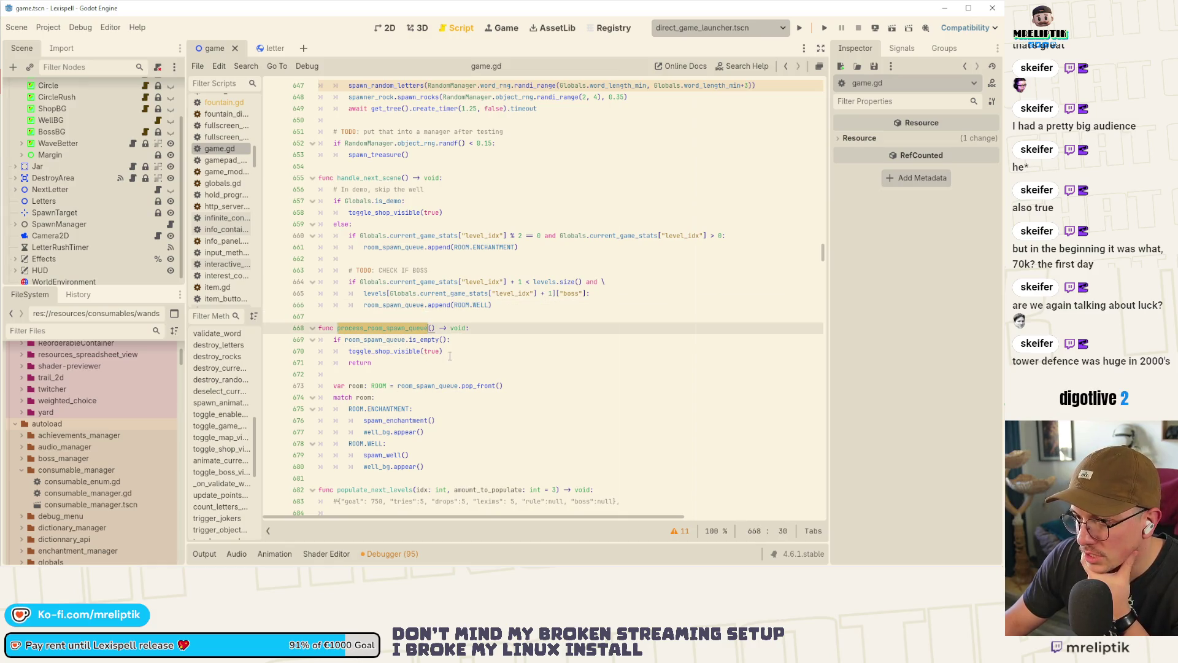
scroll(449, 356, down, 3)
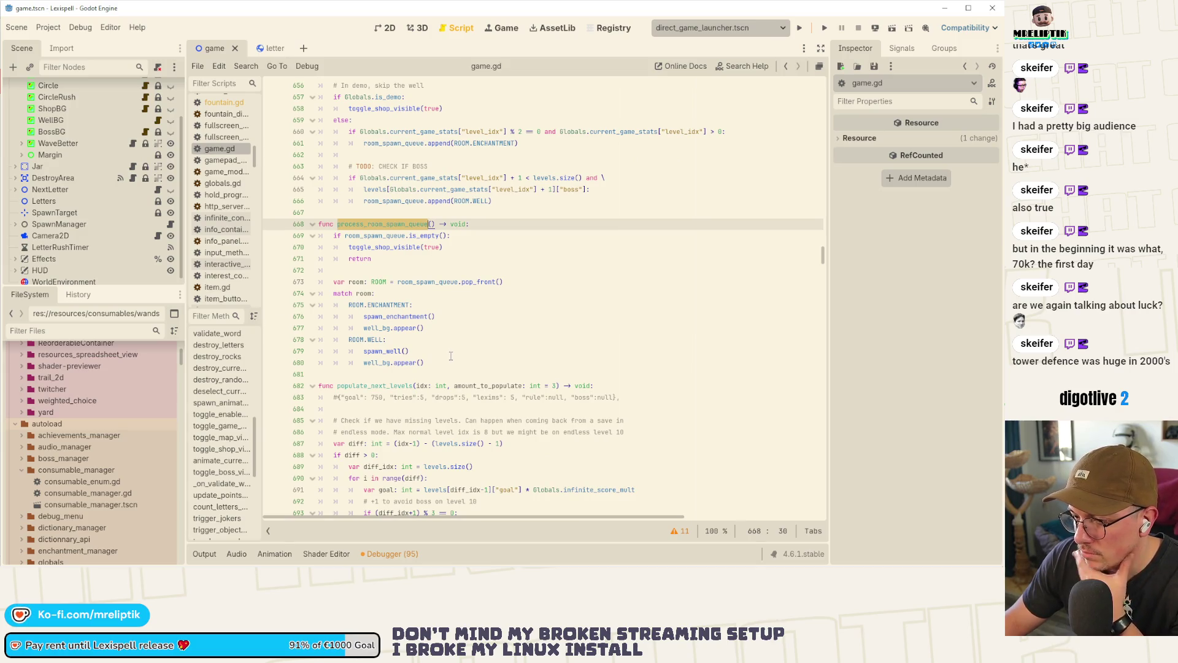
scroll(452, 246, up, 5)
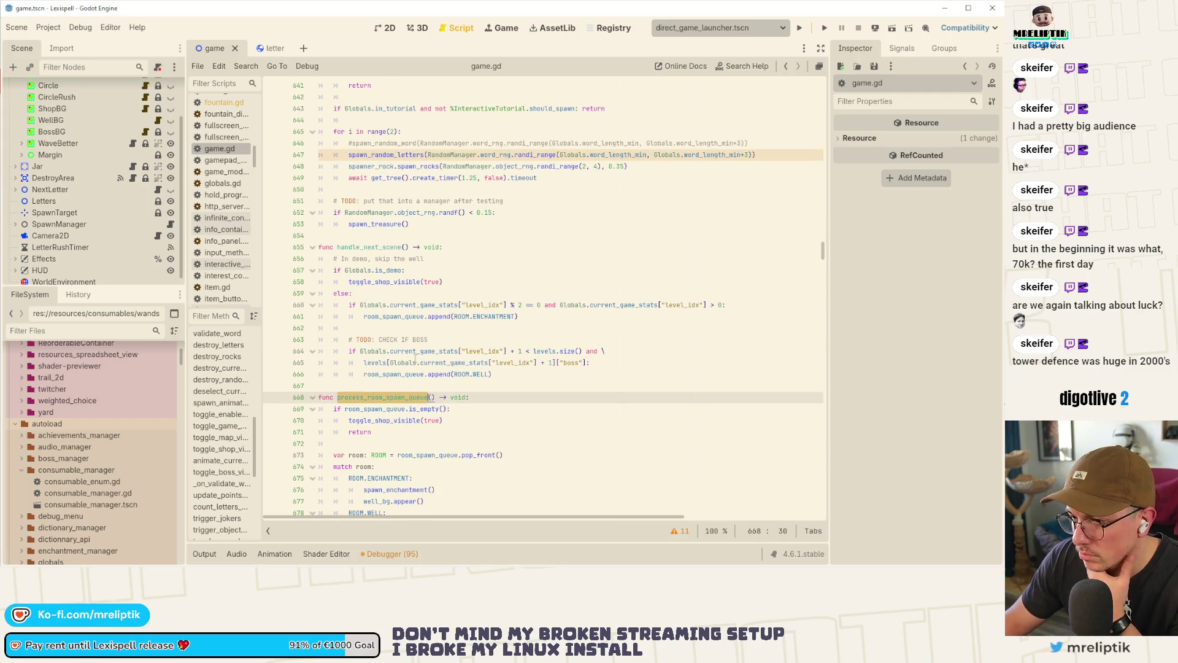
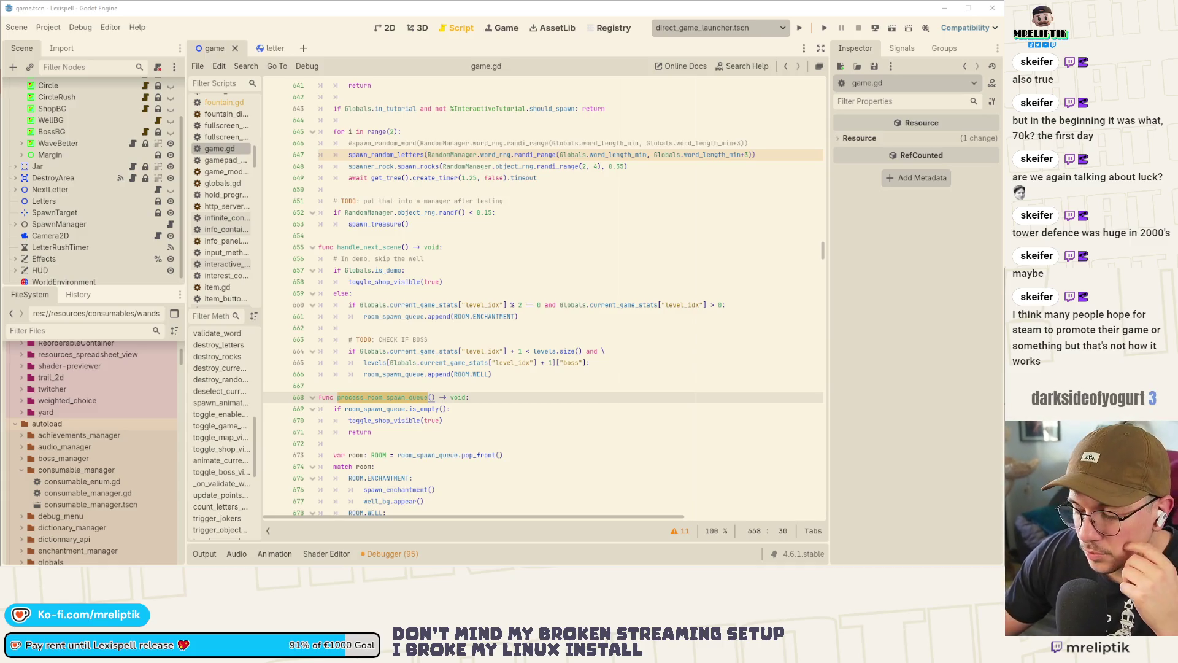
- Add a process_room_spawn_queue() call after the well append line and save game.gd
click(488, 398)
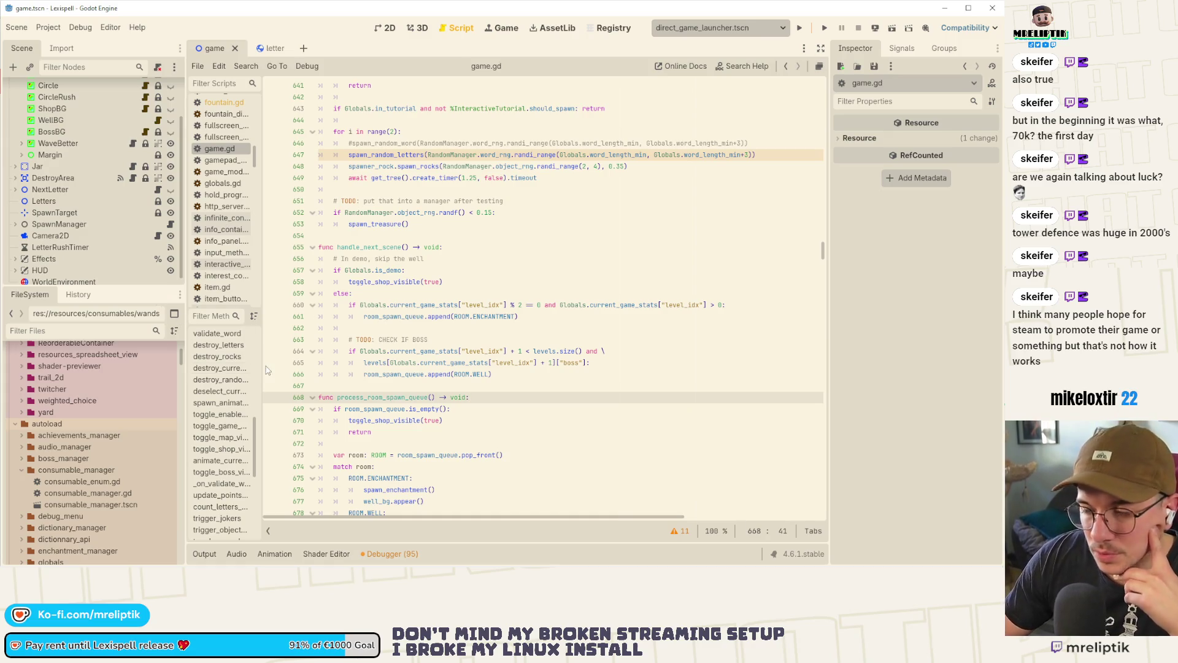
click(463, 339)
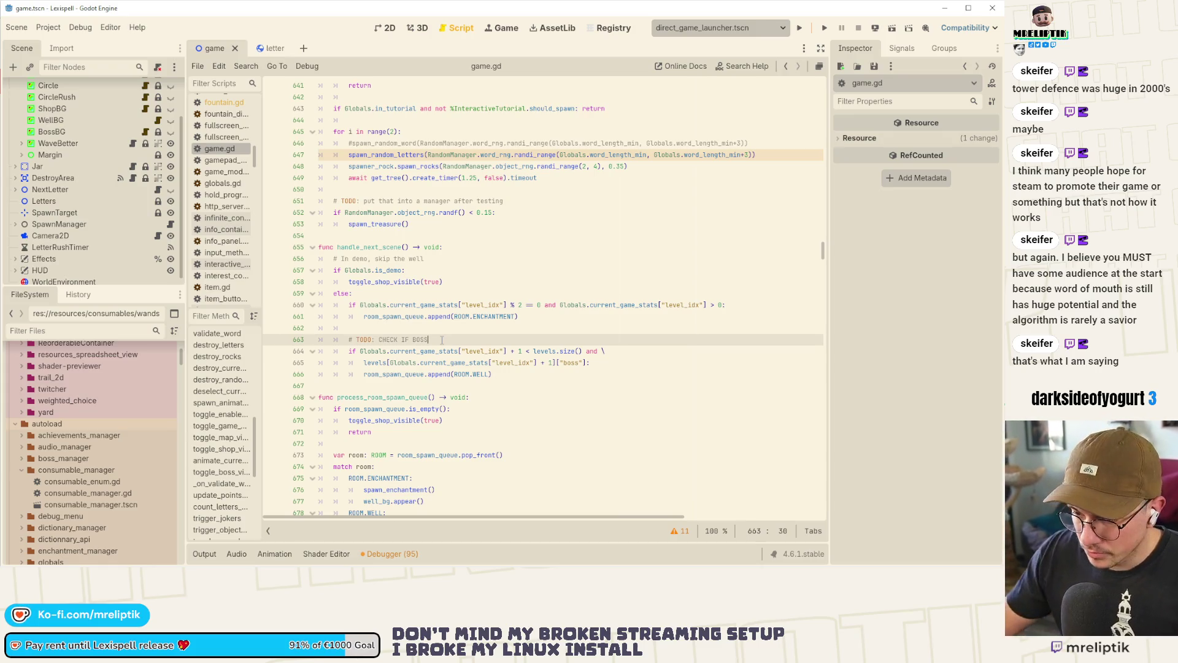
triple_click(444, 339)
click(451, 338)
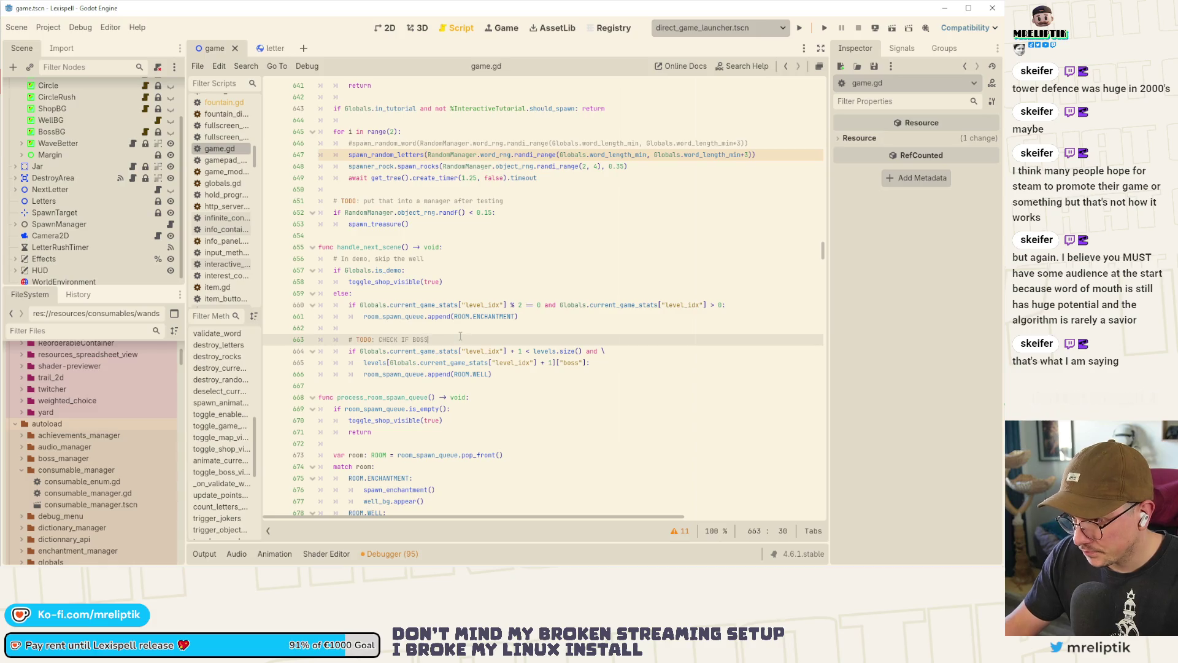
scroll(443, 331, down, 3)
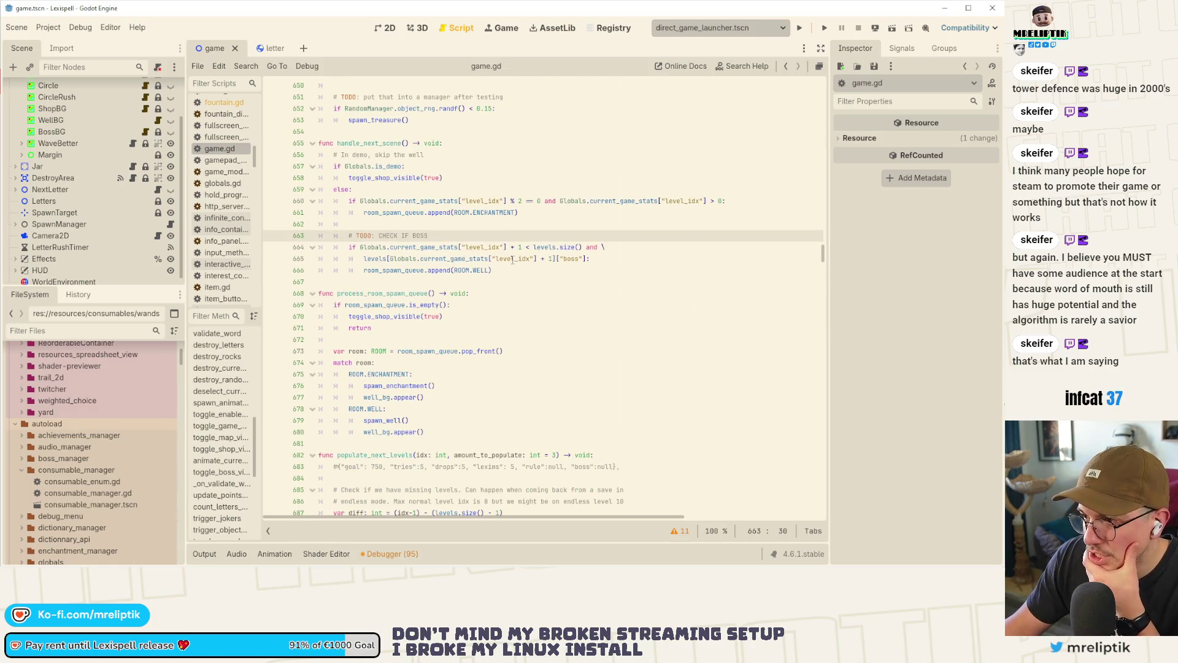
click(425, 269)
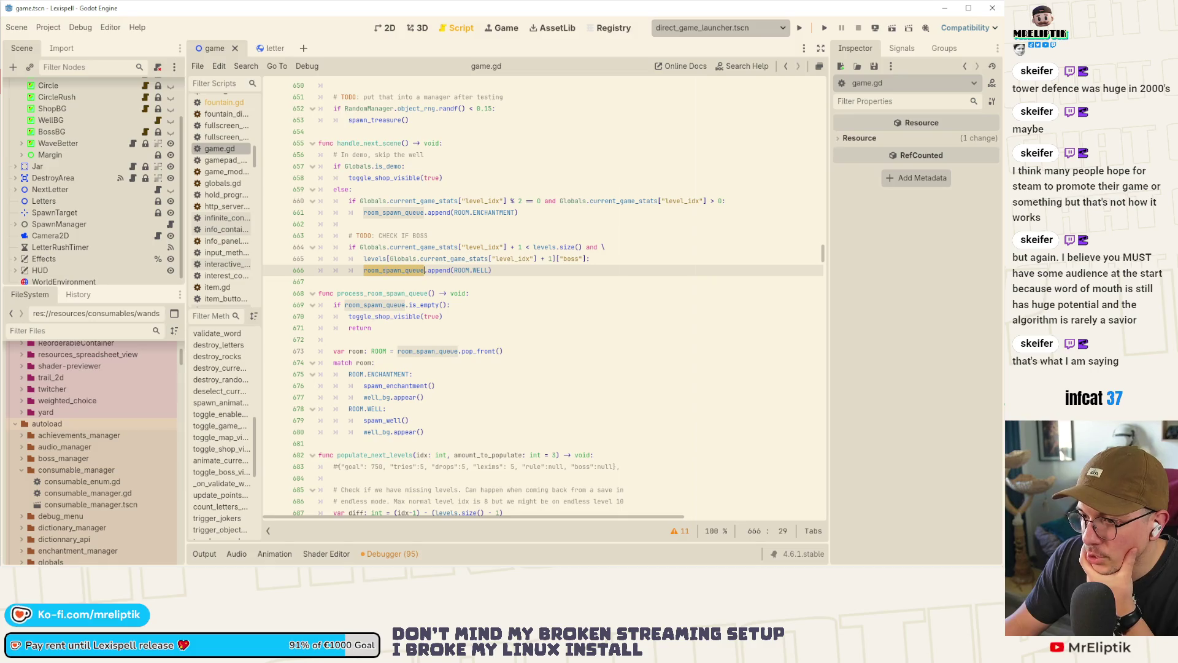
click(429, 293)
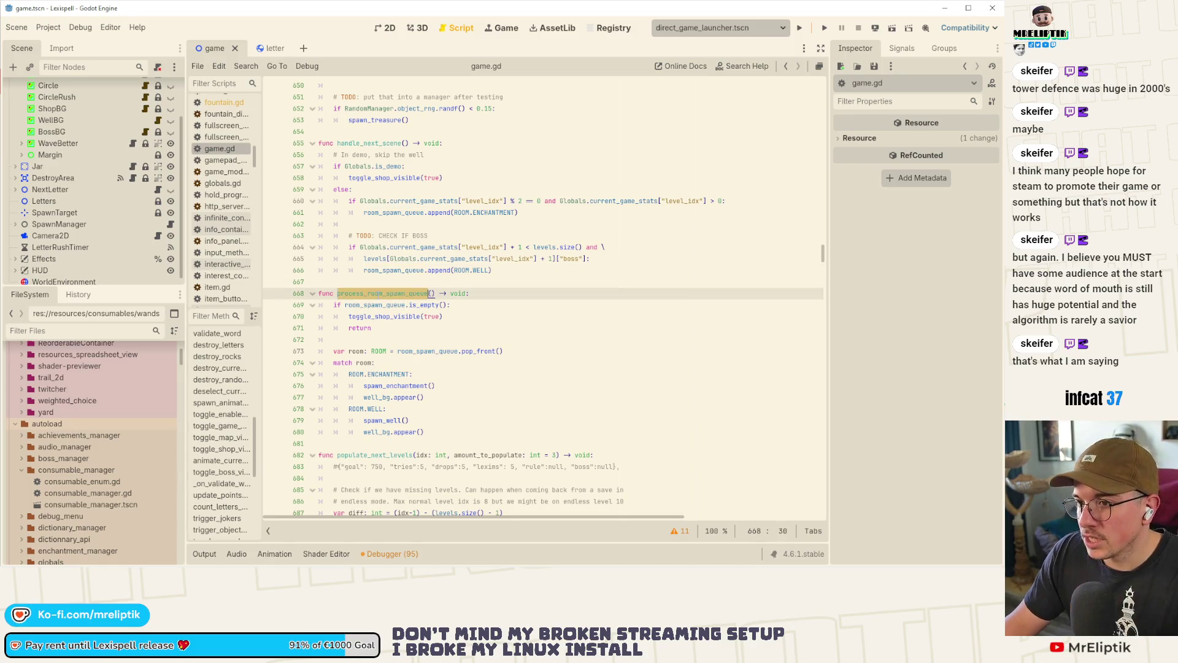
click(529, 274)
key(Return)
key(Return)
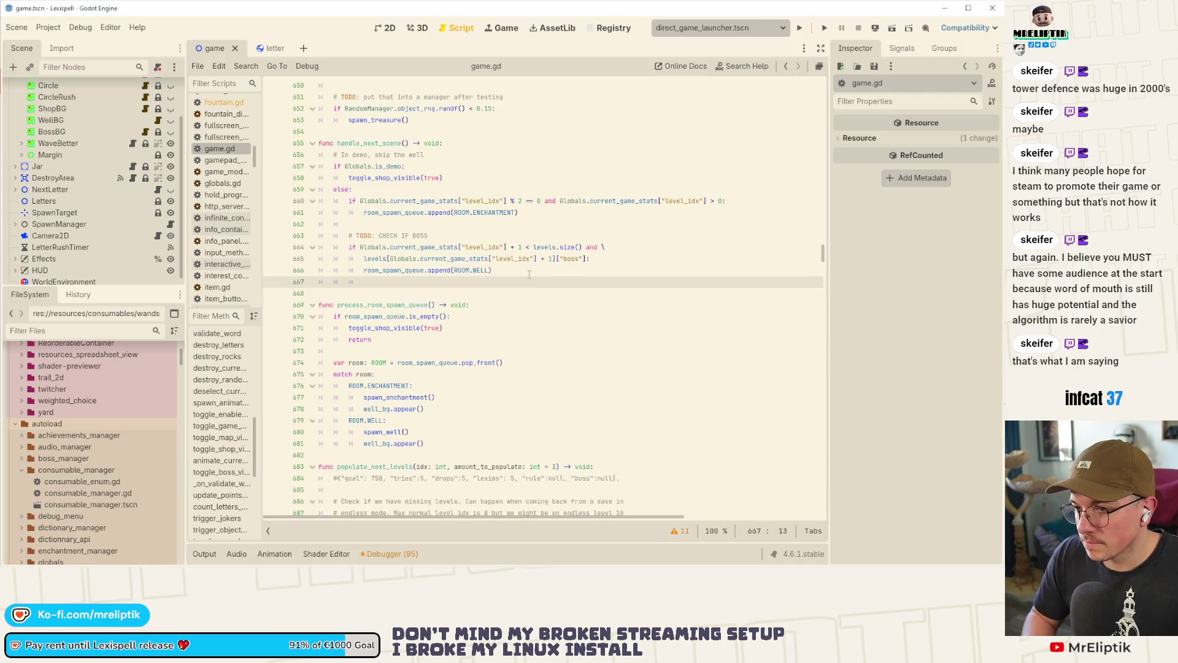
text(proces)
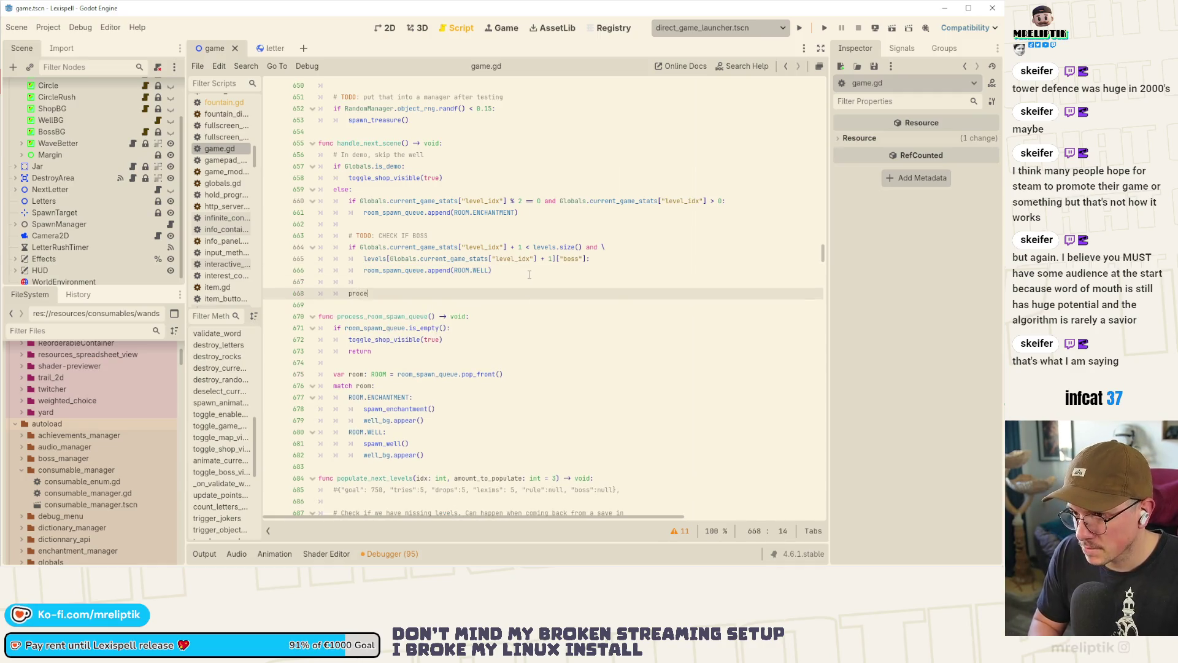
key(Return)
key(ctrl+s)
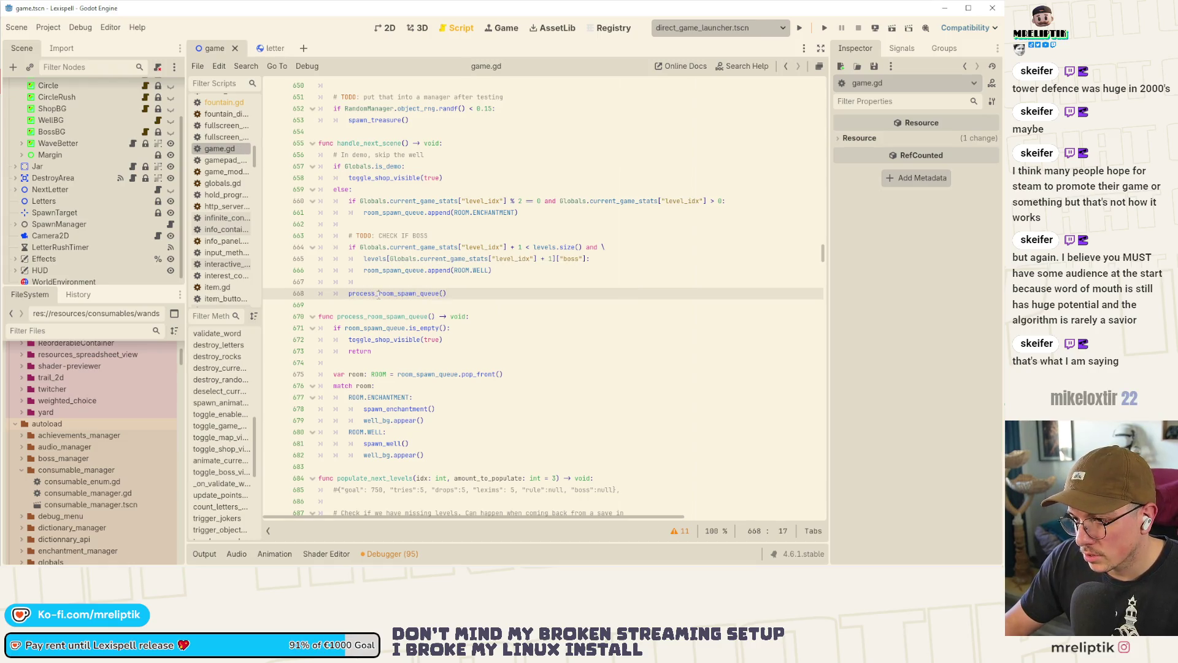
- Trace room_spawn_queue's uses in the match branch and jump to the spawn_enchantment definition
click(368, 309)
click(368, 316)
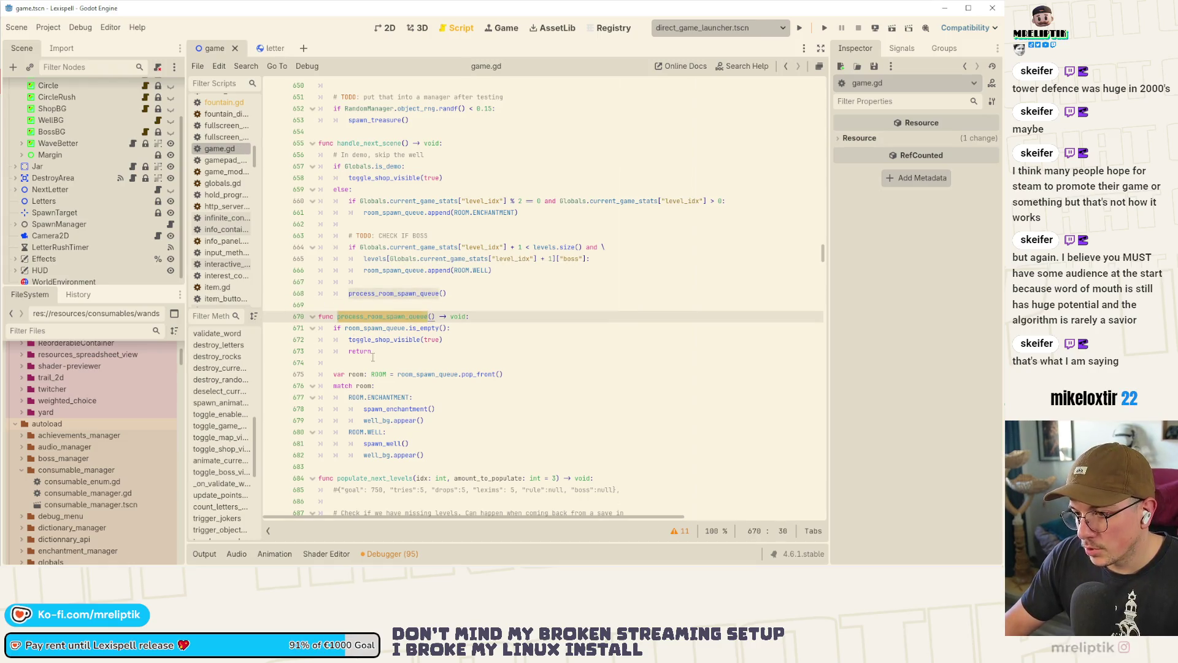
double_click(384, 339)
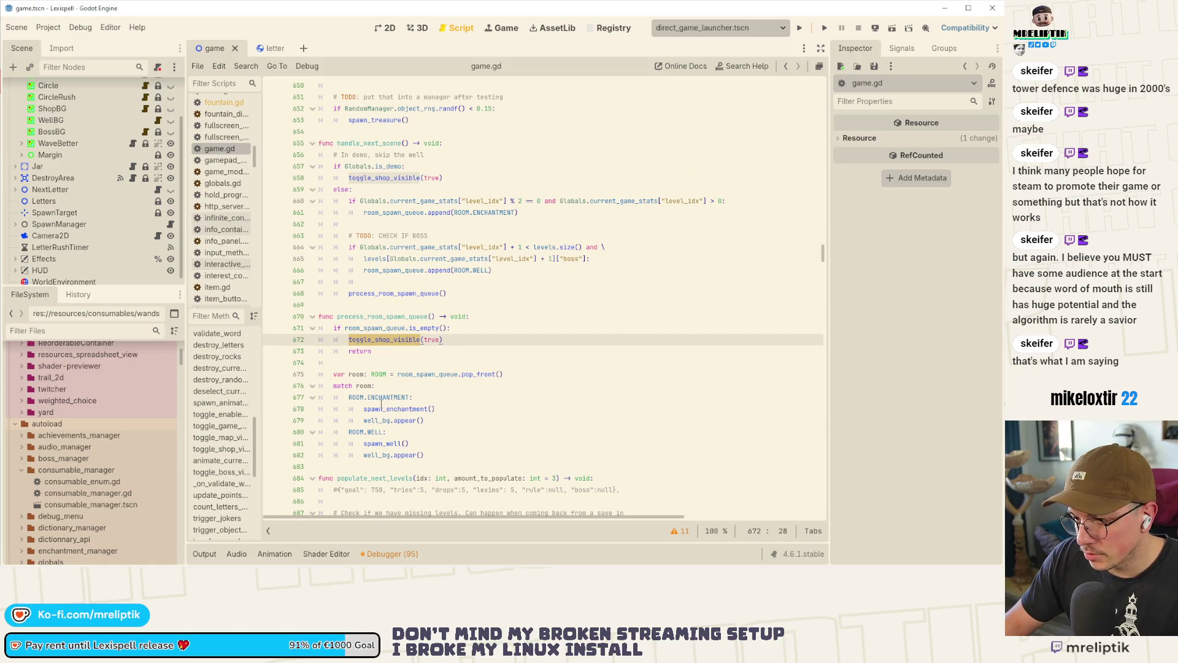
double_click(425, 374)
double_click(384, 398)
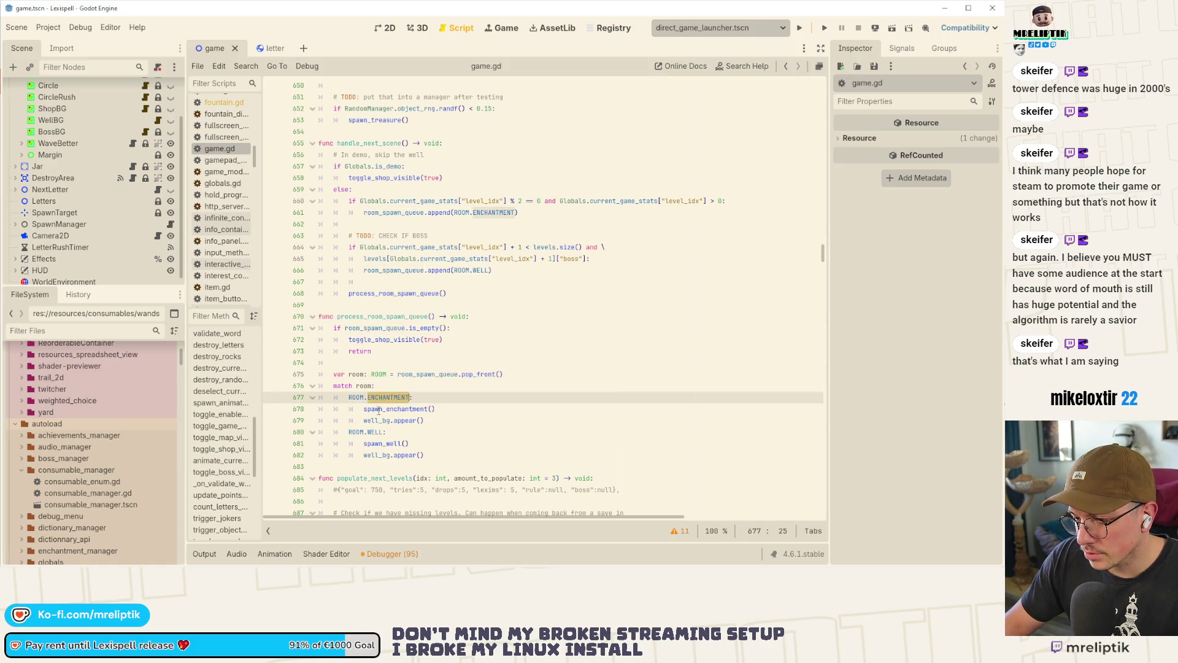
double_click(393, 408)
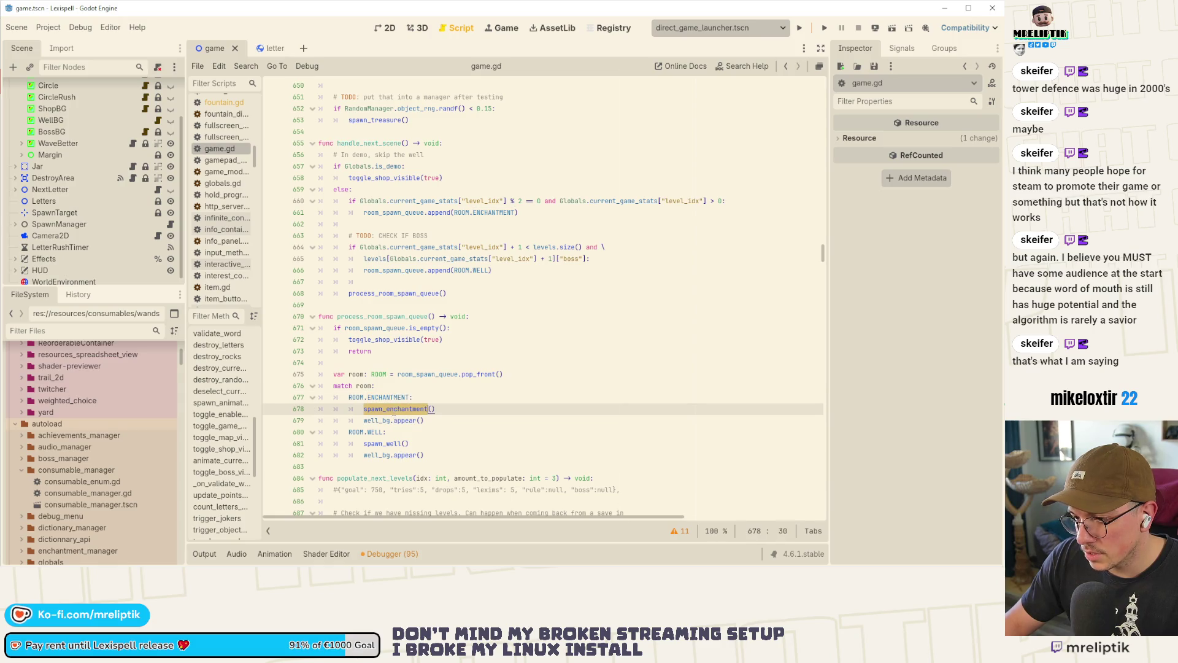
ctrl+click(388, 409)
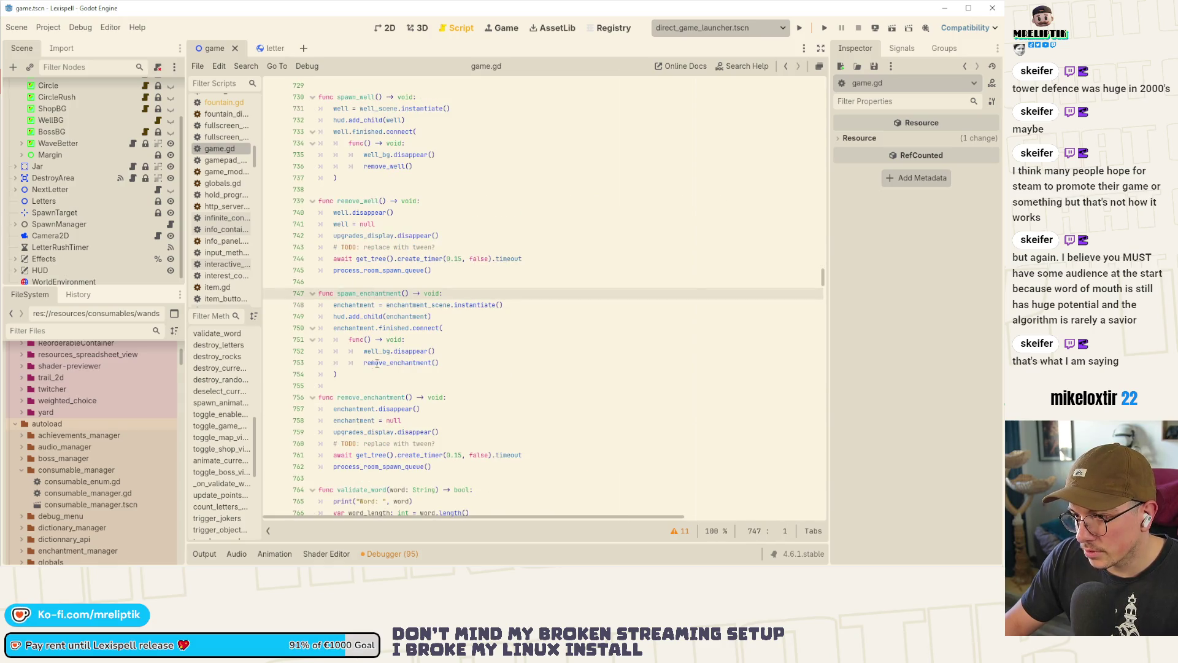
scroll(132, 186, up, 3)
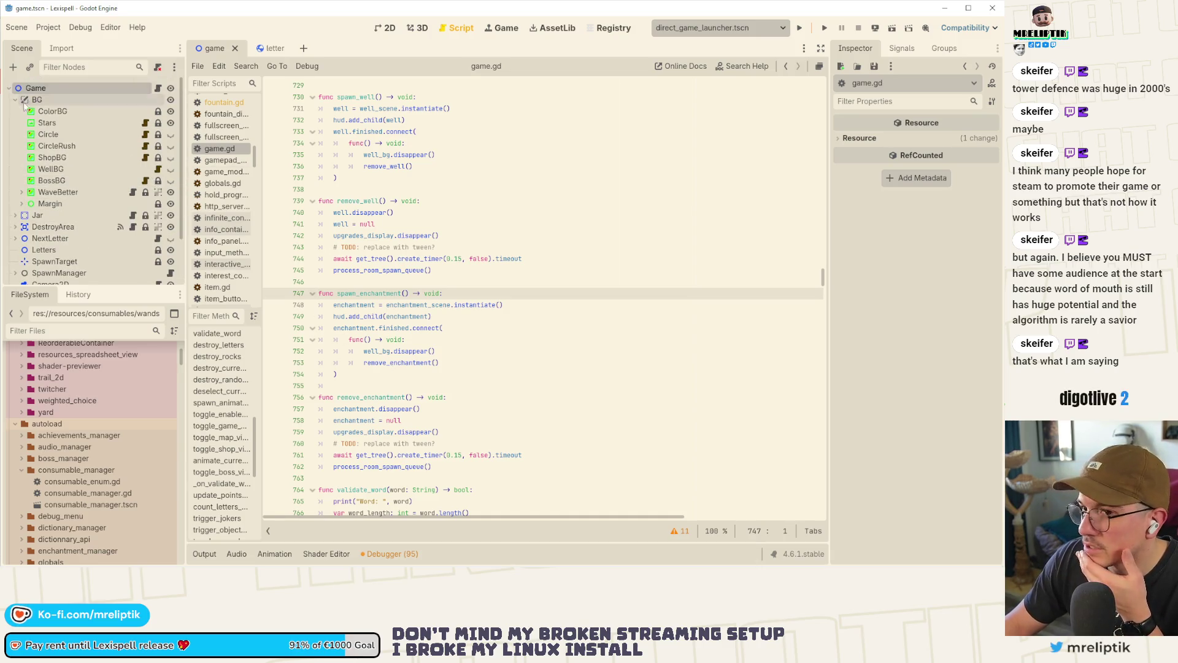
- Set the boss value of the line 45 levels_full entry from null to true
drag(822, 276, 801, 81)
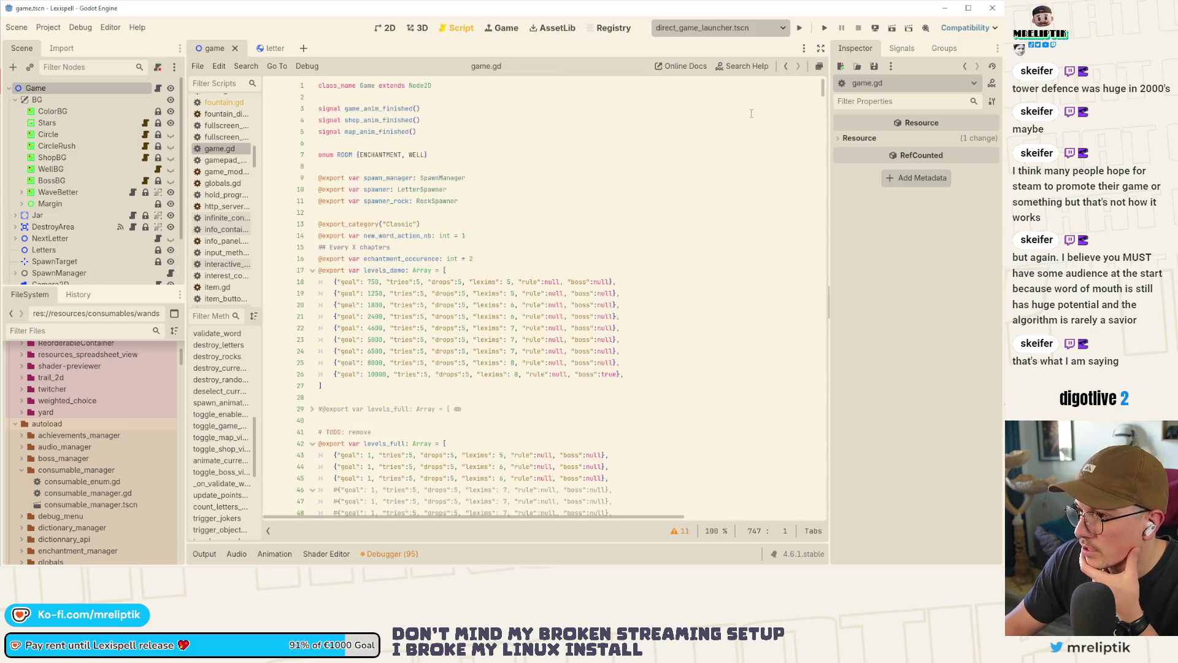
scroll(471, 299, down, 5)
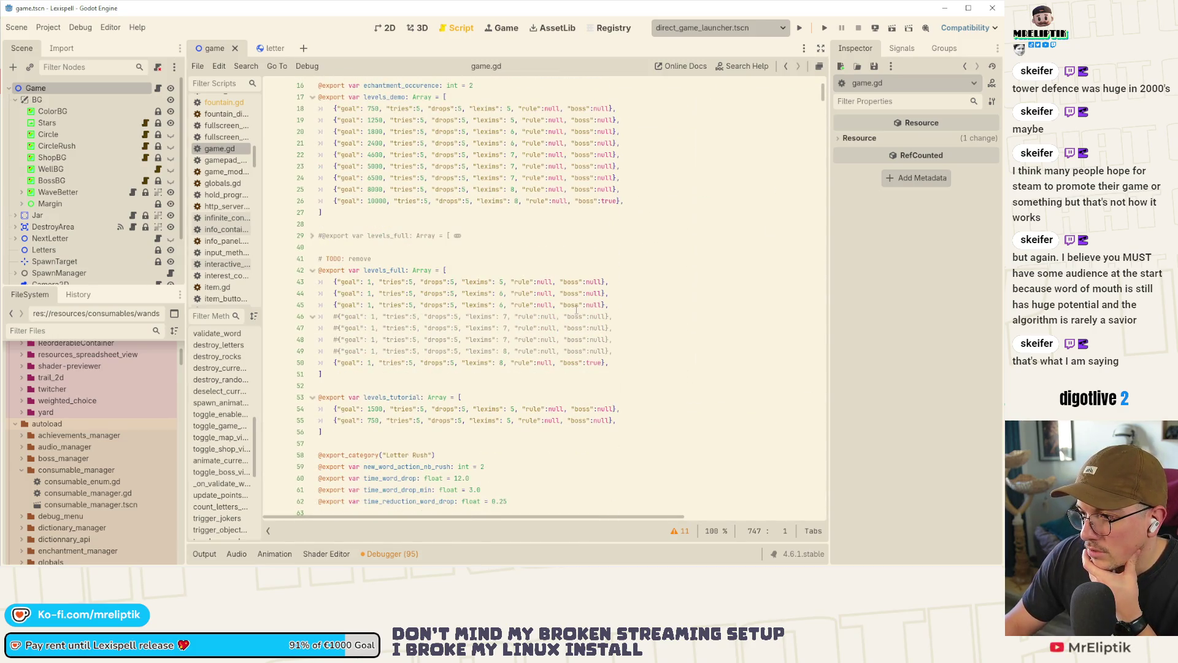
double_click(595, 305)
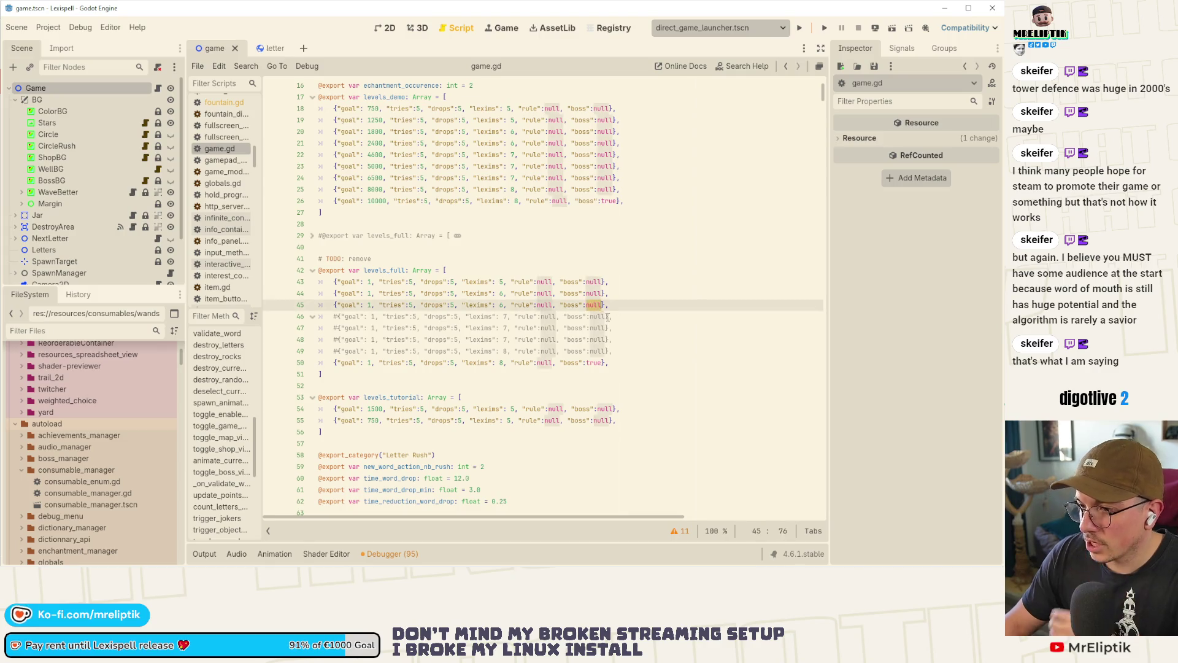
text(true)
key(Down)
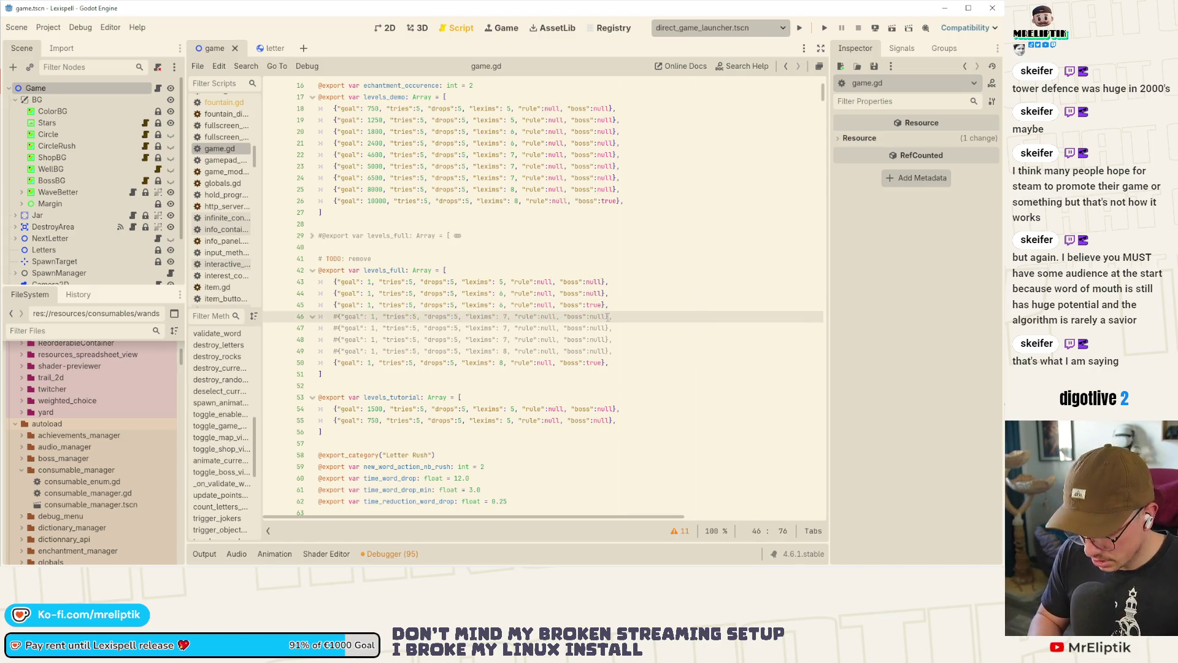
- Uncomment the level entries on lines 46 and 47, save game.gd, and run the project
key(ctrl+k)
key(Down)
key(ctrl+k)
key(ctrl+s)
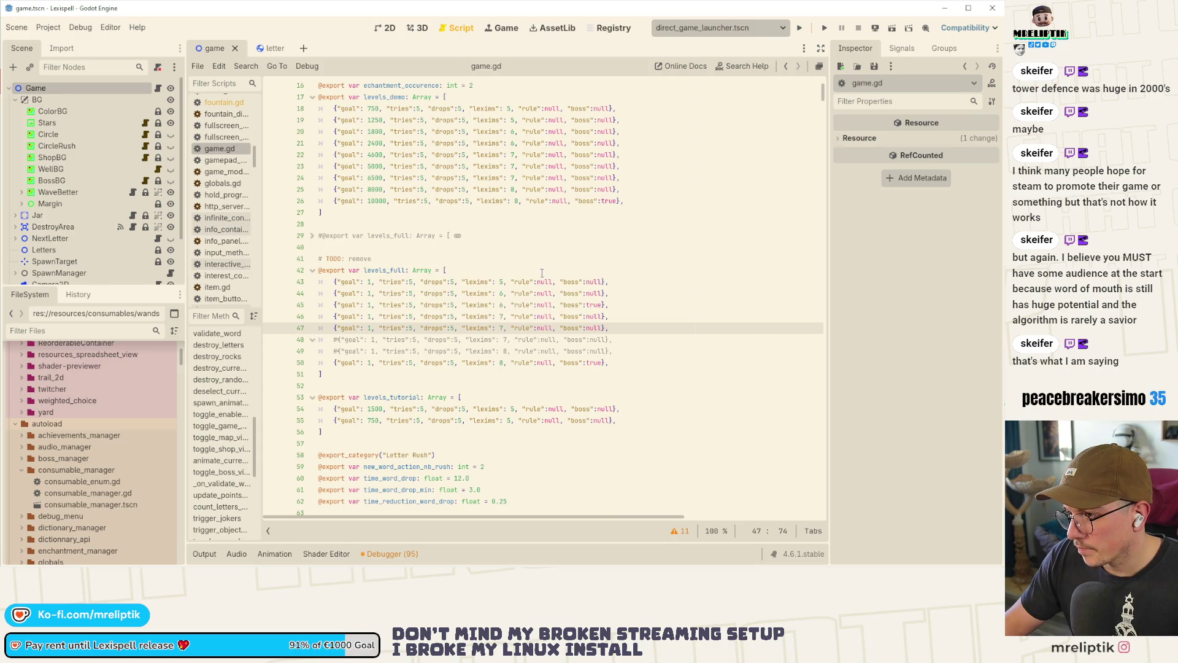
key(F5)
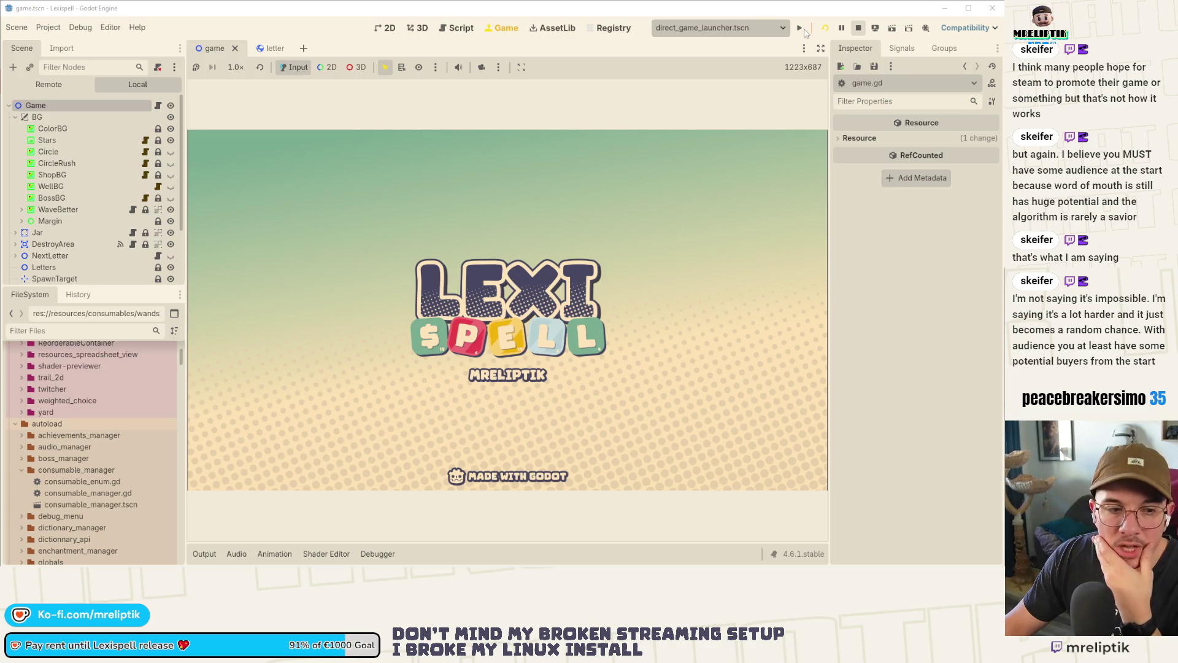
- Relaunch the game, clear Chapter 1 by spelling SON, and continue to the Arcanery shop
click(801, 28)
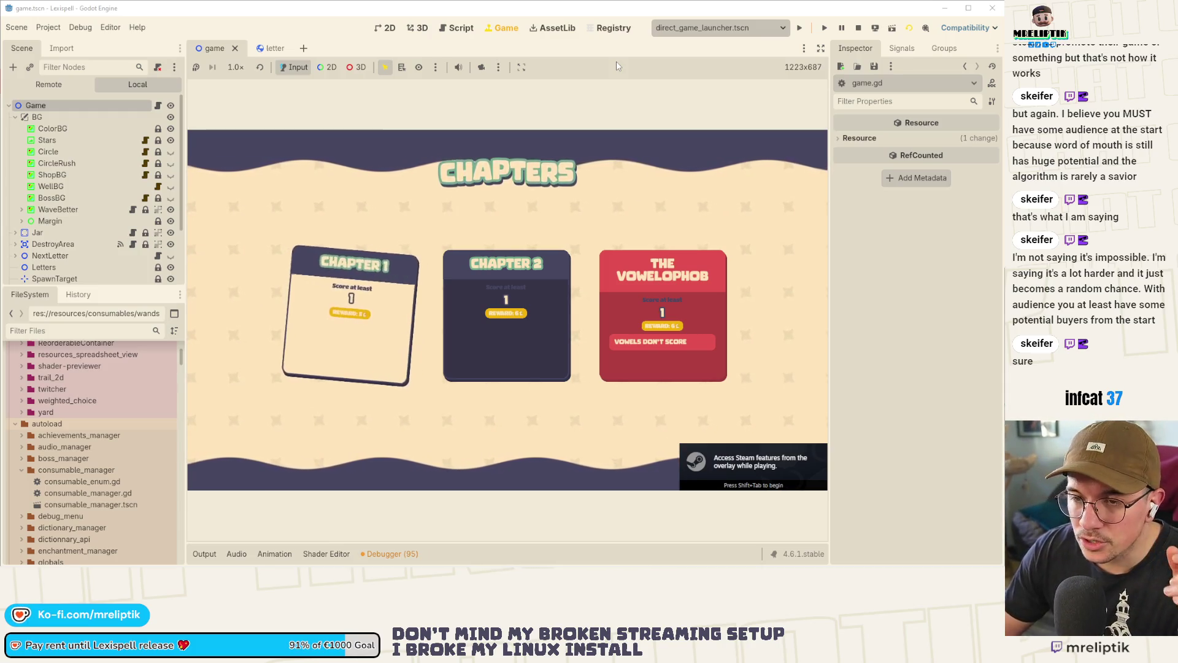
key(Return)
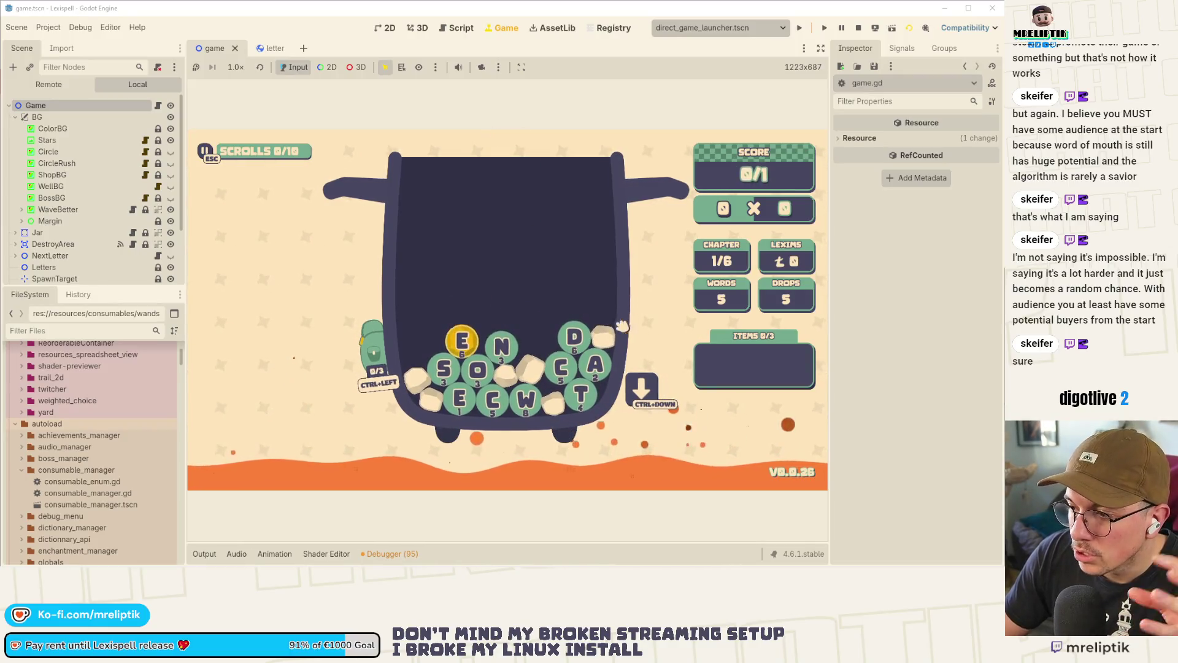
text(son)
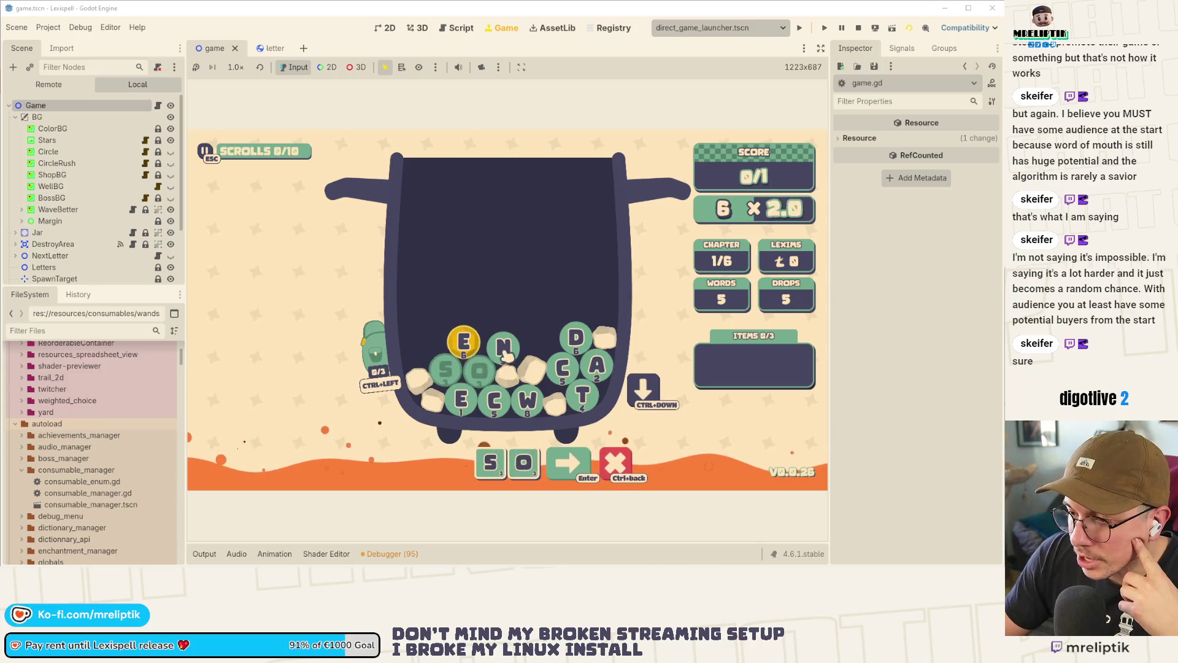
key(Return)
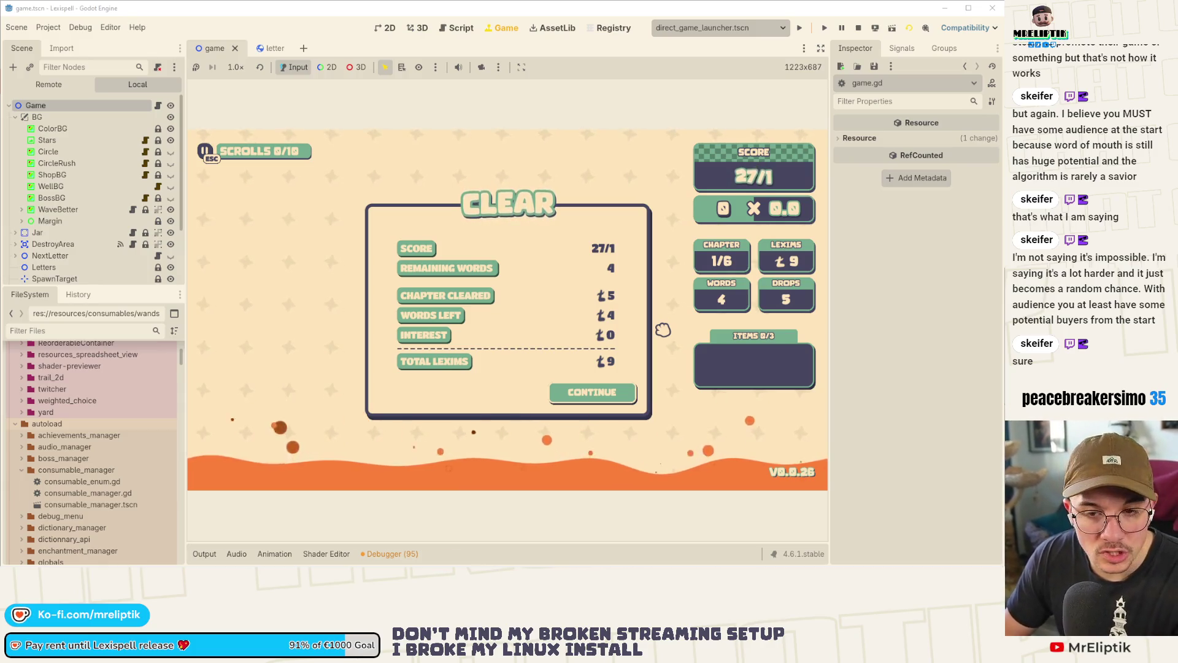
click(592, 394)
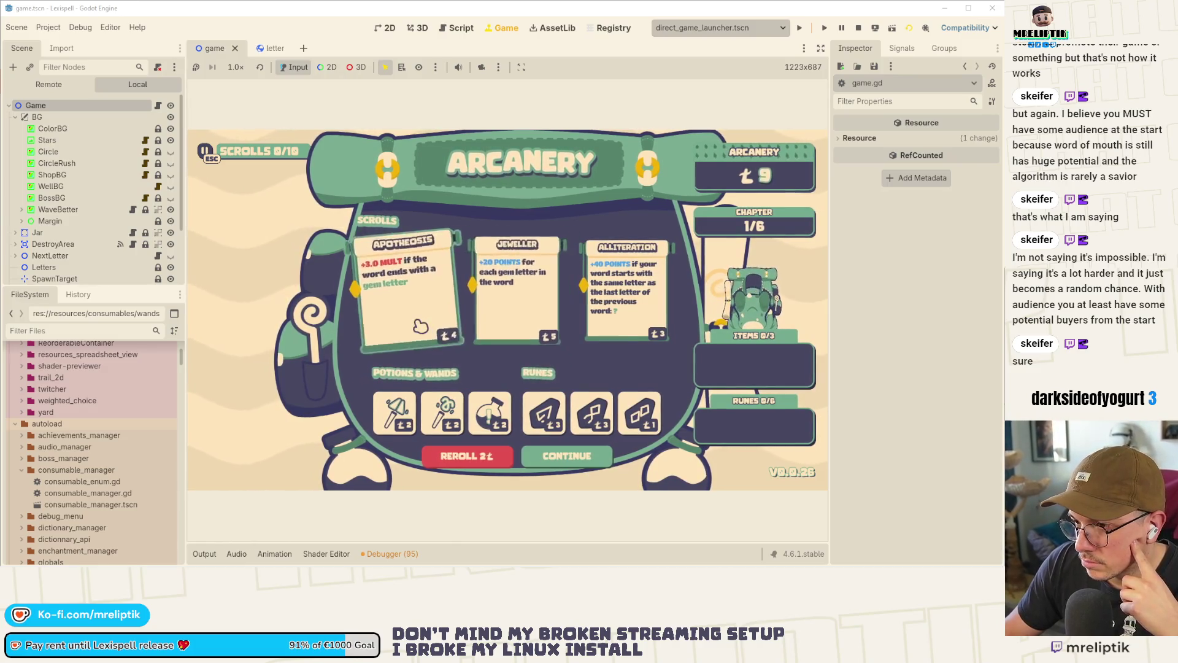
- Buy the Jeweller scroll, clear Chapter 2 with the word DUNE, and continue to the well
click(509, 334)
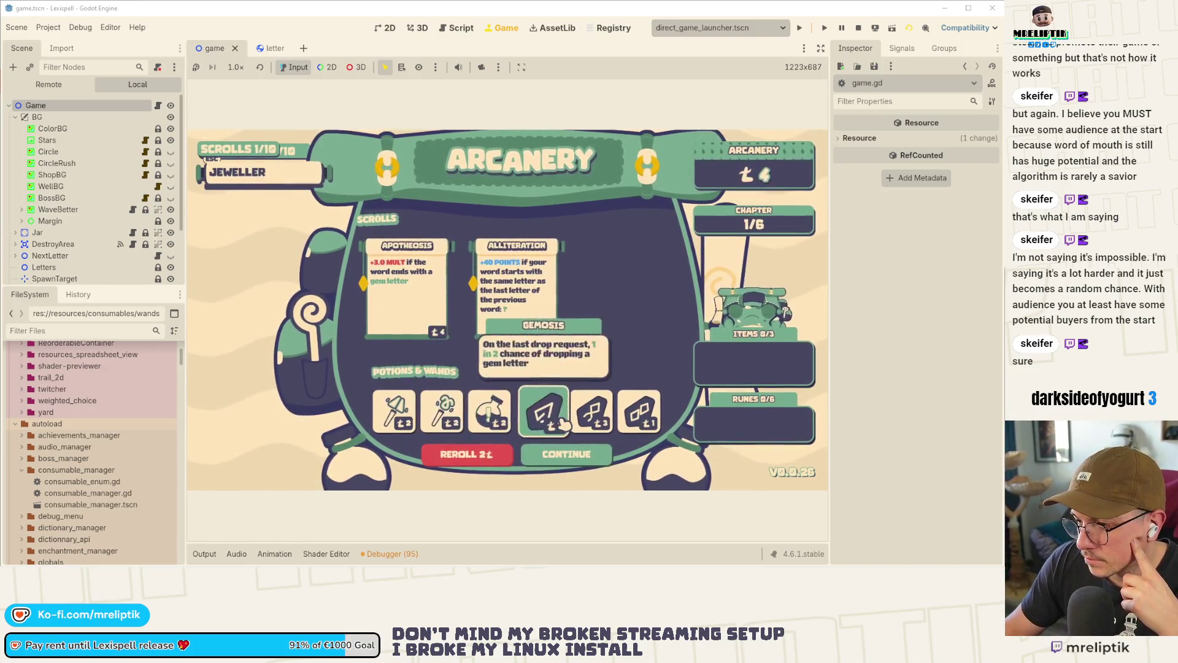
click(558, 463)
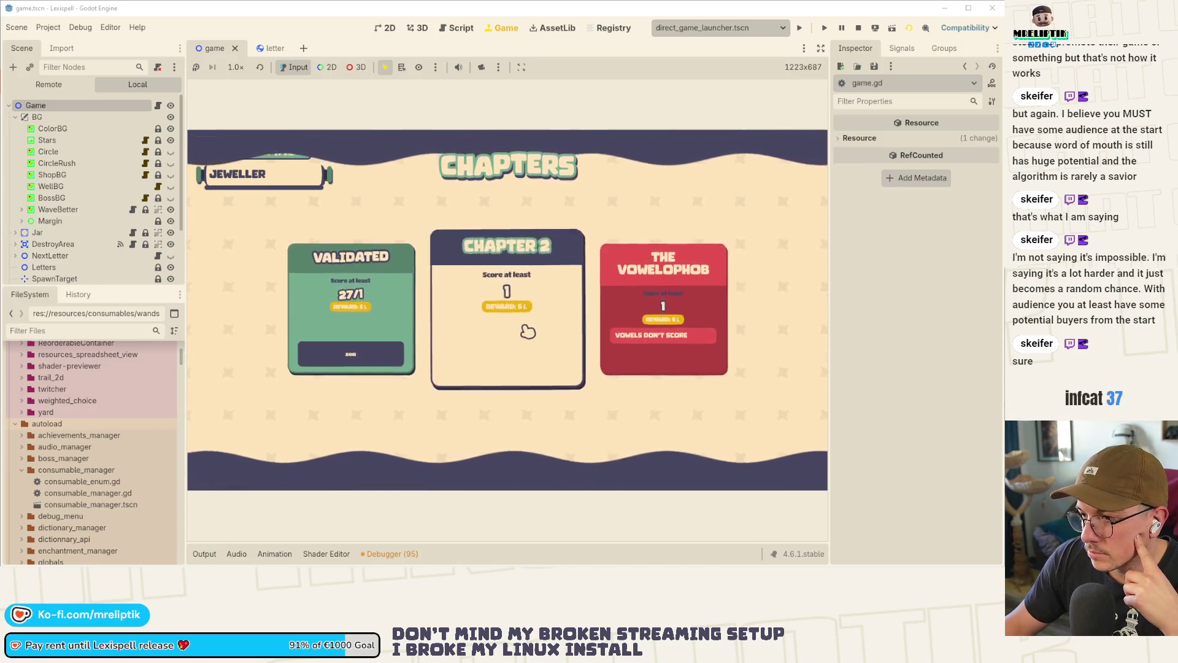
click(526, 329)
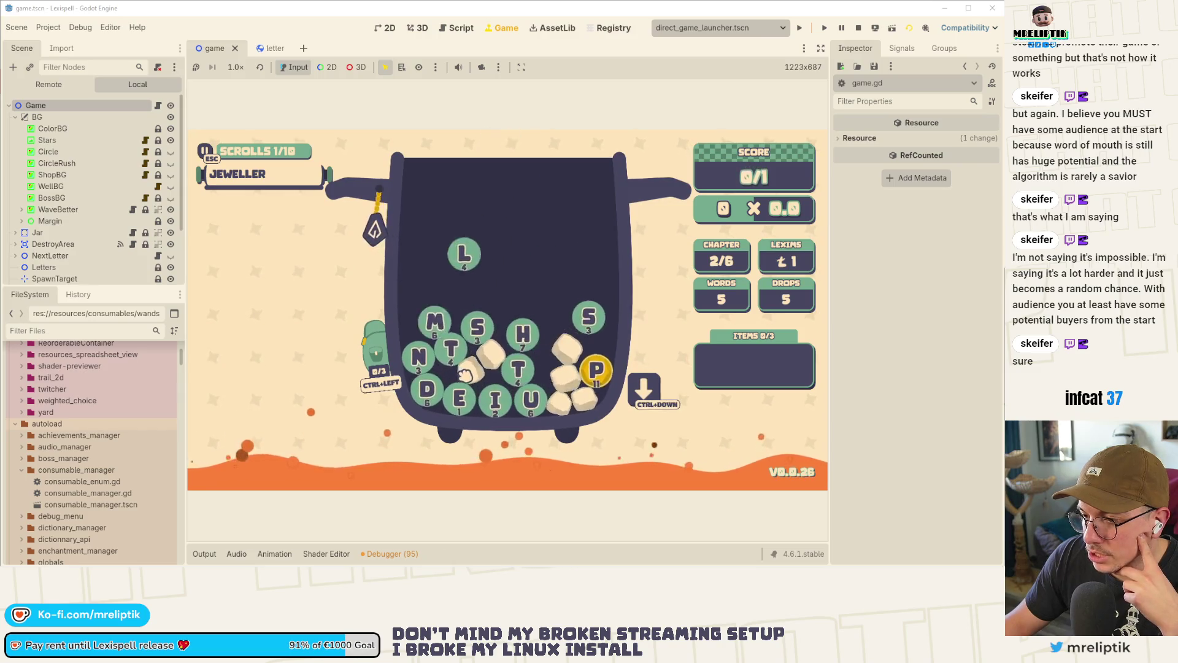
click(535, 399)
click(419, 367)
click(469, 400)
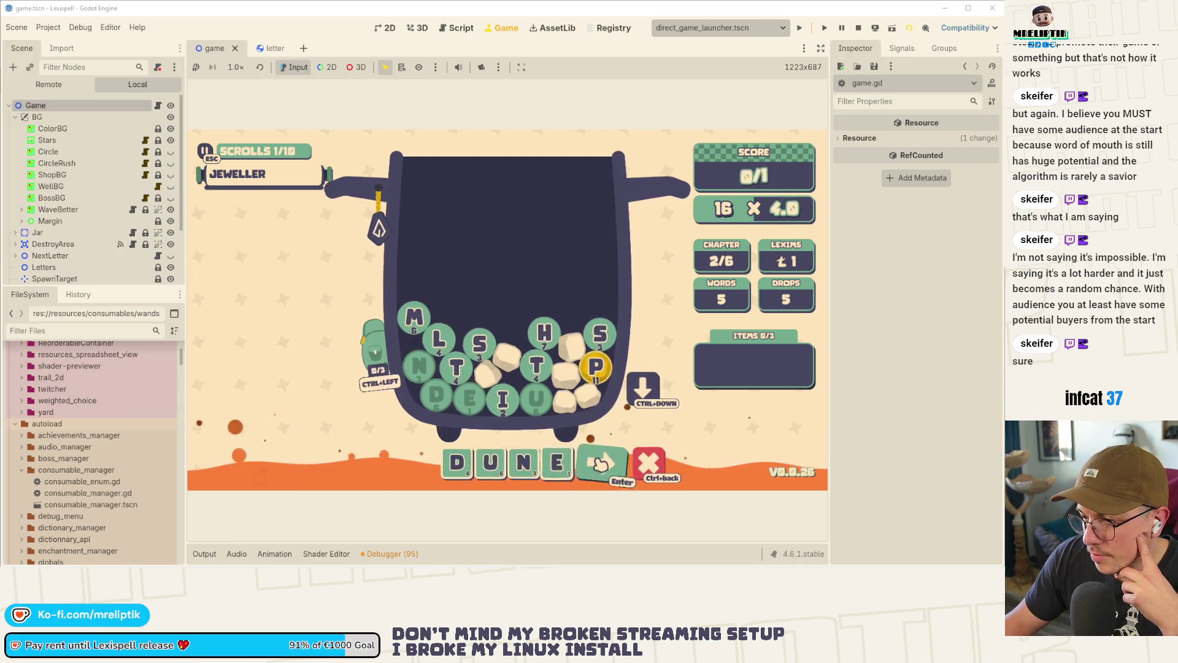
click(586, 482)
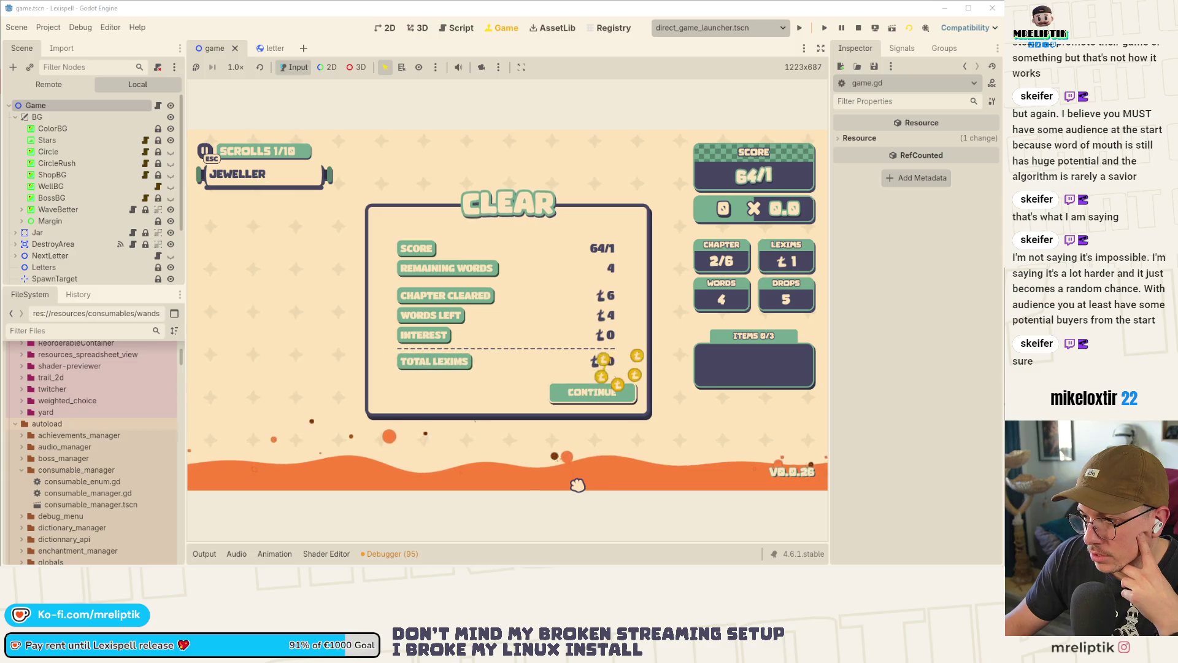
click(591, 393)
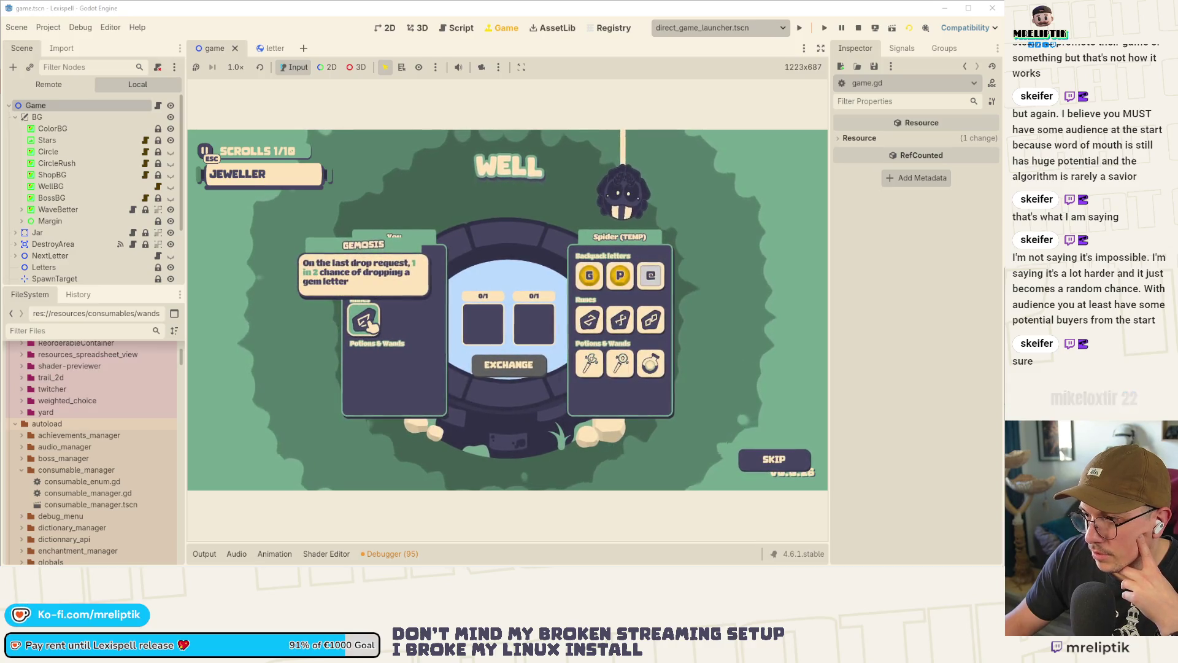
- Confirm the well letter exchange, buy No Repeat, drop letters in chapter 3, then stop the game
mouse_move(622, 283)
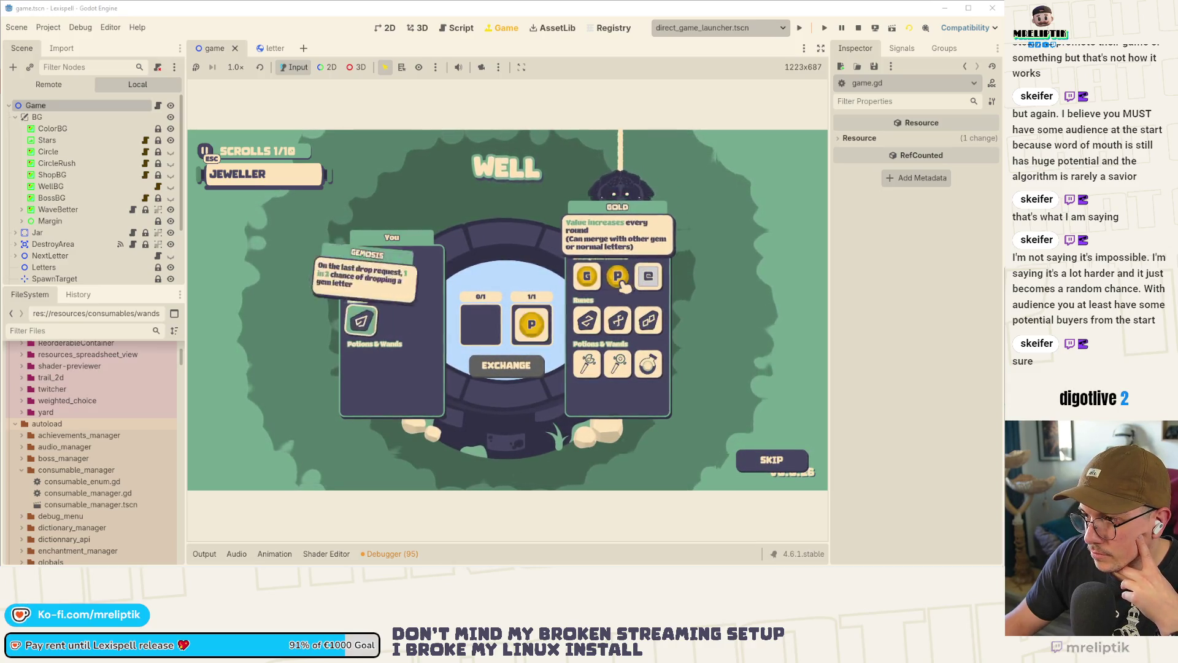
click(509, 373)
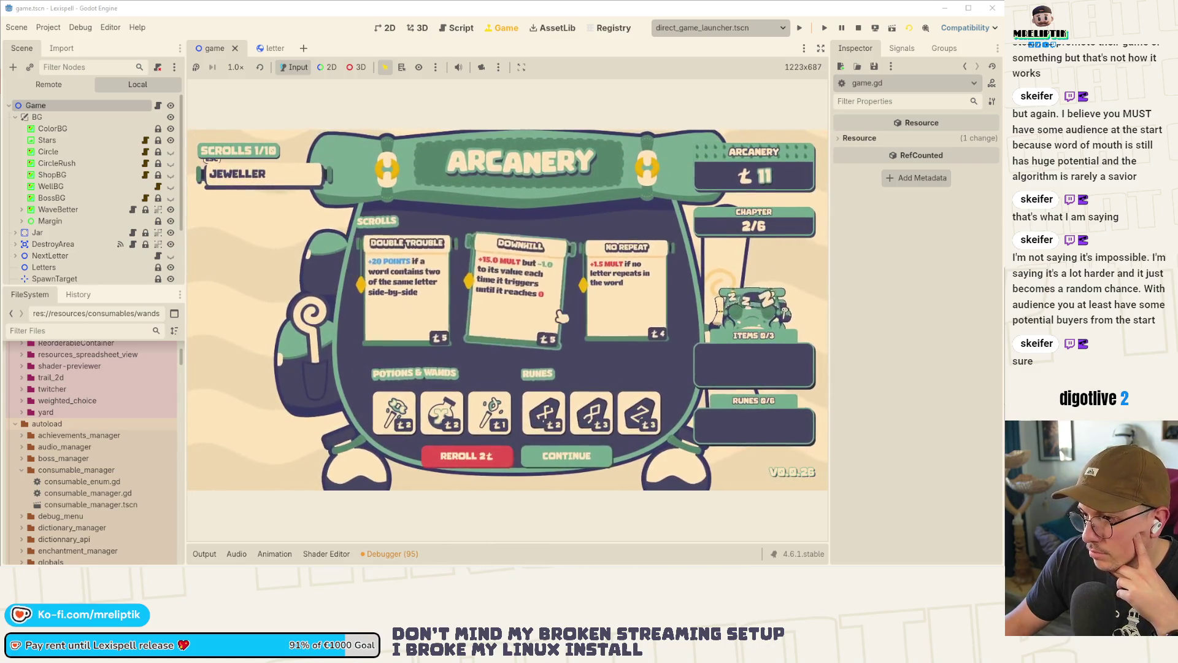
click(640, 316)
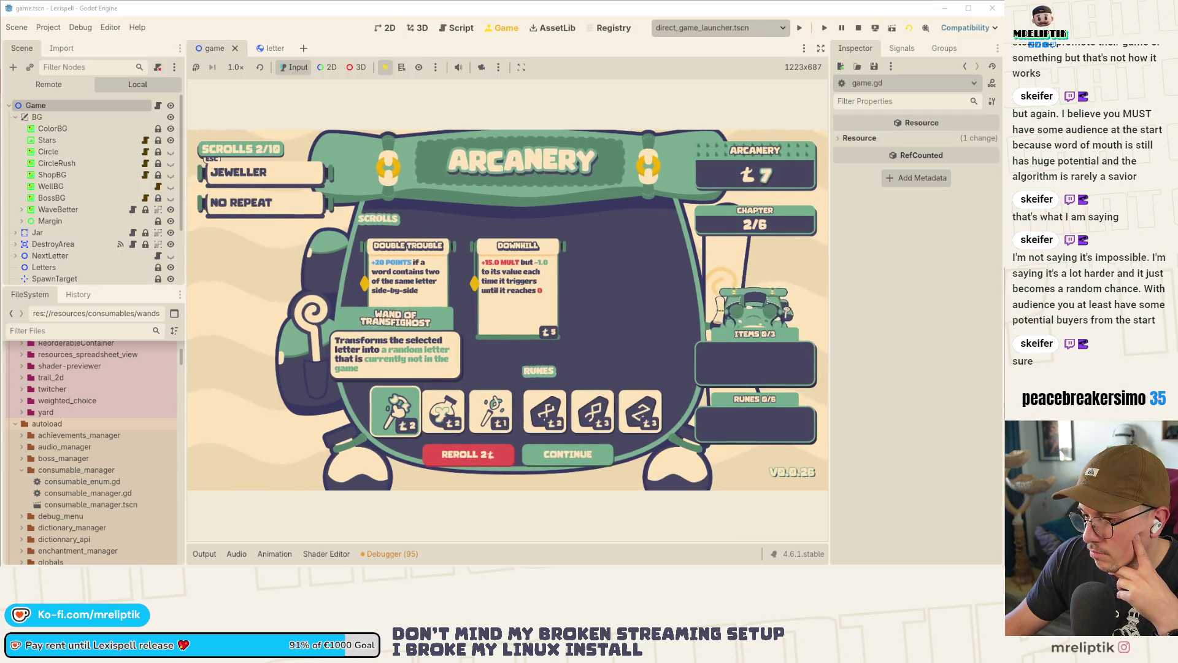
click(568, 454)
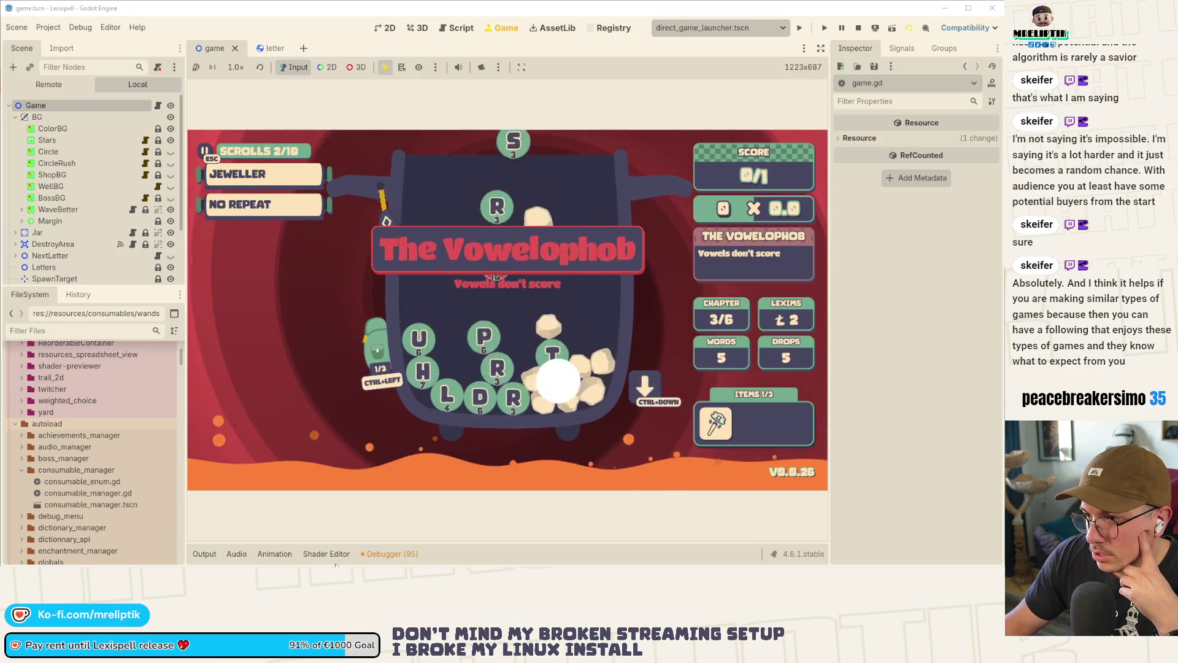
click(204, 554)
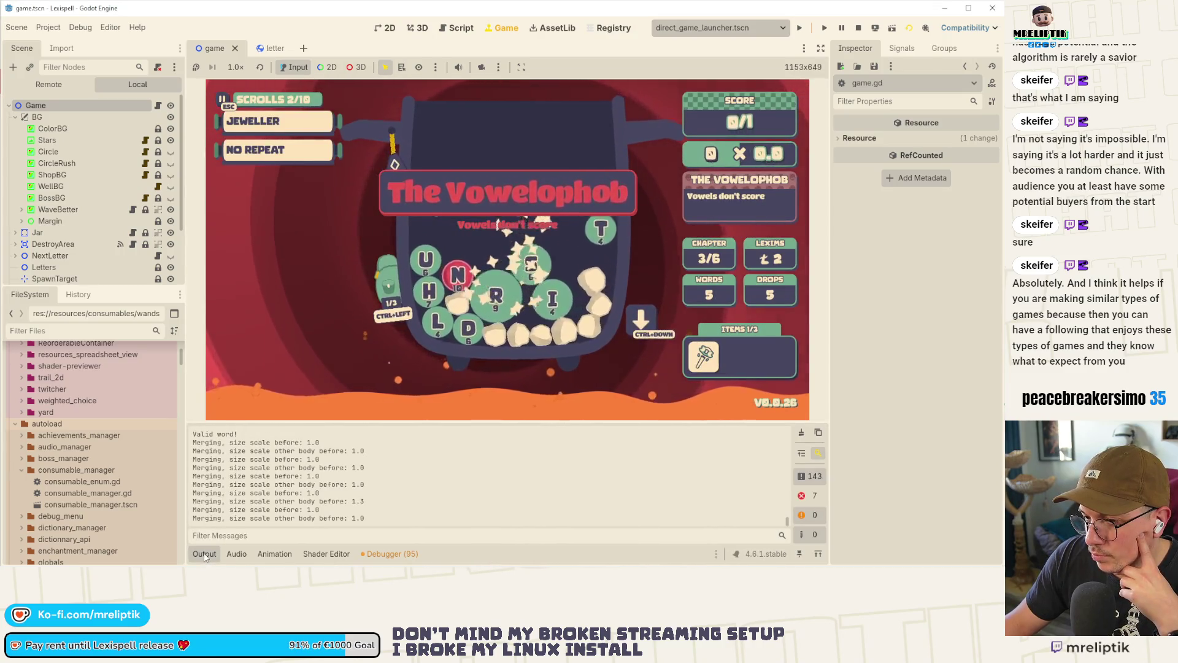
click(205, 554)
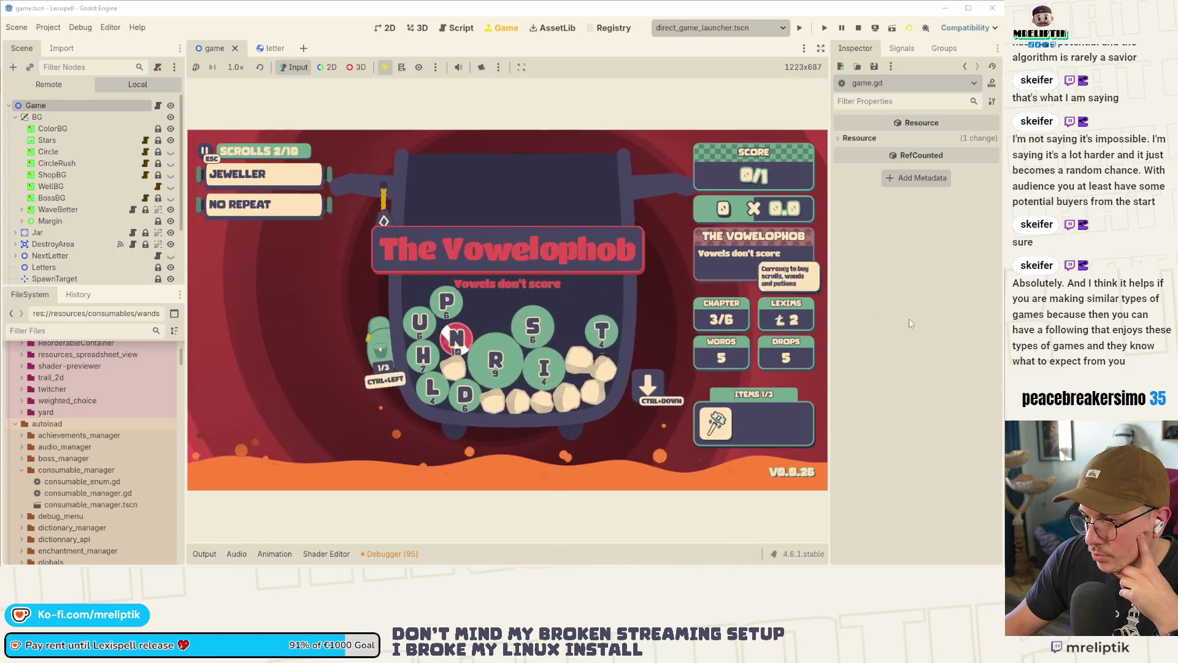
click(658, 394)
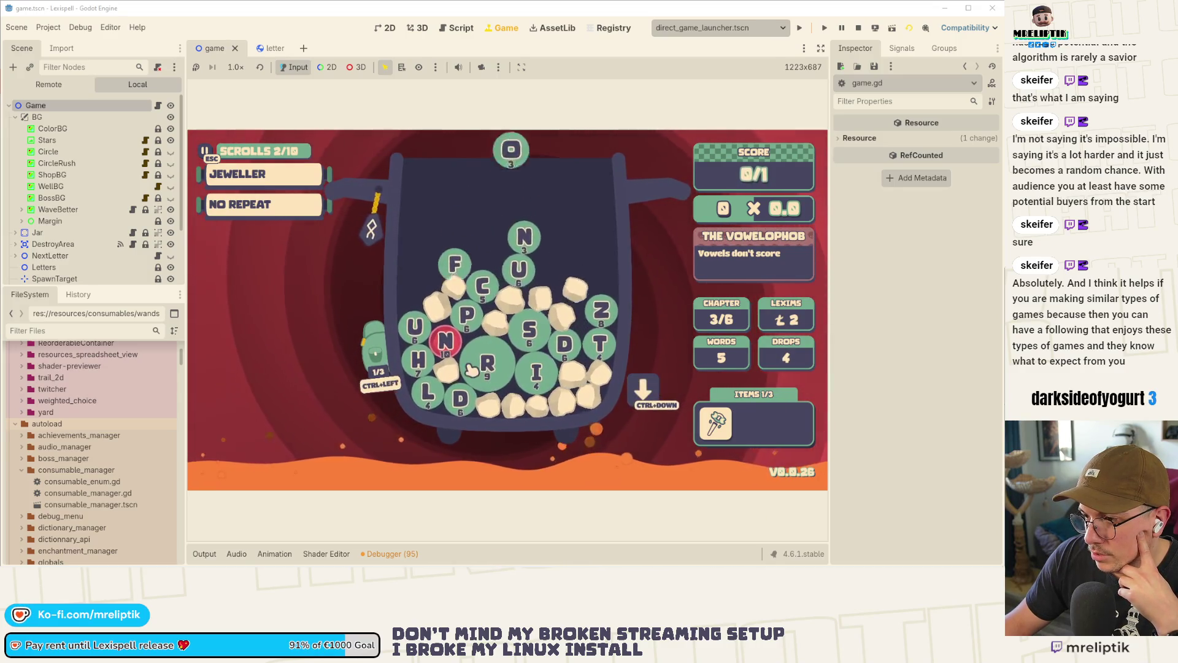
key(F8)
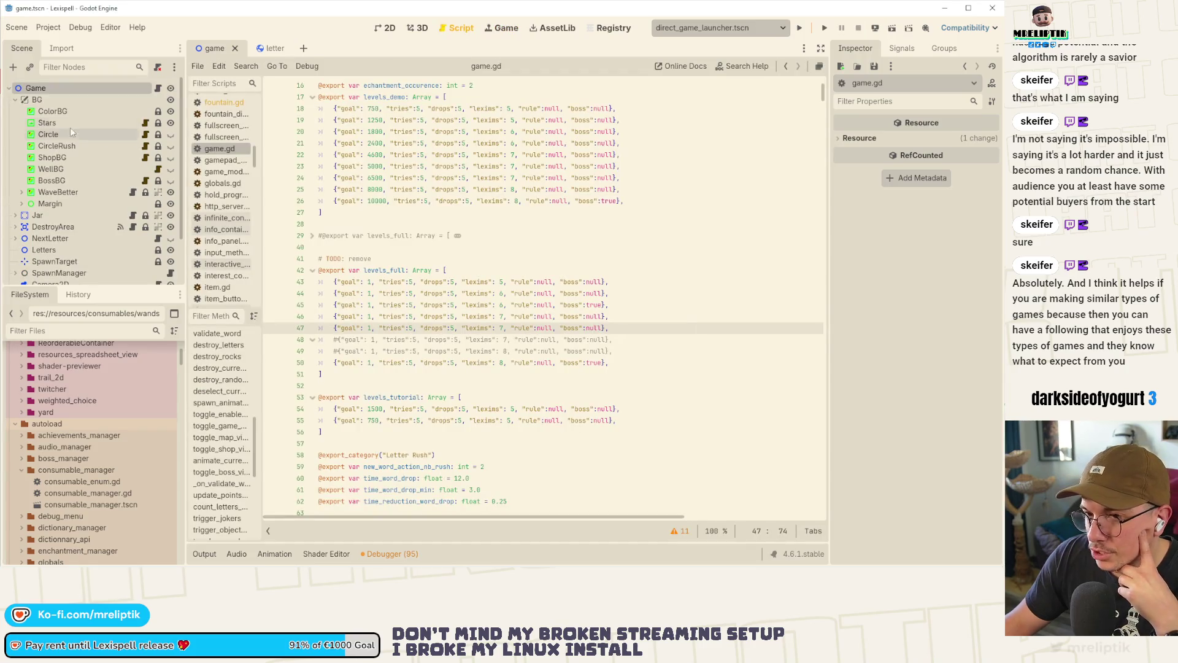
- Jump to animate_current_letters from the method list and fold its body at line 951
scroll(376, 352, down, 1)
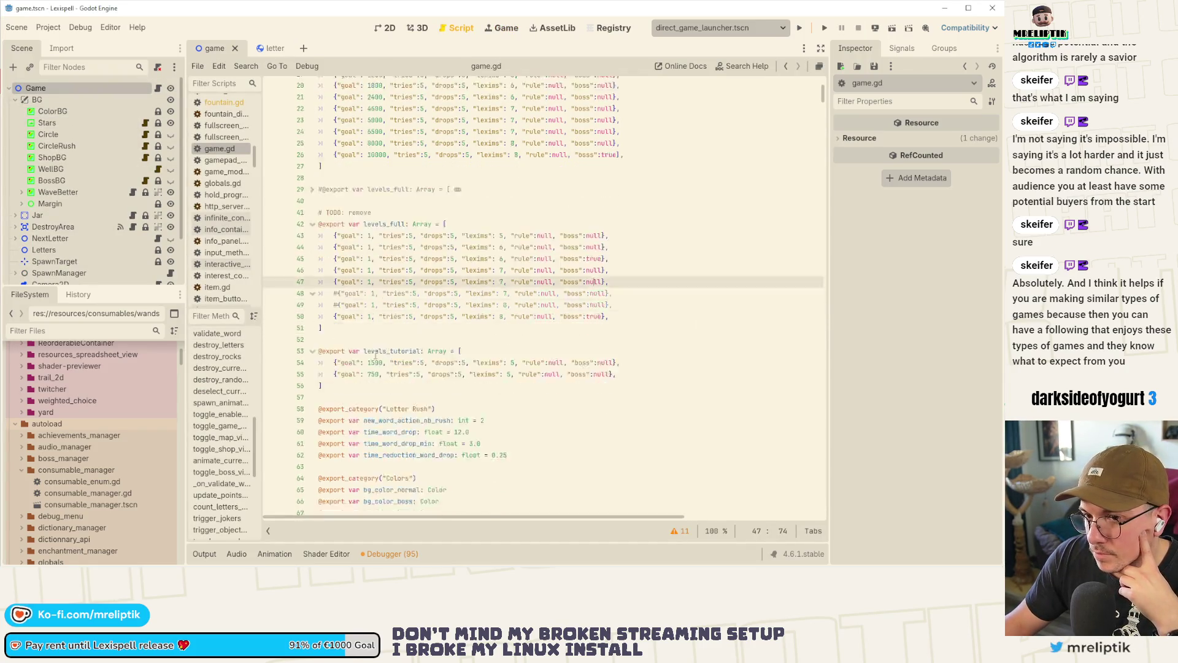
scroll(376, 352, down, 10)
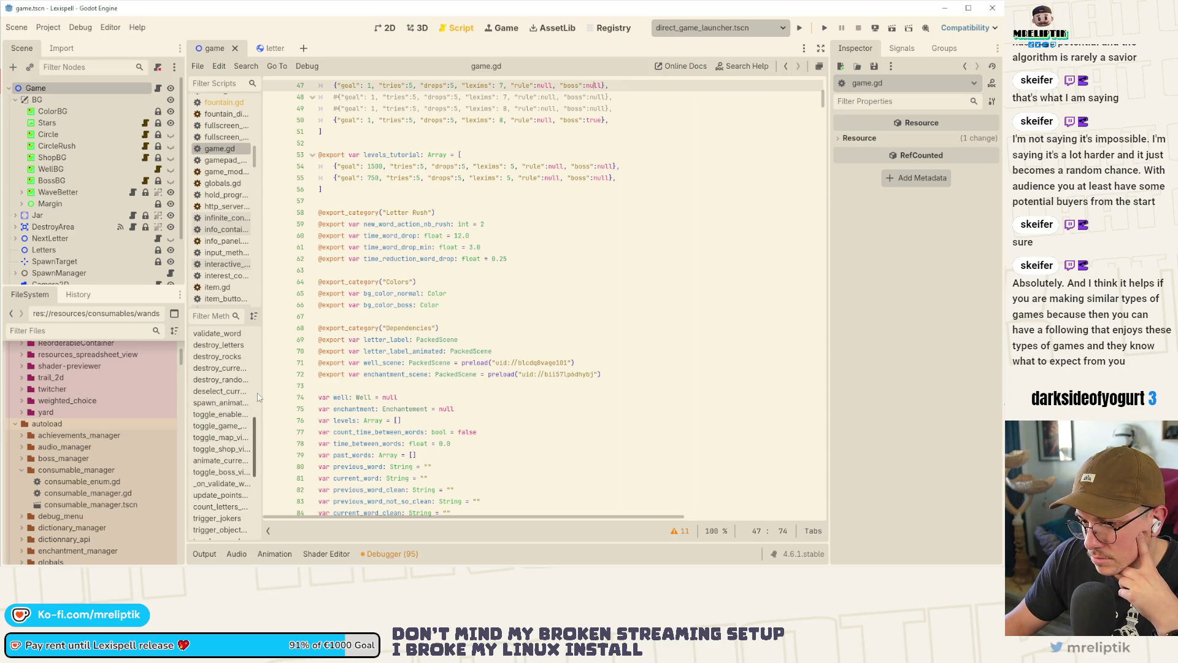
click(219, 461)
click(313, 294)
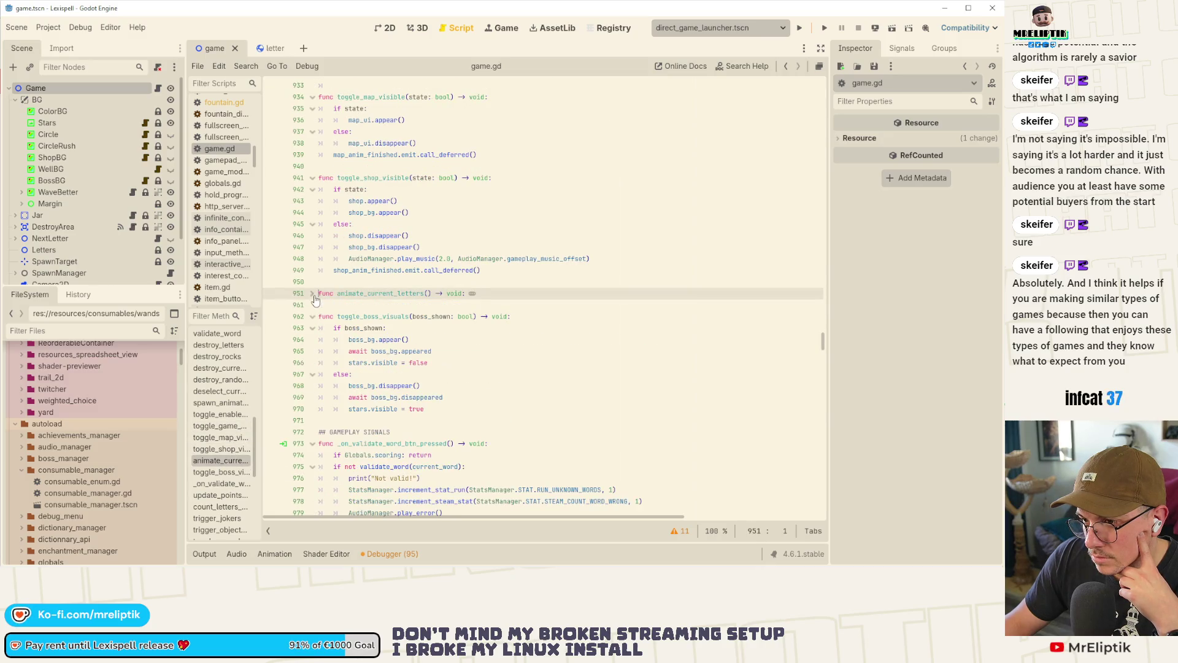
- Fold toggle_boss_visuals and _on_validate_word_btn_pressed, then jump to handle_next_scene
click(313, 317)
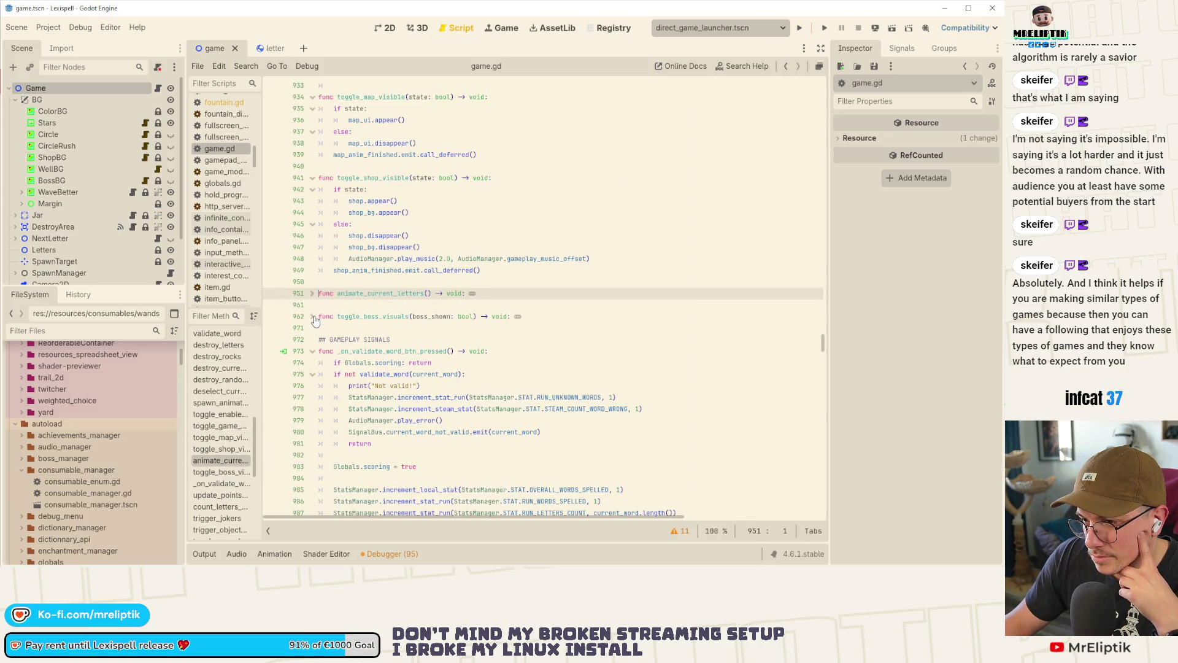
click(312, 352)
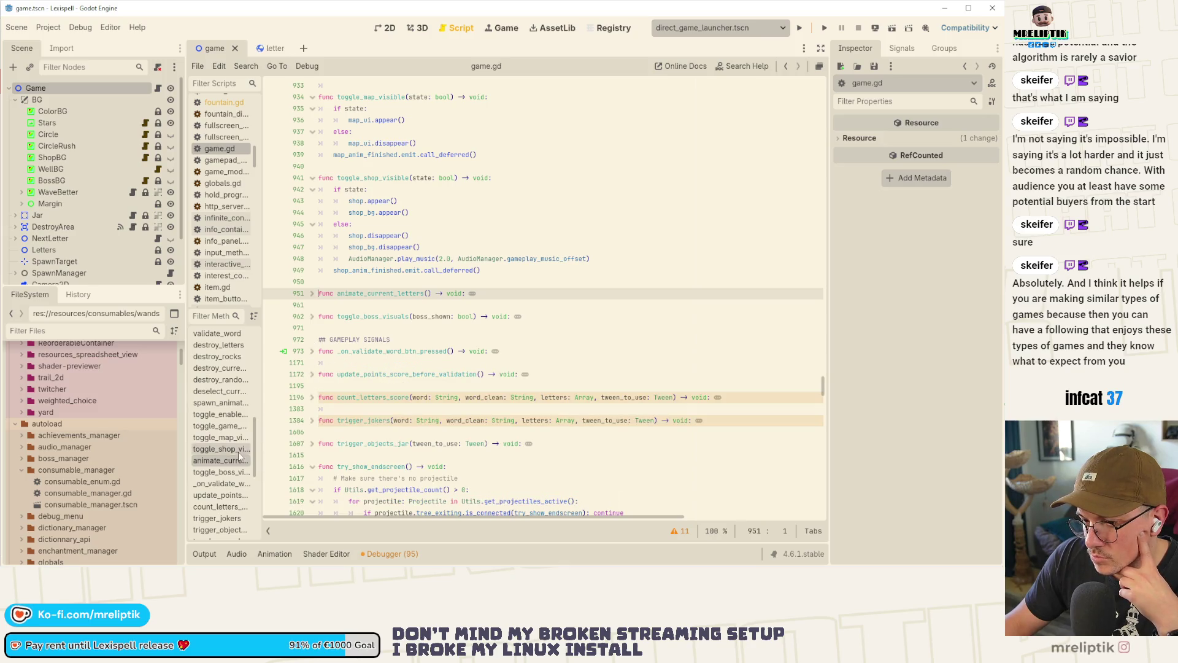
scroll(219, 507, down, 3)
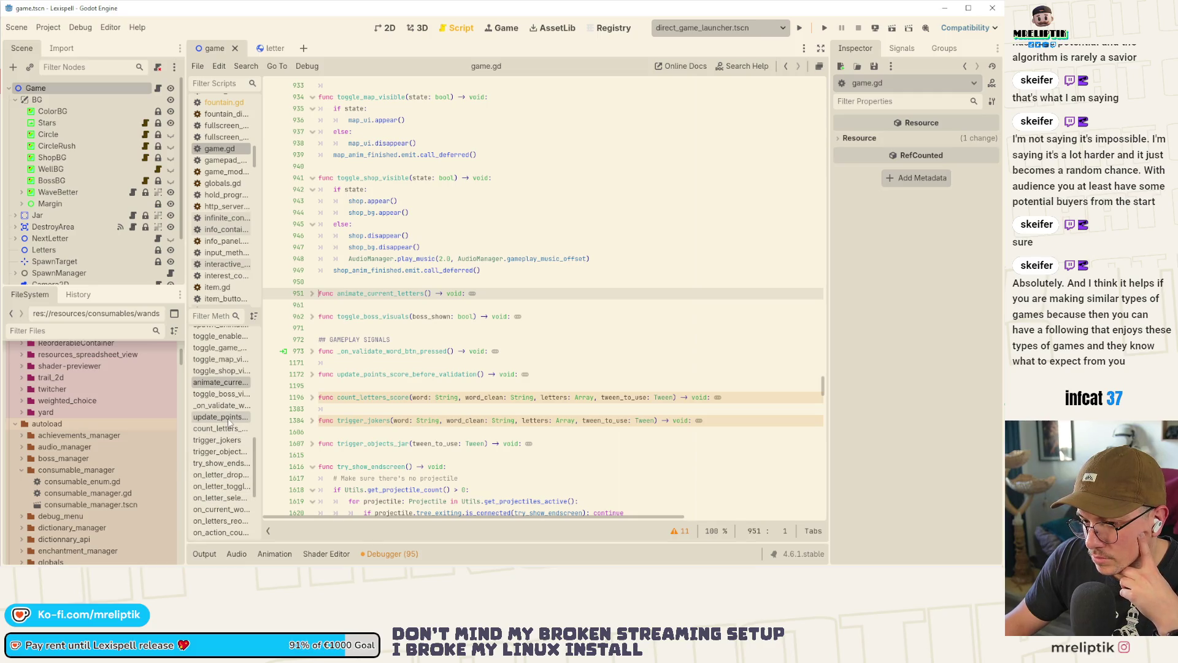
scroll(227, 428, up, 4)
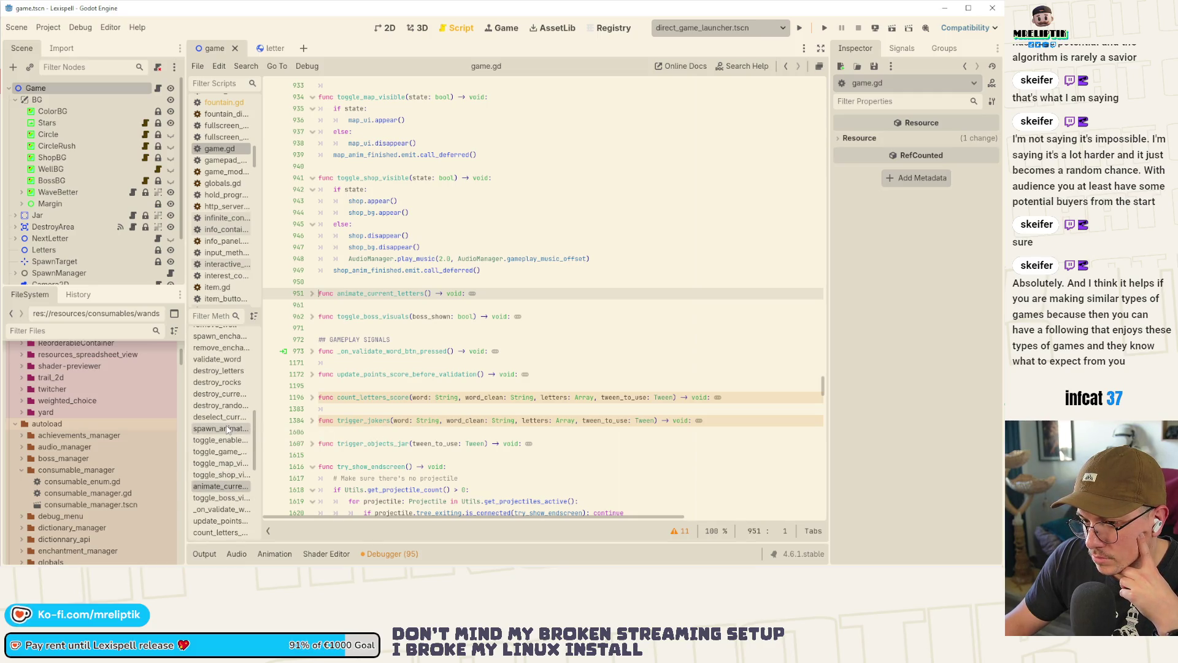
scroll(227, 429, up, 5)
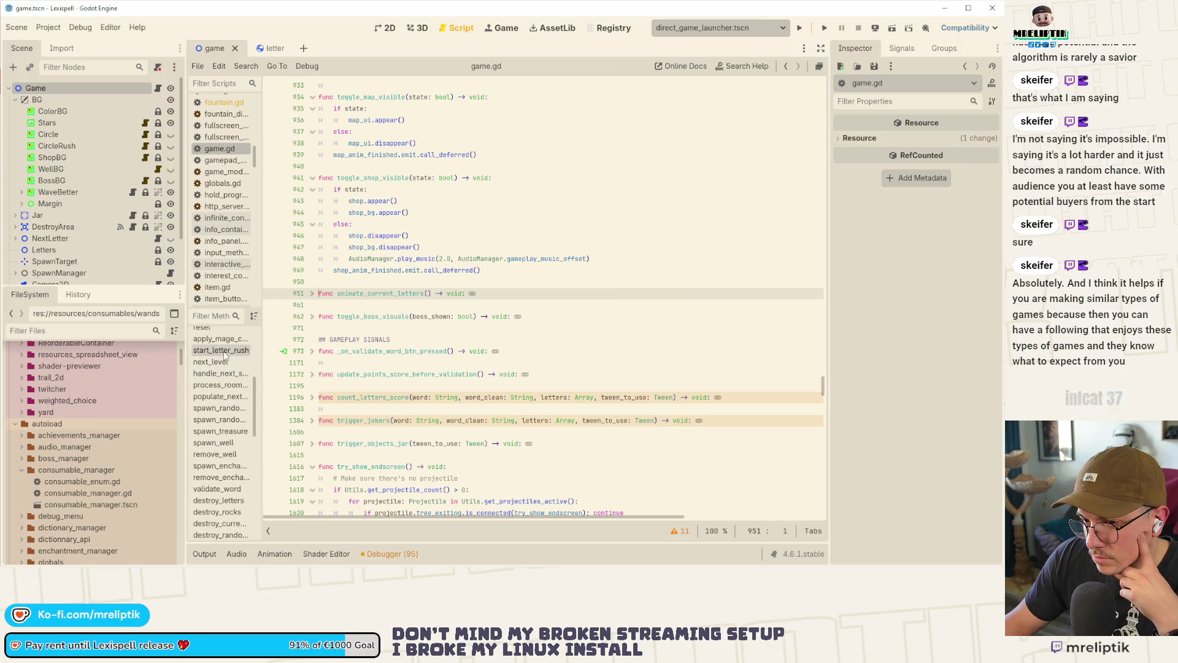
click(221, 373)
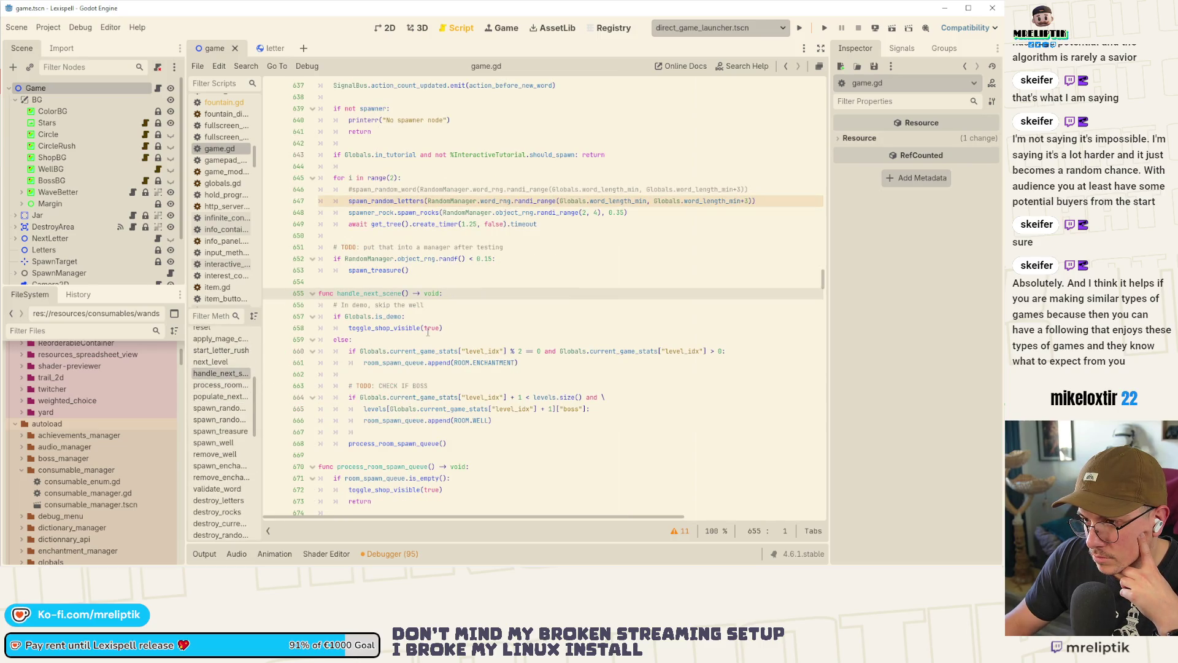
- Add a breakpoint on line 660, the every-second-chapter enchantment check
mouse_move(422, 329)
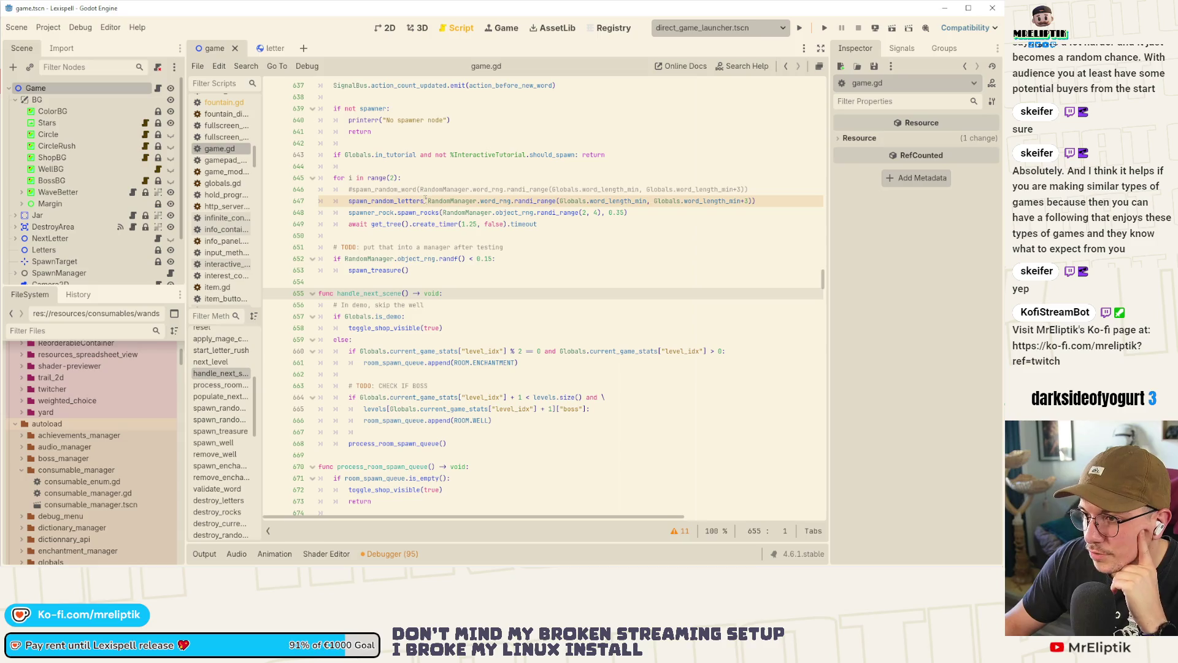
click(749, 189)
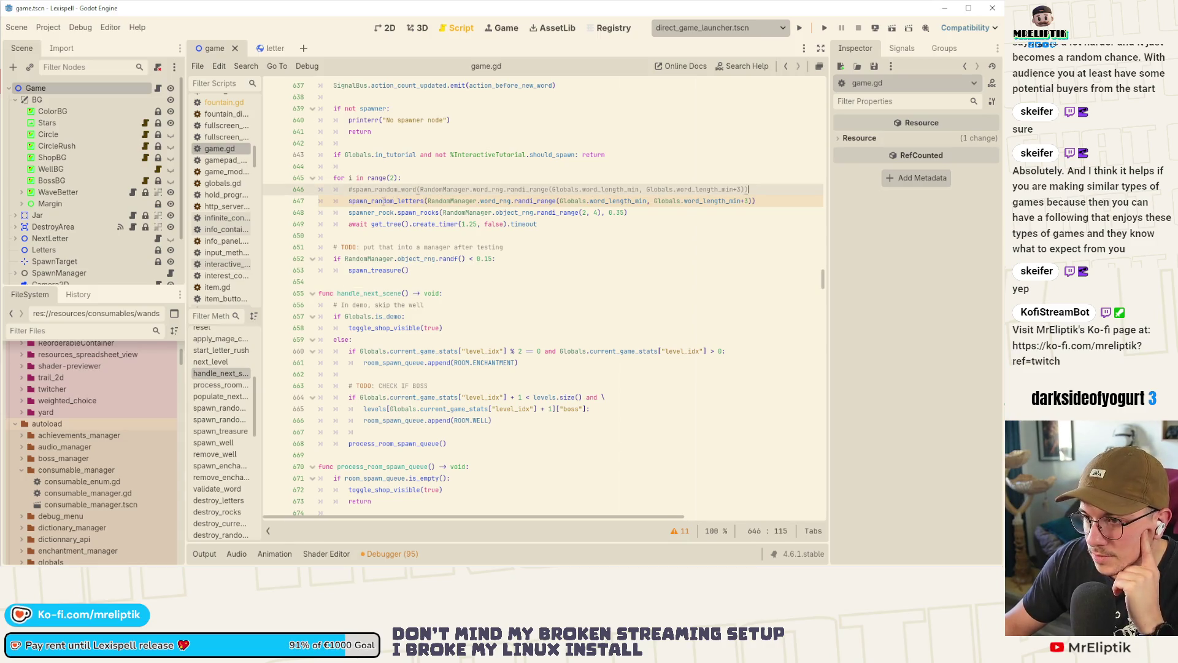
double_click(386, 201)
double_click(366, 293)
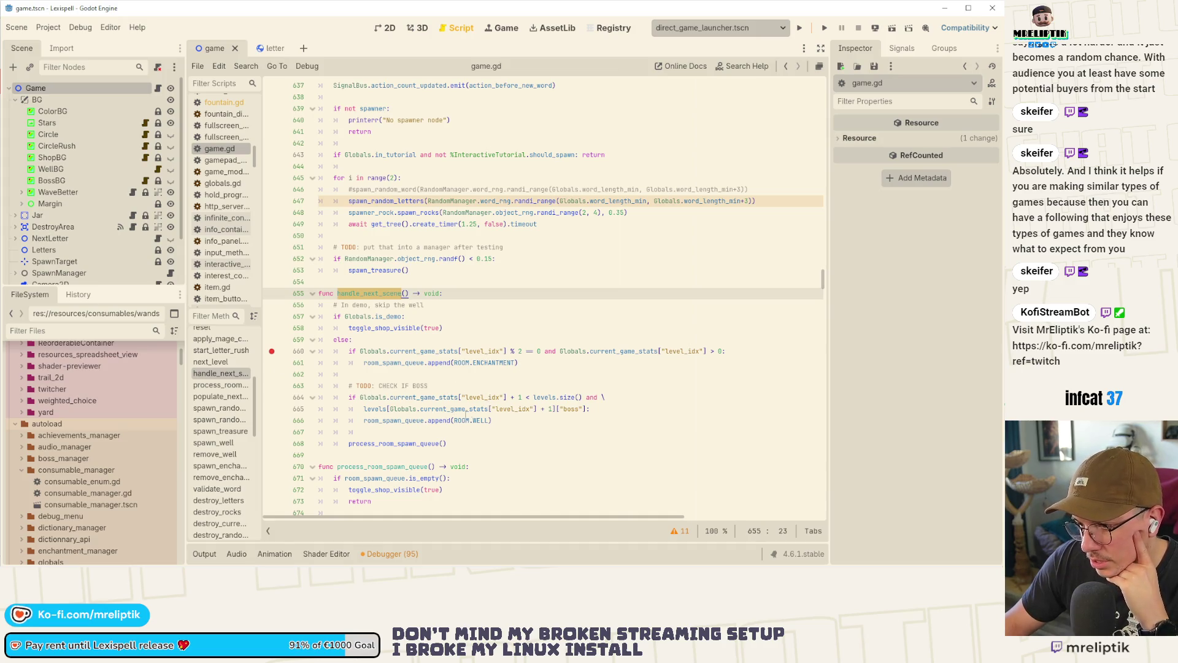
click(489, 409)
- Search the script for handle_next_scene and inspect its call site at line 1881
double_click(385, 292)
key(ctrl+f)
click(672, 532)
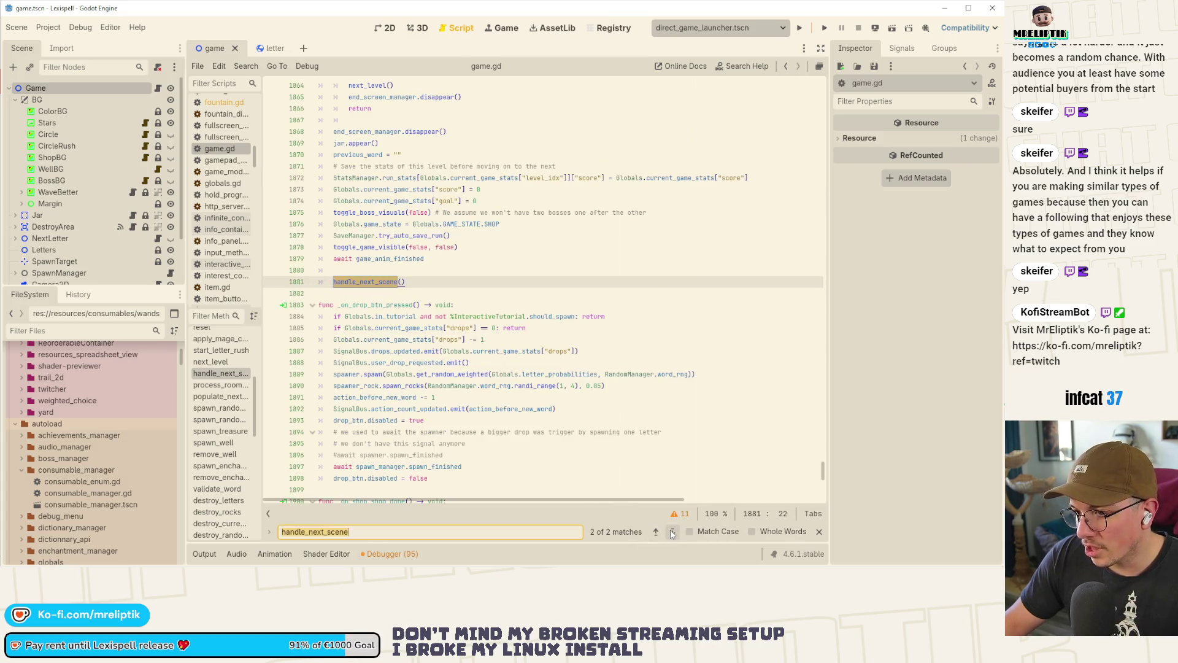
scroll(385, 287, up, 6)
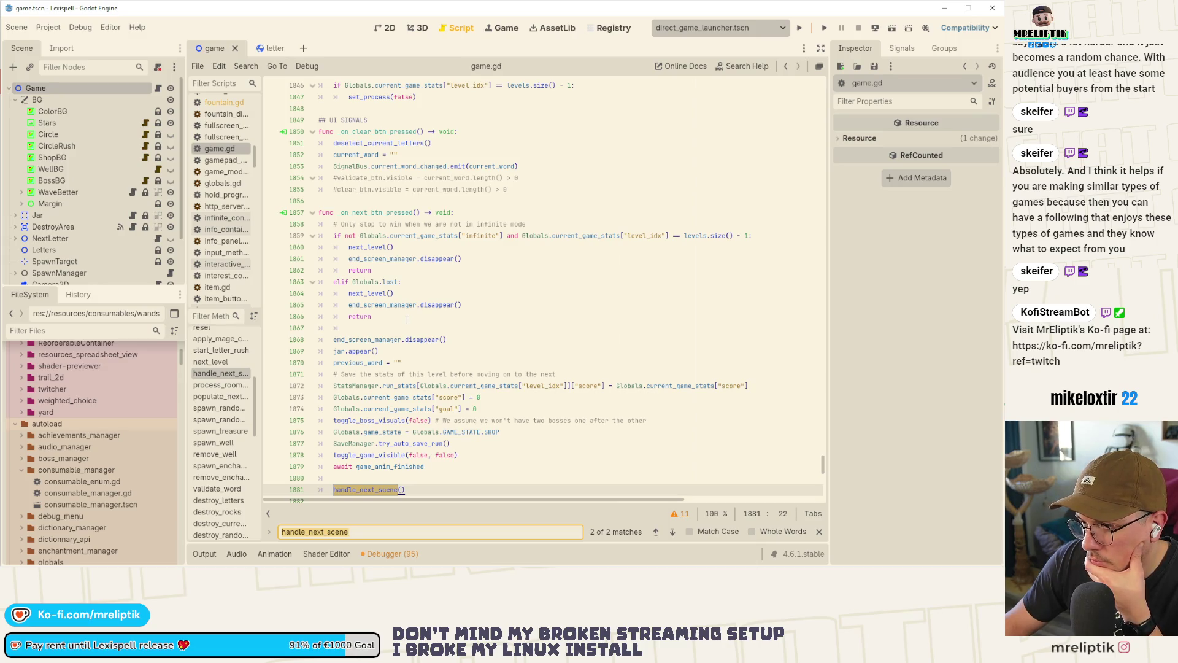
scroll(405, 366, down, 3)
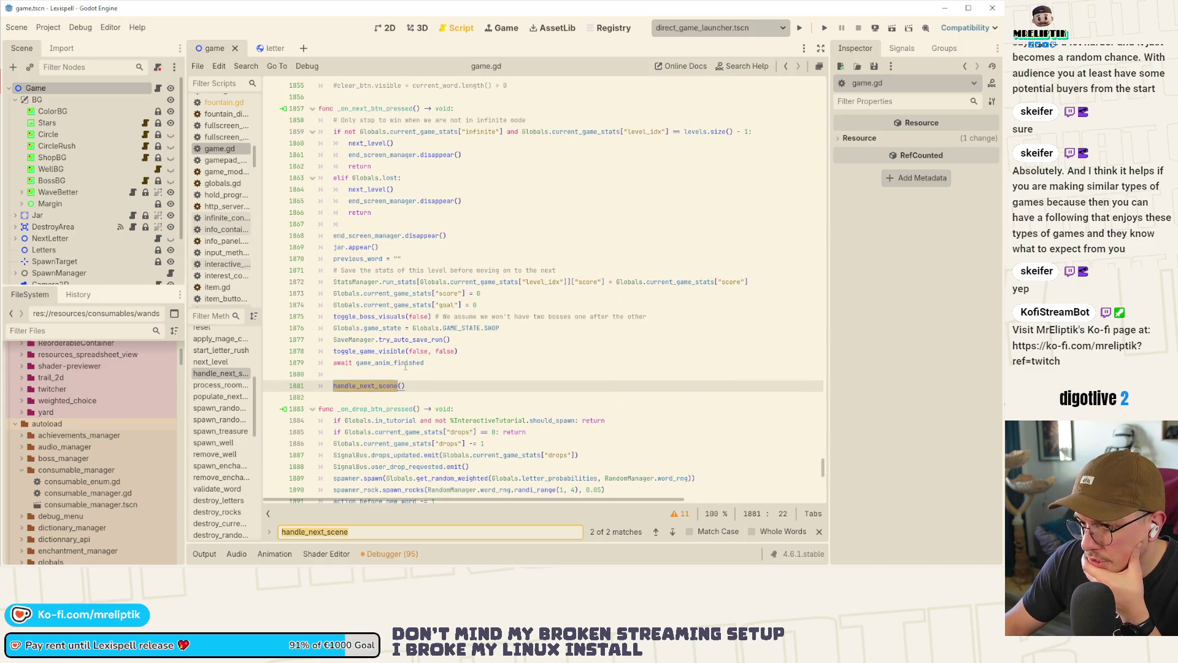
click(369, 386)
scroll(374, 385, down, 10)
scroll(379, 377, down, 6)
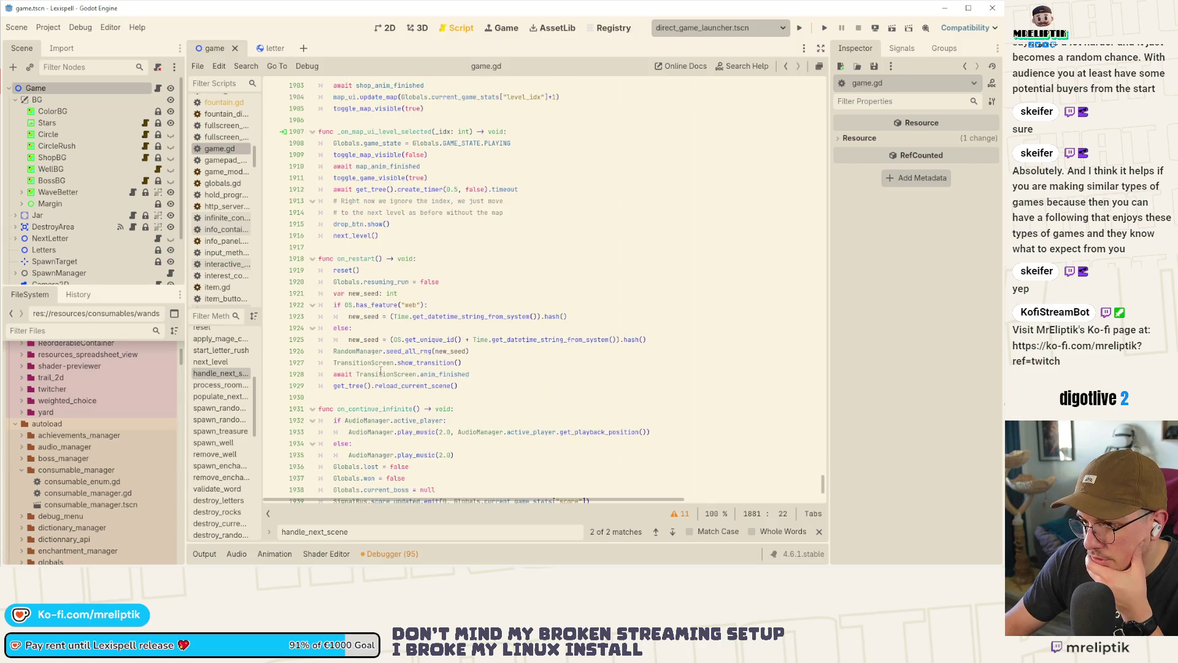
- Follow next_level to its definition, read through it, and return to handle_next_scene
double_click(350, 236)
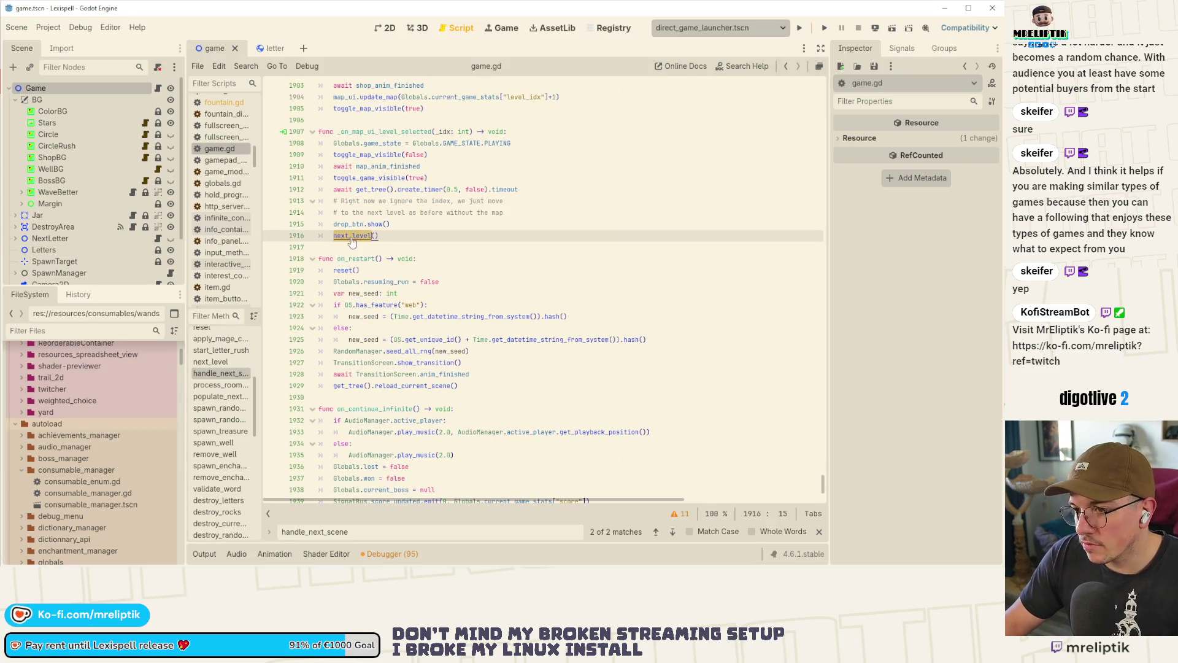
key(F12)
scroll(454, 322, down, 3)
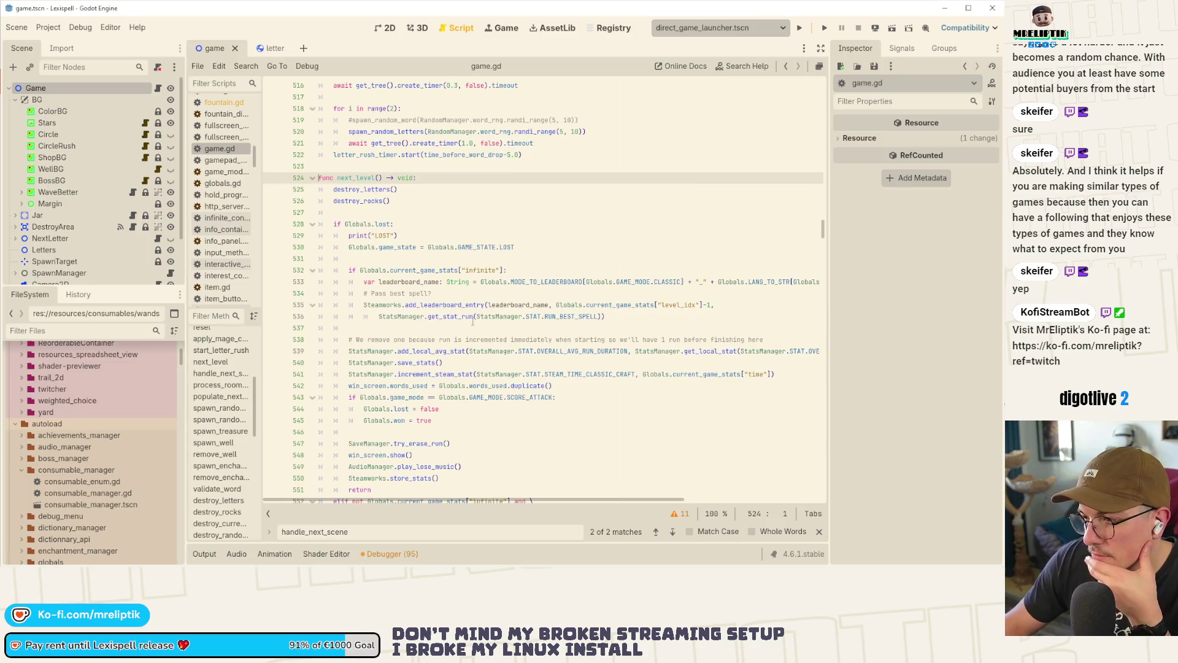
scroll(466, 295, down, 4)
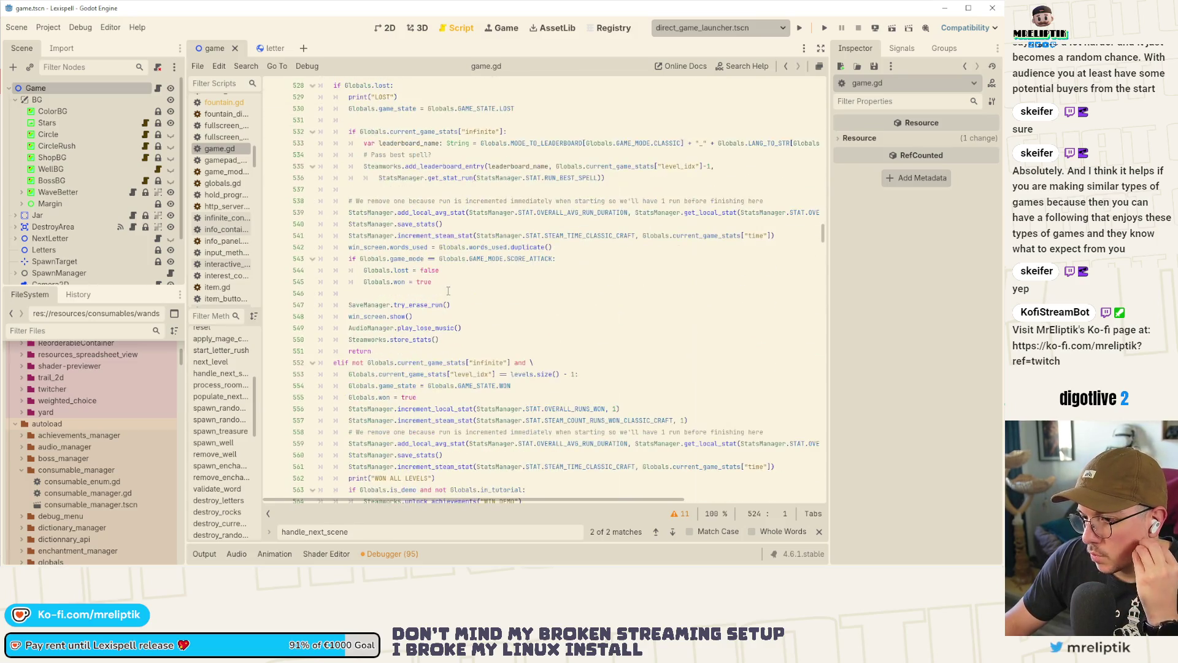
scroll(446, 290, down, 7)
scroll(446, 297, down, 11)
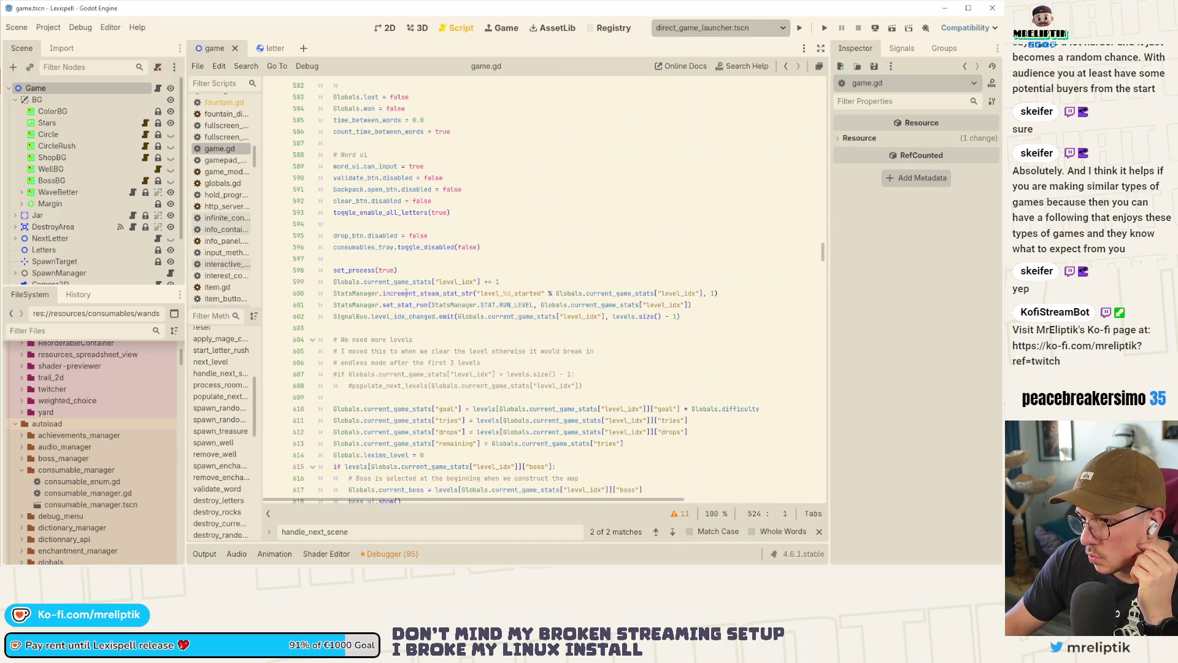
click(656, 532)
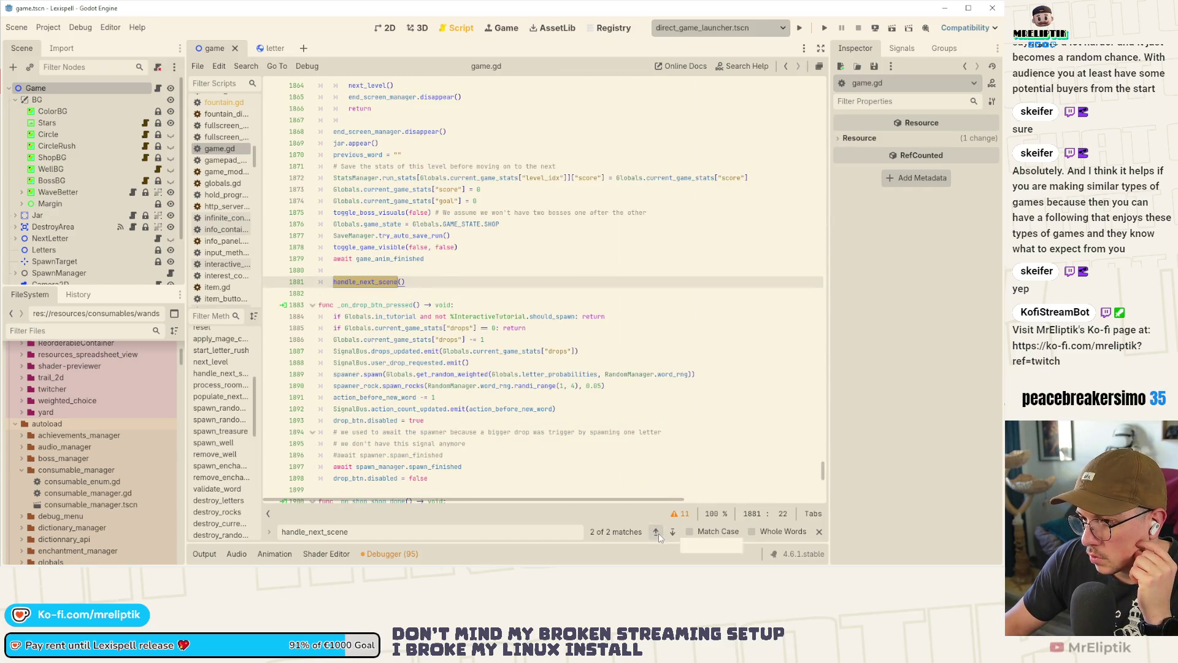
click(656, 532)
click(221, 373)
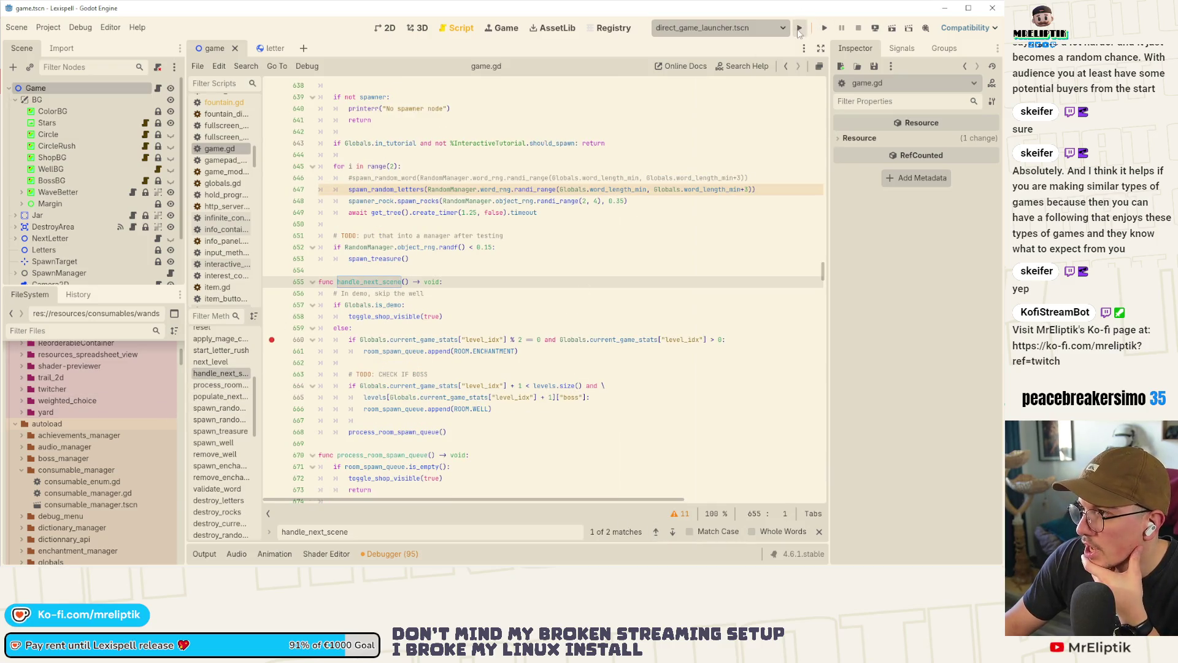
- Run the project, start chapter 1, drop letters, and submit CALF to clear it
click(800, 28)
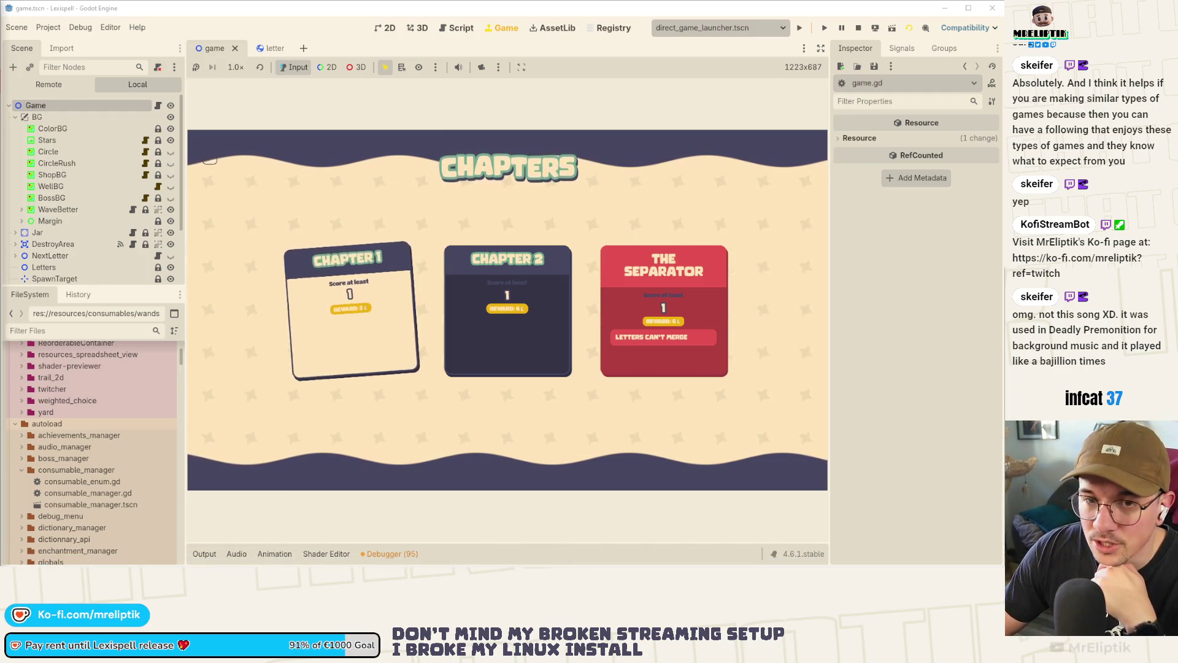
click(352, 296)
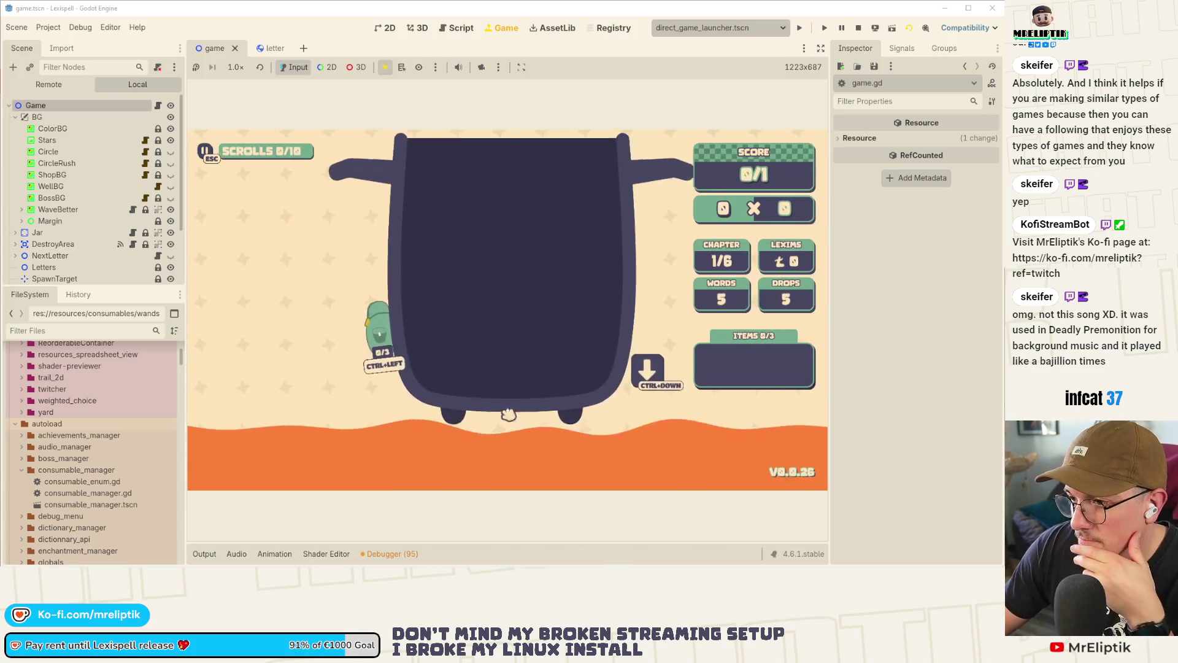
click(628, 403)
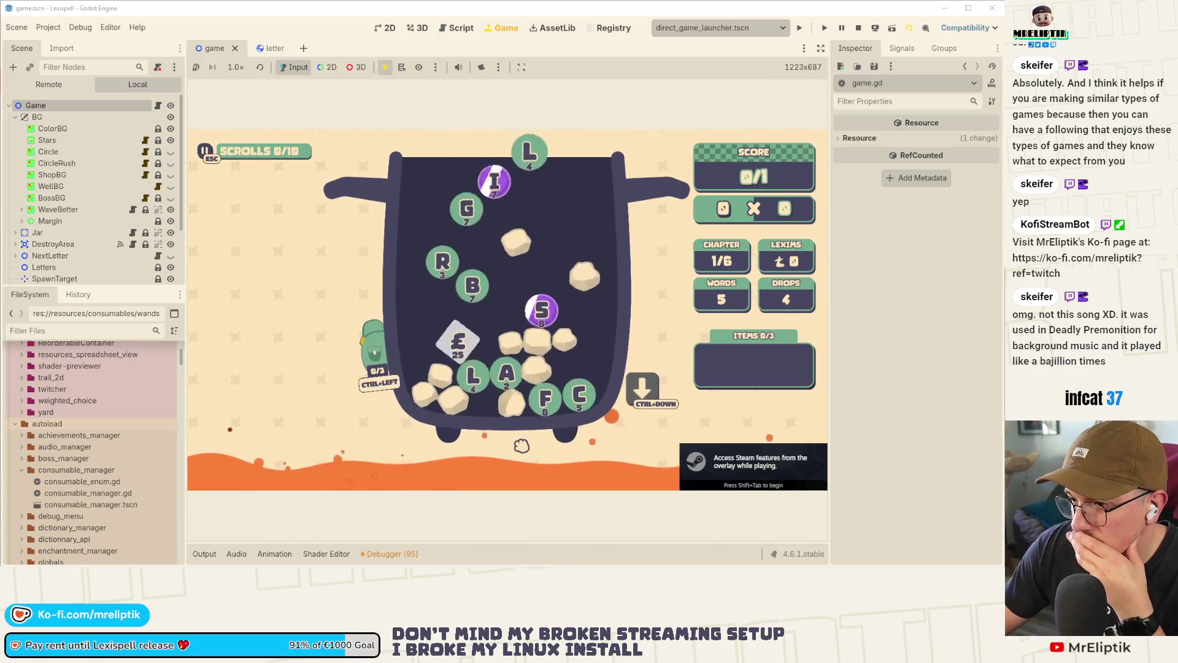
text(calf)
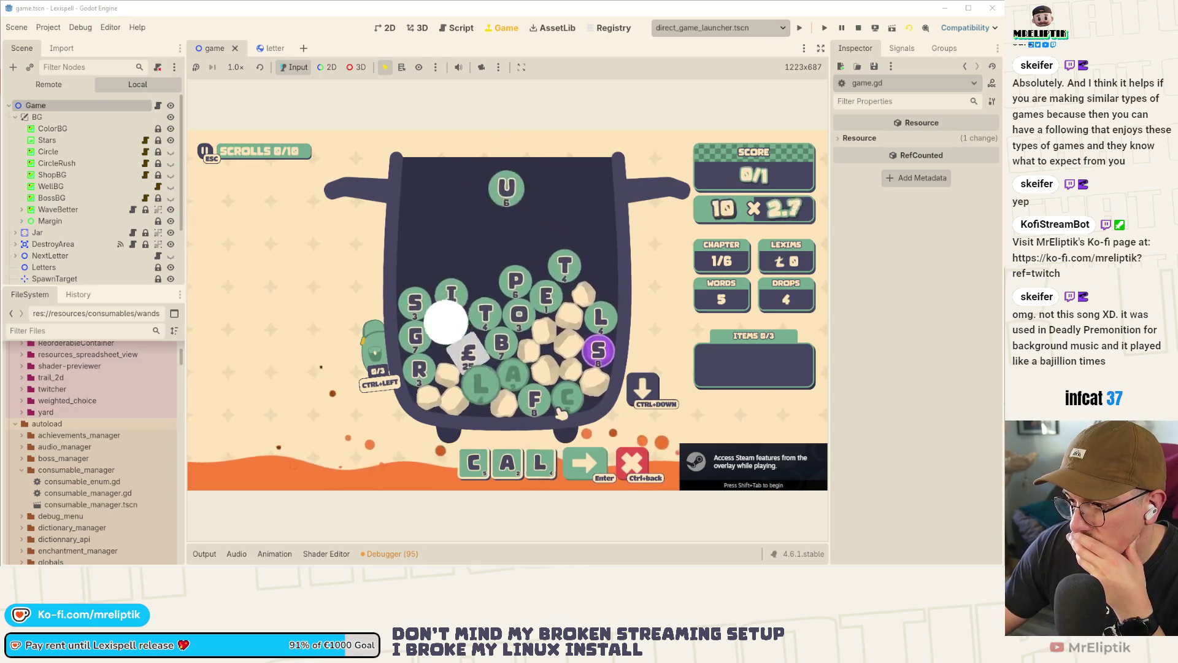
click(582, 457)
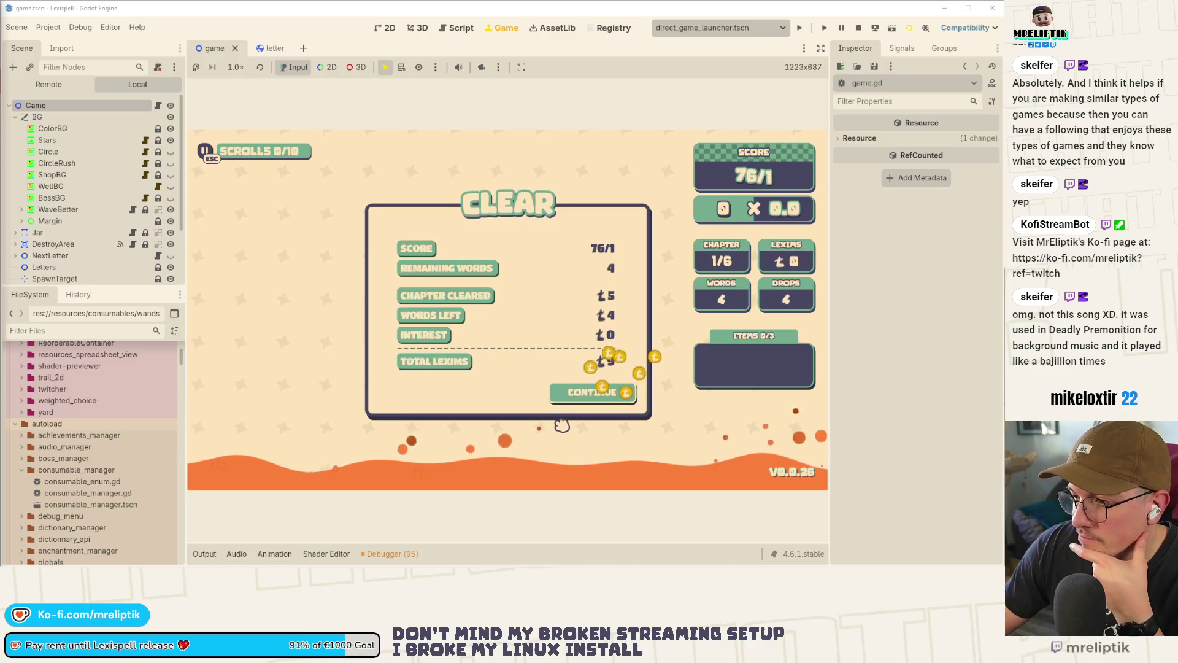
click(586, 398)
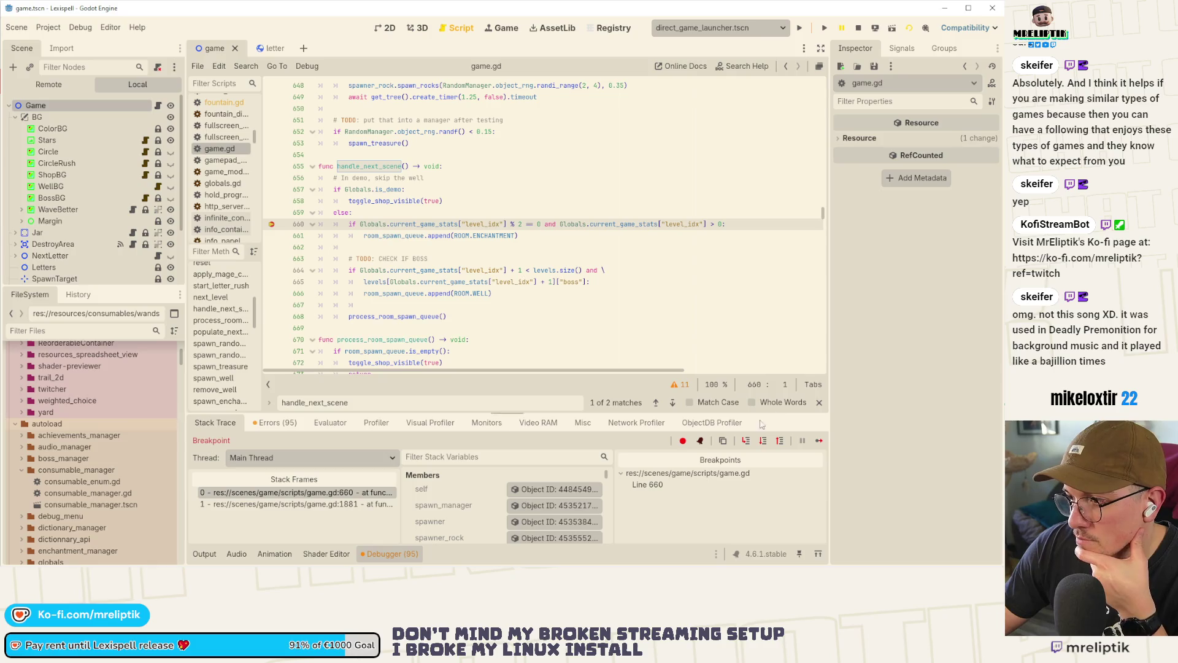
- Step from the line 660 breakpoint into process_room_spawn_queue, then resume the game
click(746, 441)
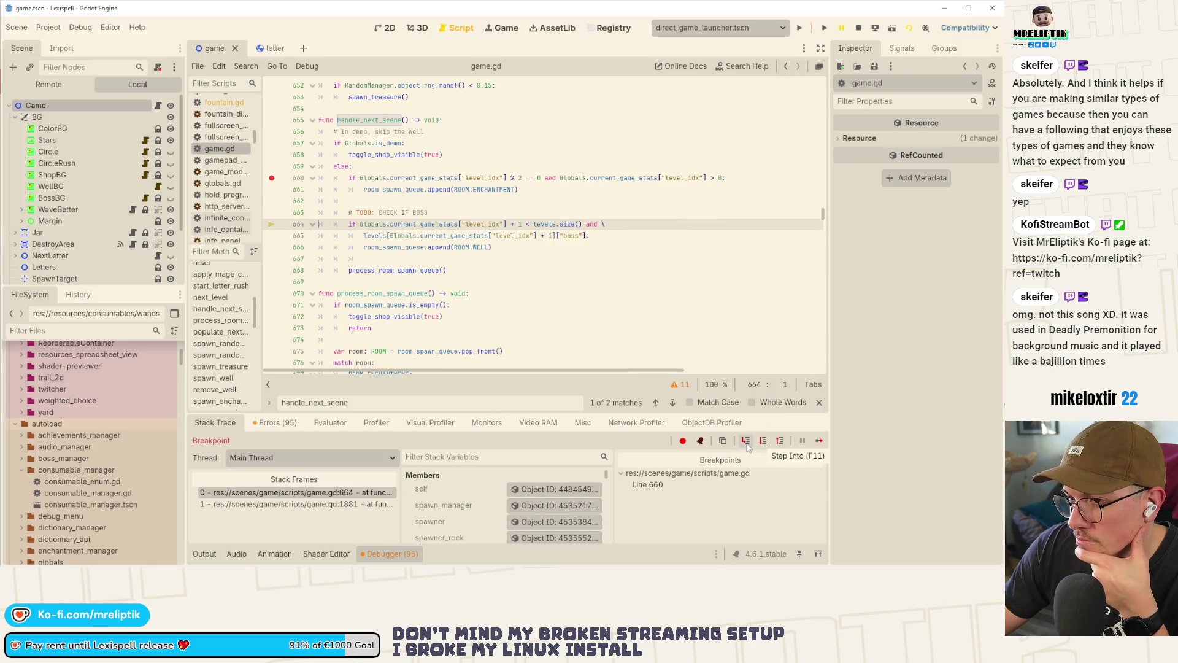
click(746, 441)
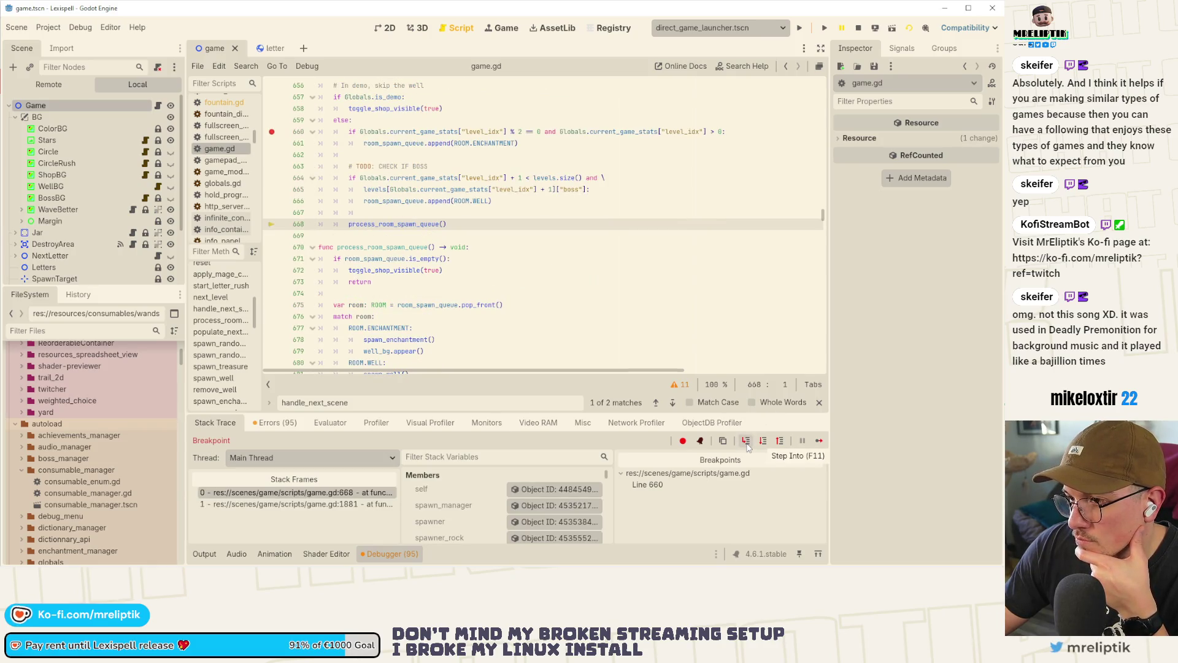
click(746, 441)
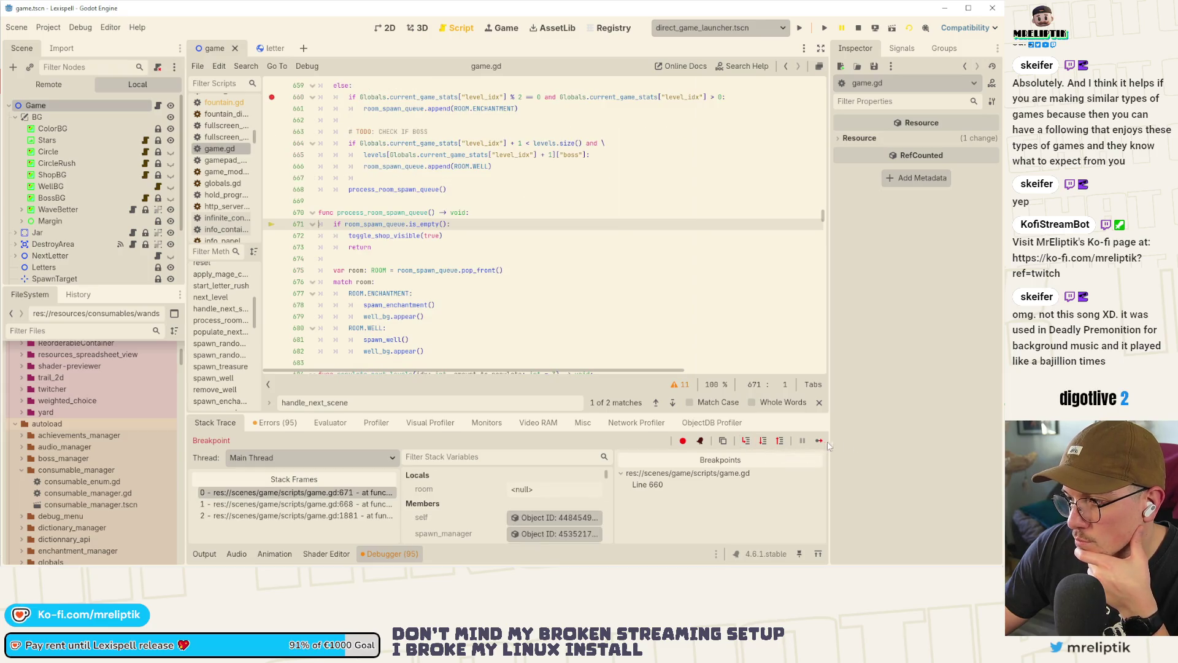
click(819, 440)
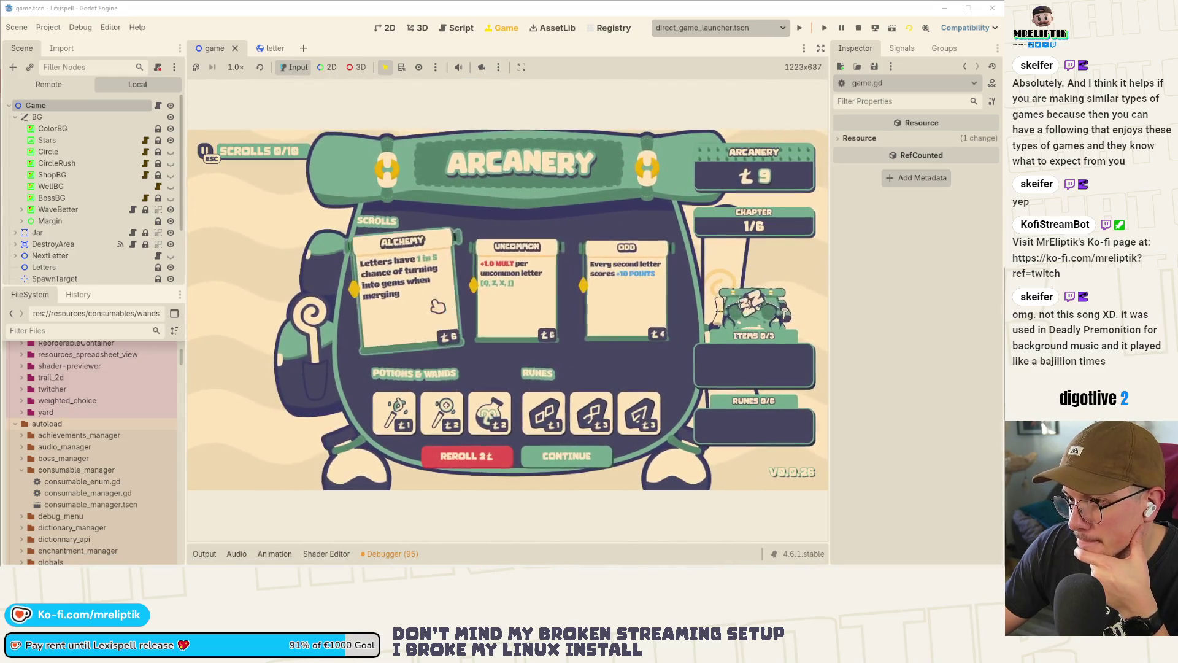
- Buy the ODD scroll in the shop and pick the next chapter
click(629, 304)
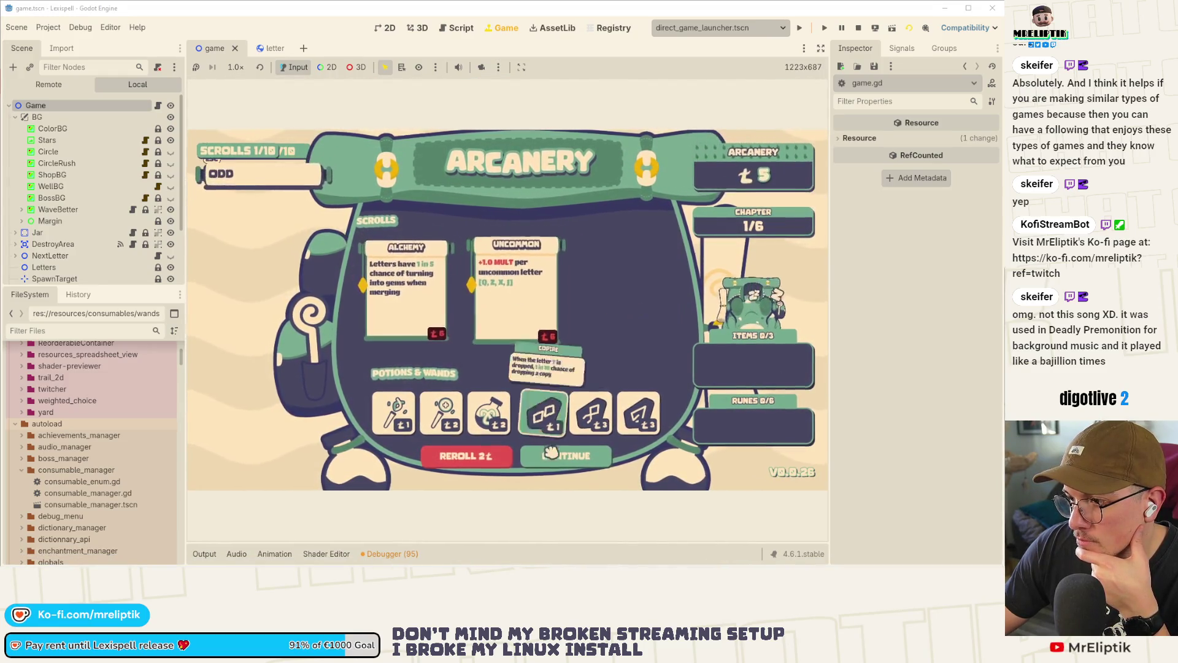
click(546, 447)
click(524, 329)
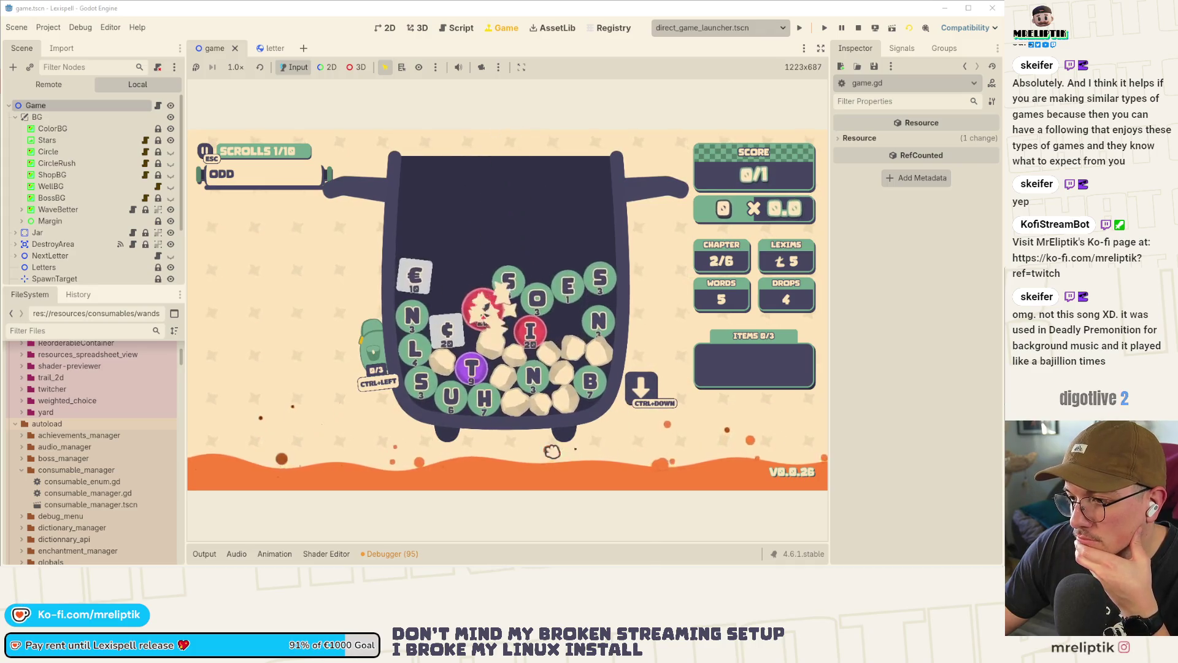
- Spell STUN to clear chapter 2 and continue past the results
click(424, 382)
click(475, 369)
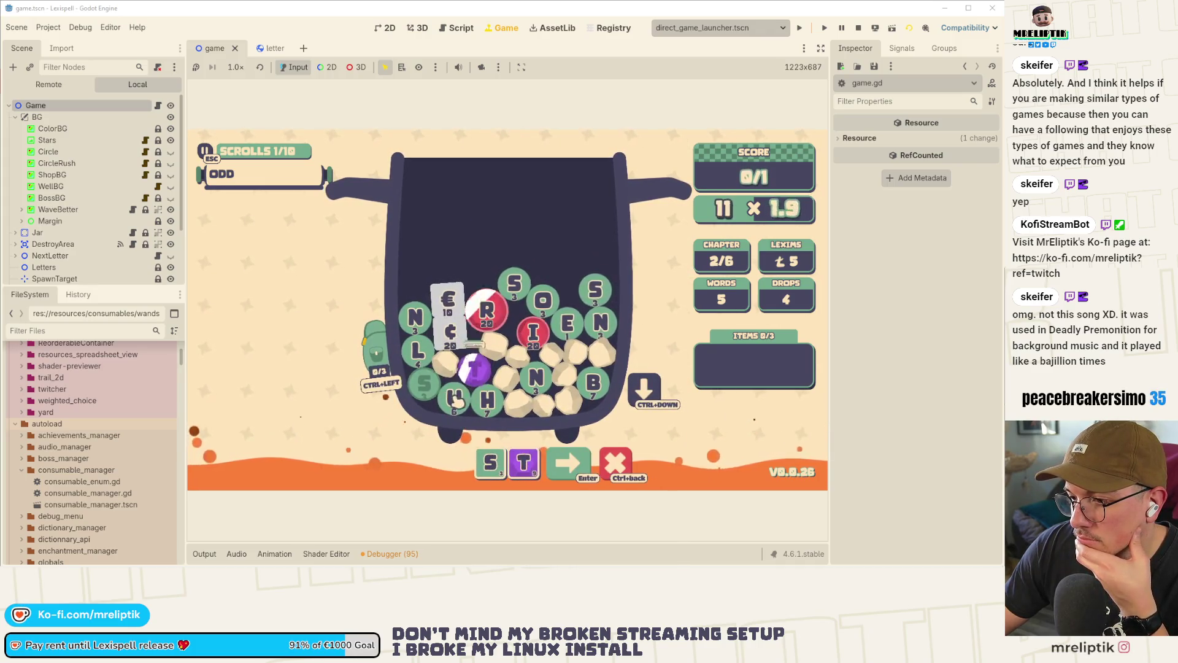
click(454, 398)
click(535, 376)
click(614, 471)
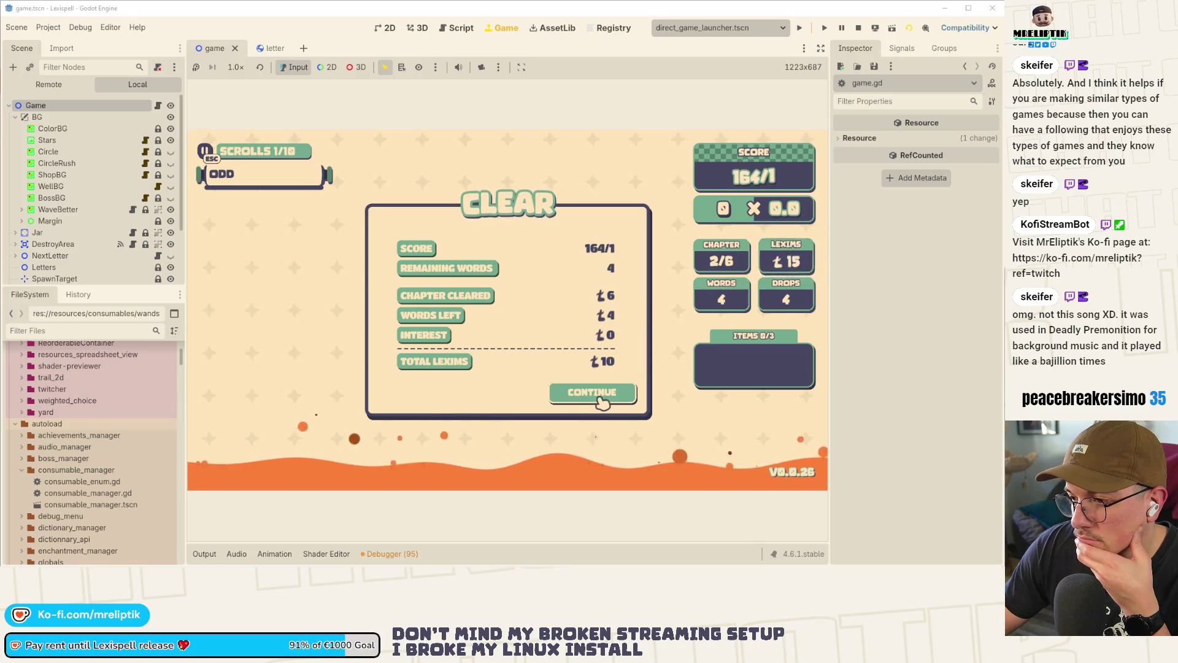
click(599, 394)
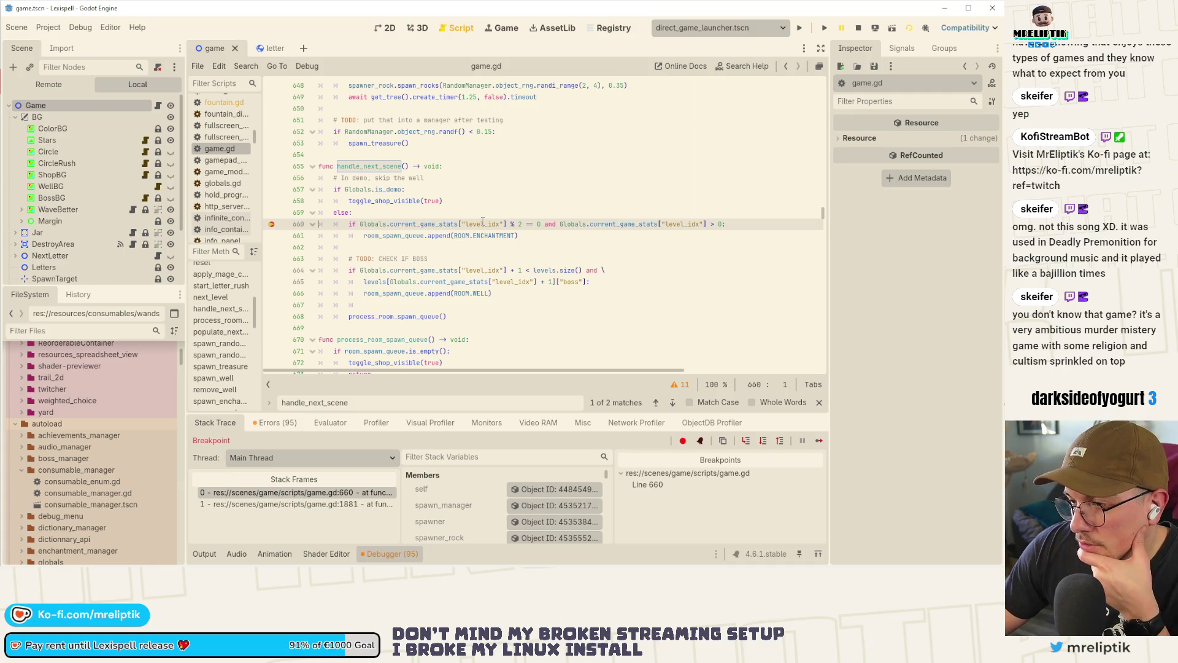
- Filter stack variables for Globals, confirm level_idx is 1 in Current Game Stats, and step to line 664
scroll(490, 486, down, 2)
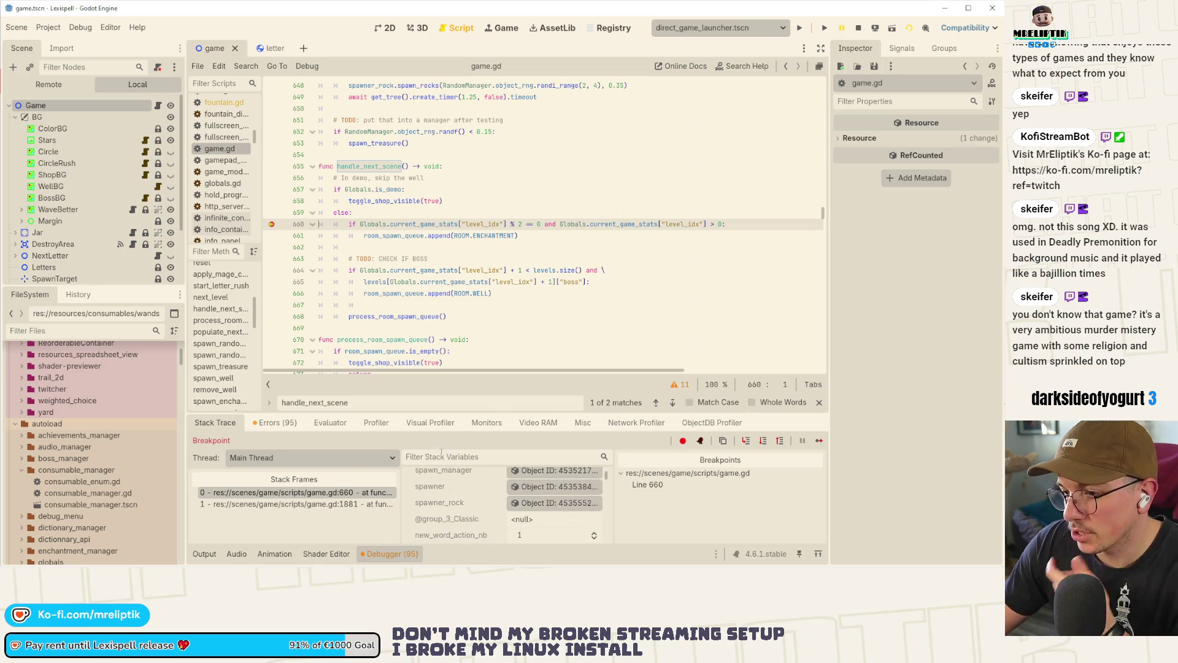
text(Globals)
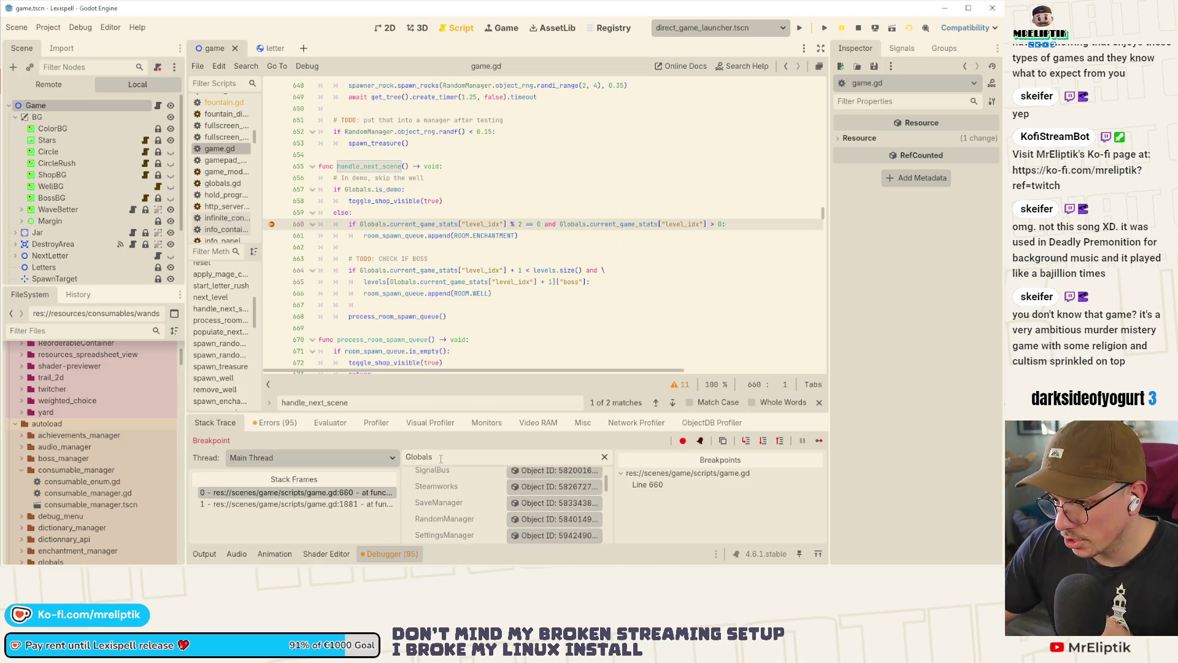
scroll(516, 488, down, 3)
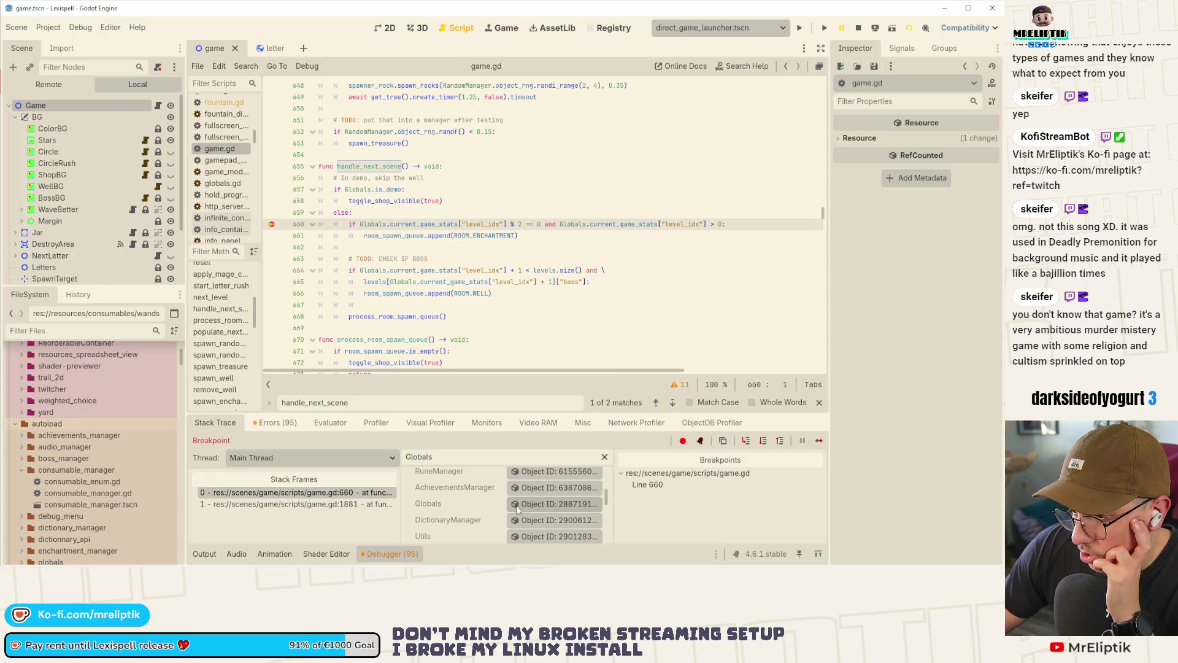
click(517, 503)
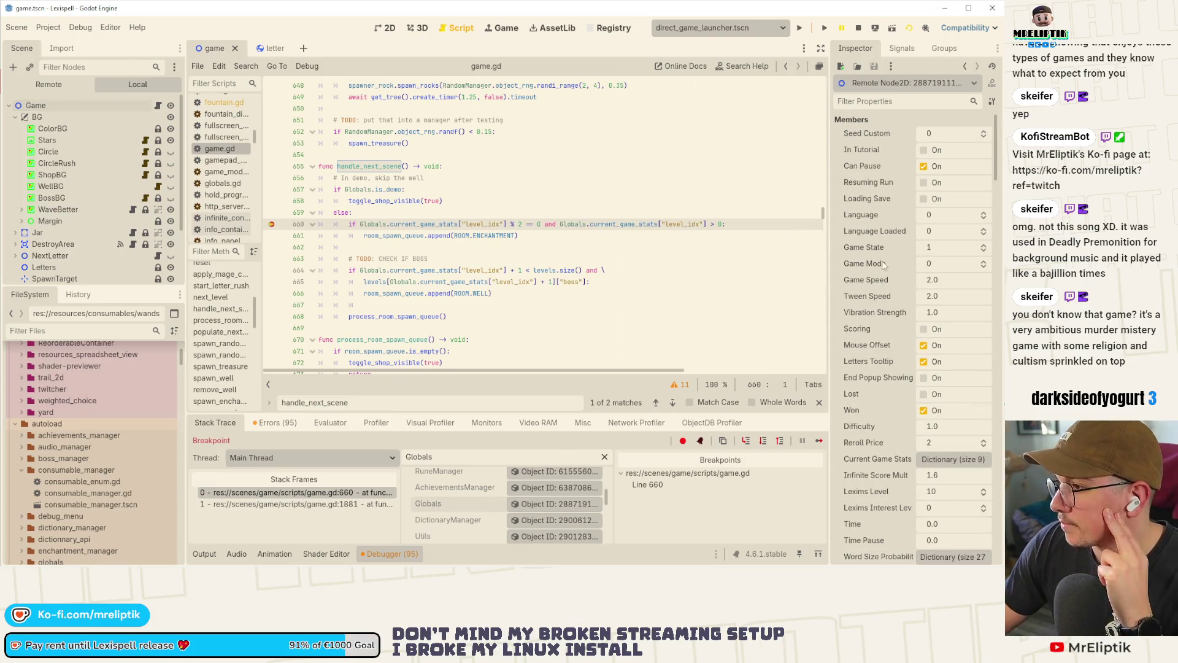
click(945, 459)
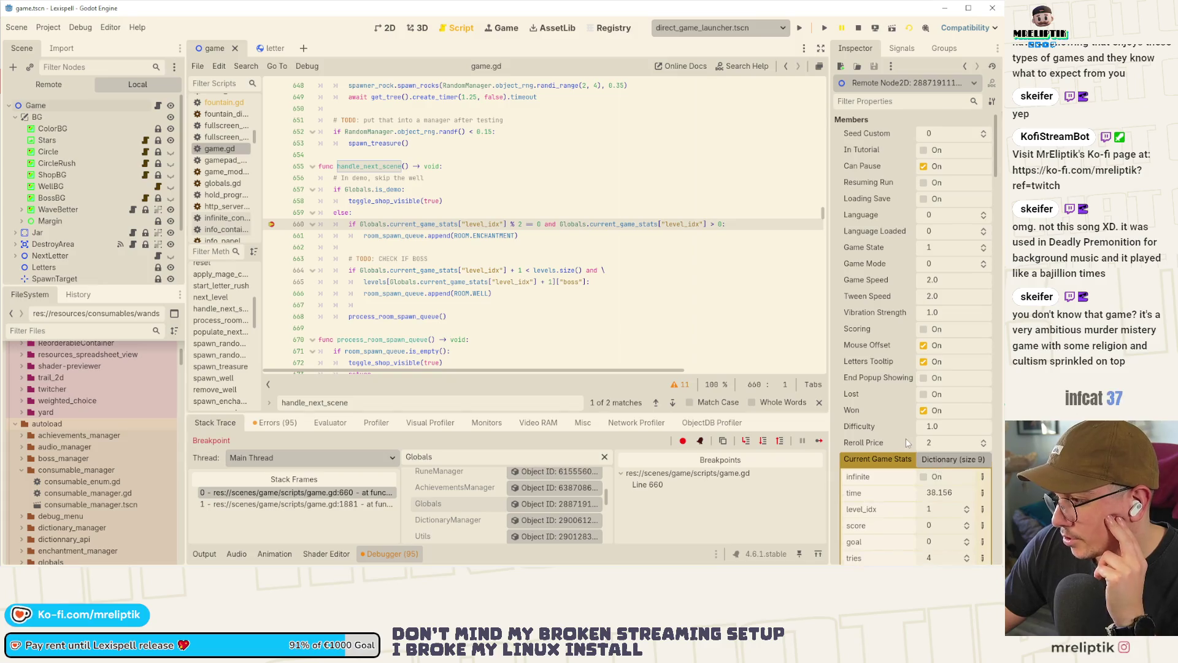
scroll(910, 433, down, 3)
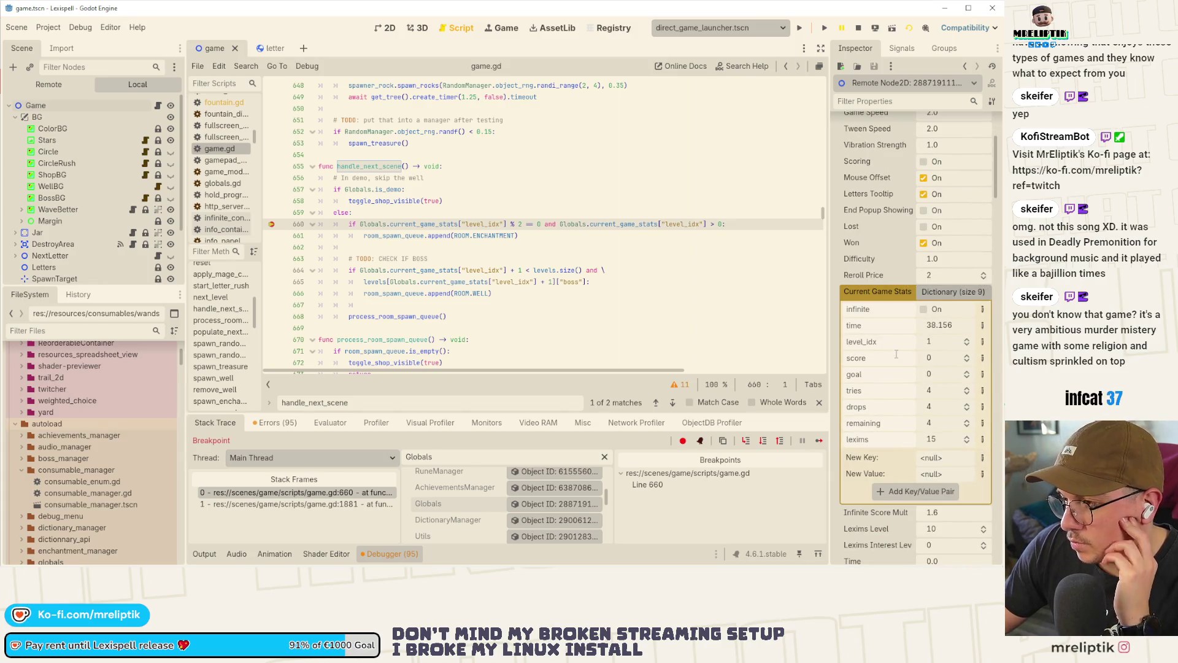
click(746, 441)
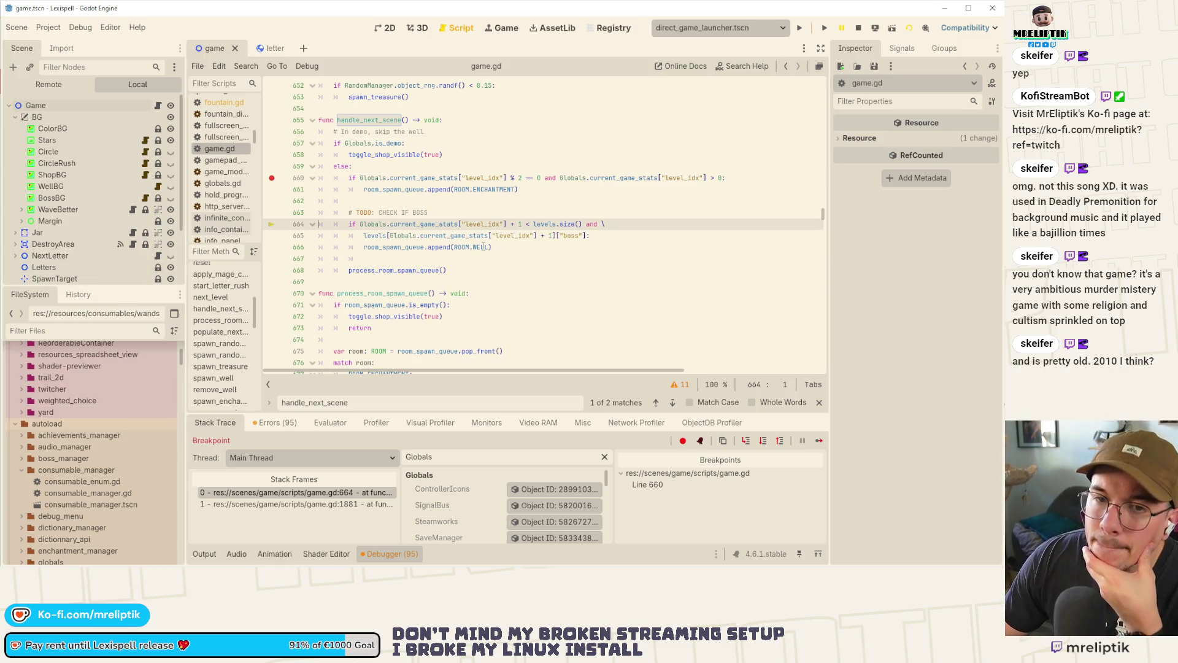
mouse_move(483, 247)
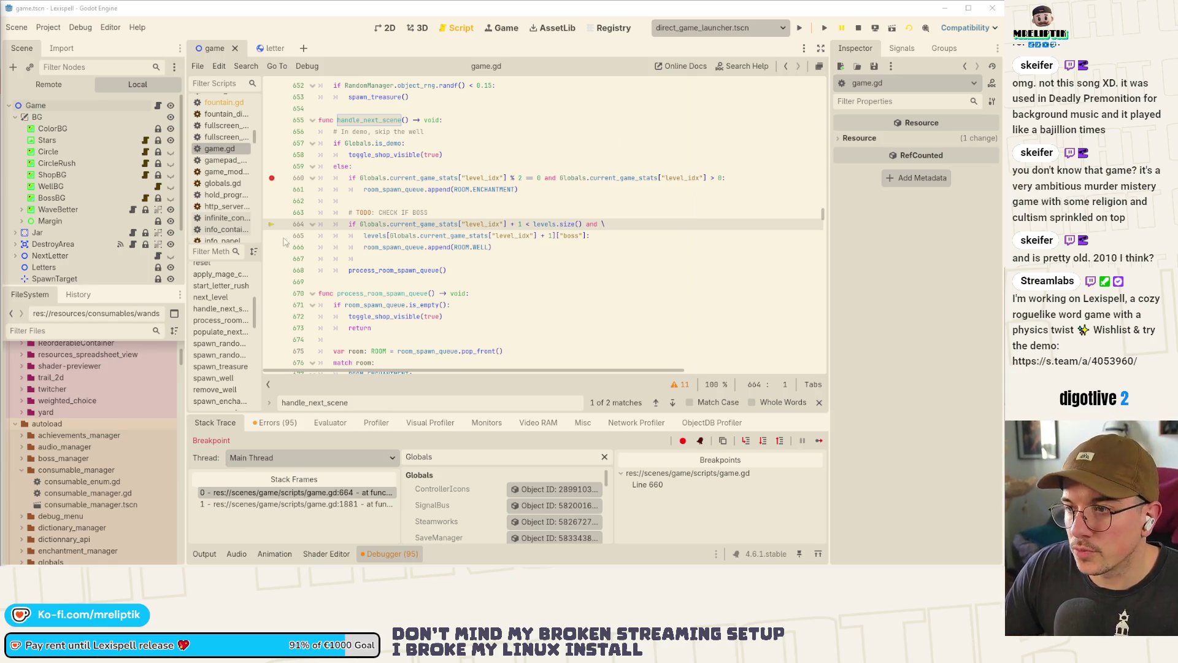
click(509, 190)
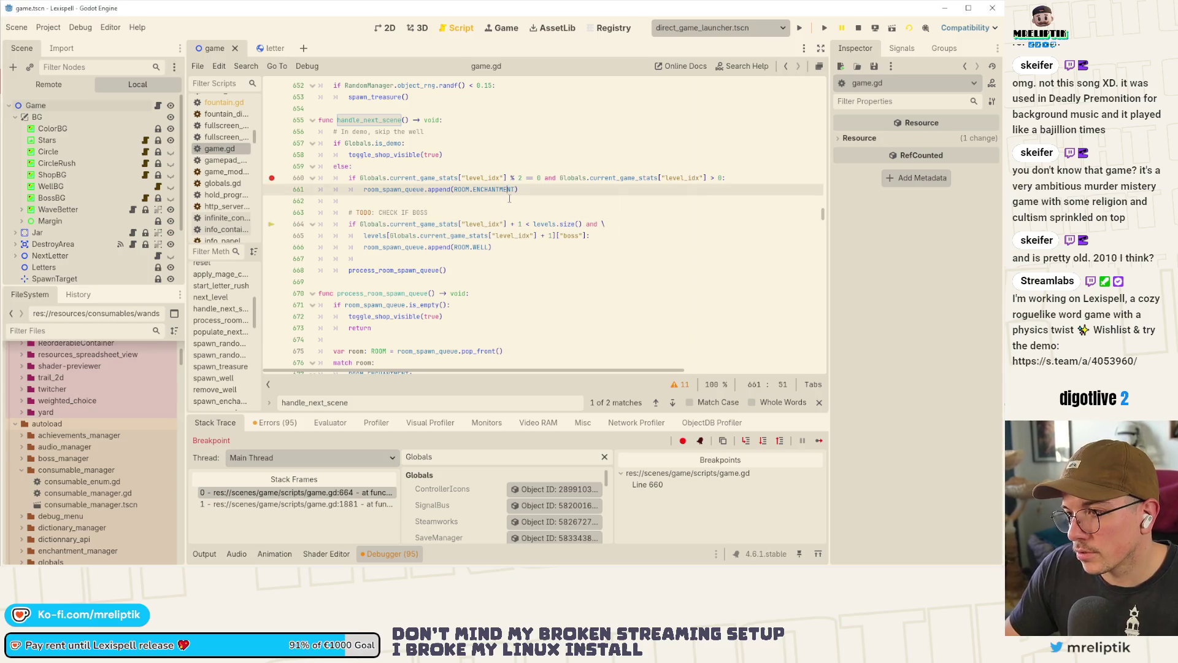
- Change line 660's check to (level_idx + 1) % 2, save game.gd, and resume the game
click(512, 177)
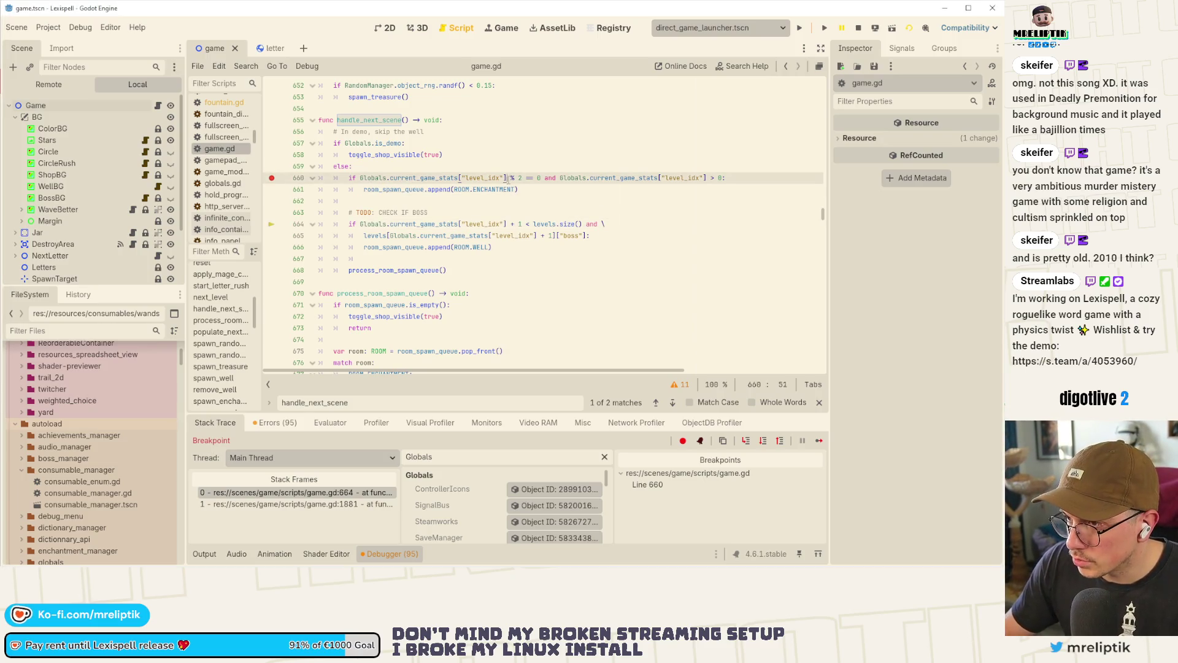
text(+ 1))
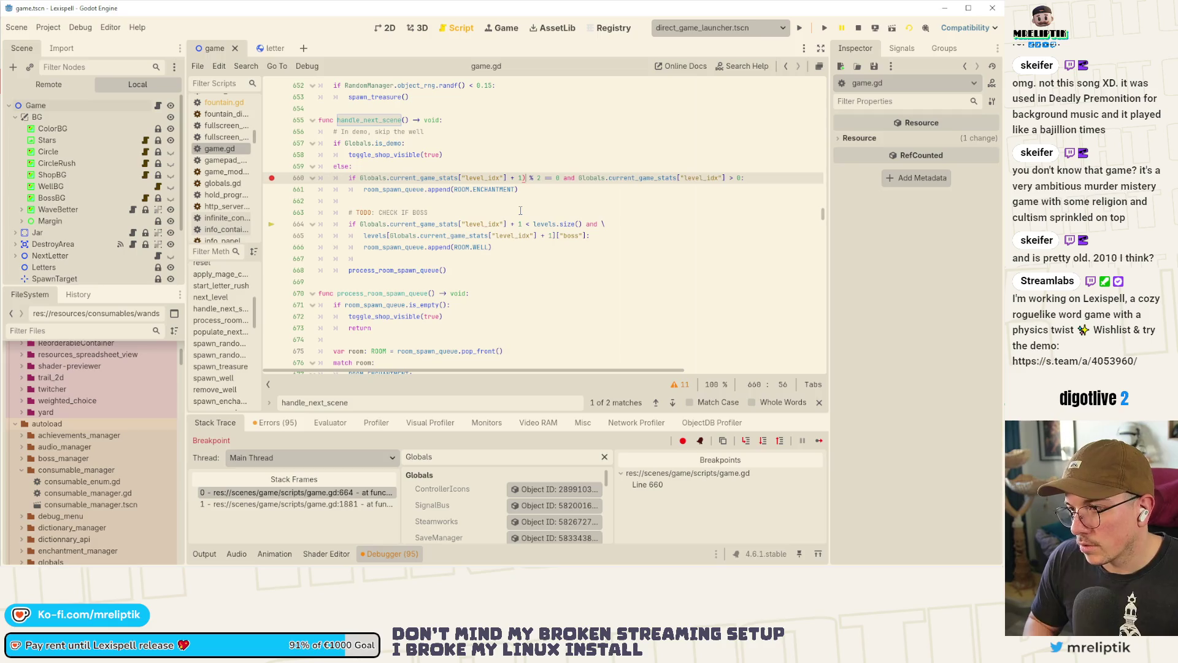
text(()
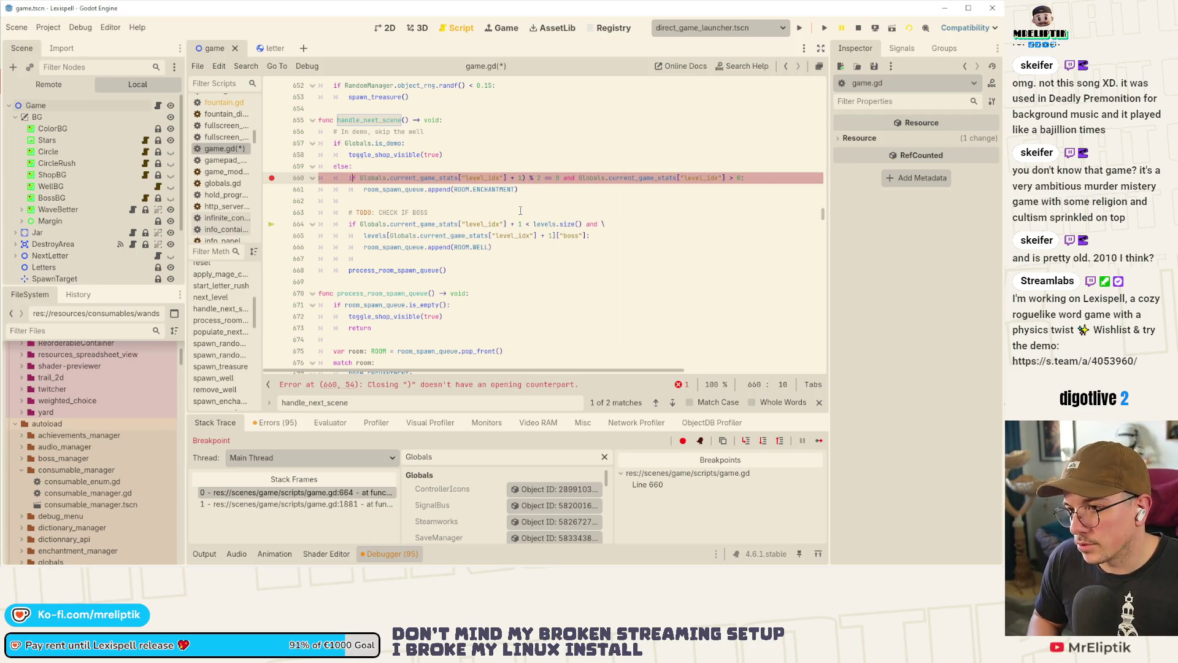
text(()
key(ctrl+s)
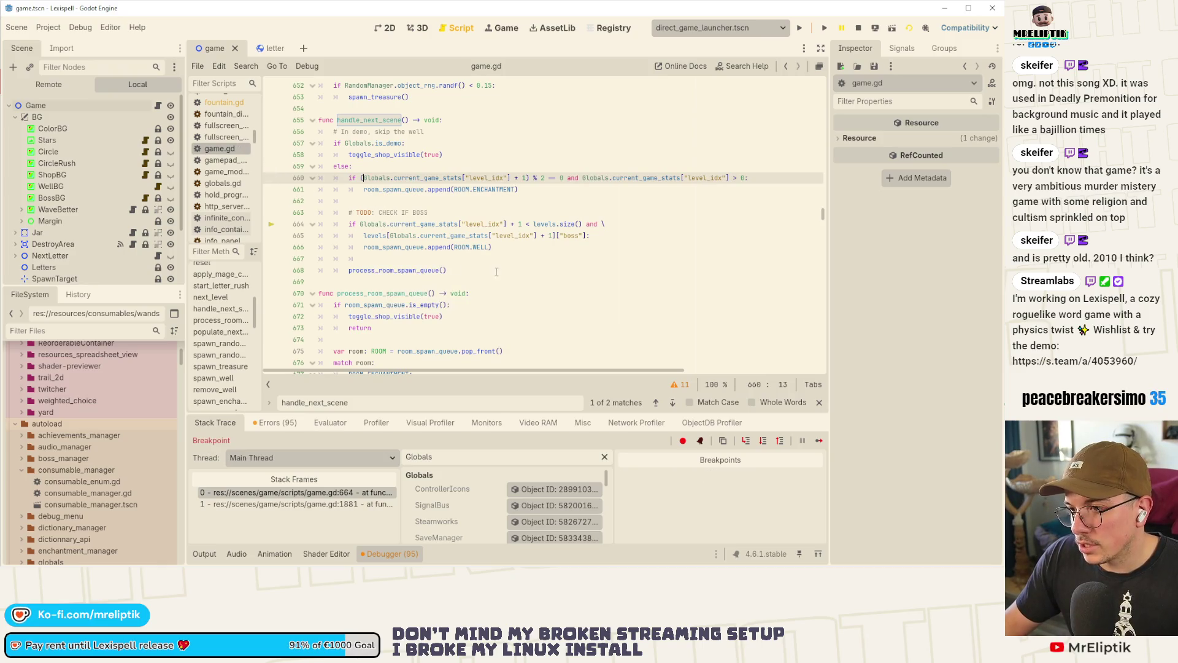
click(819, 441)
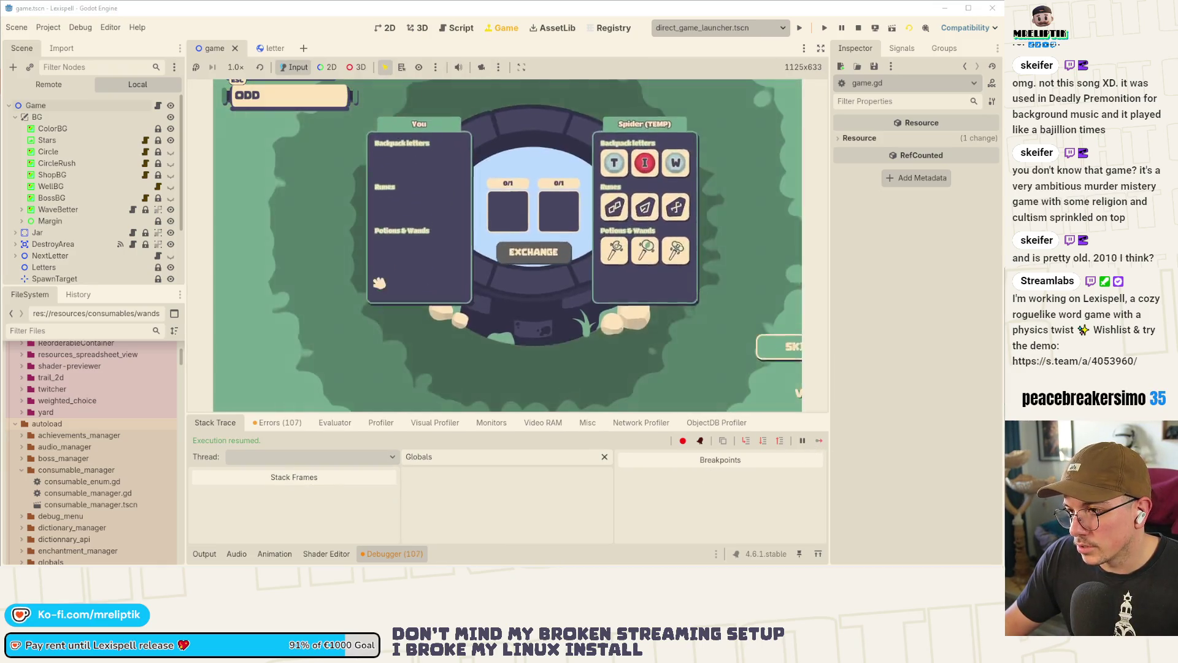
- Check the Output log during the Well room, collapse the panel, and stop the game
click(208, 553)
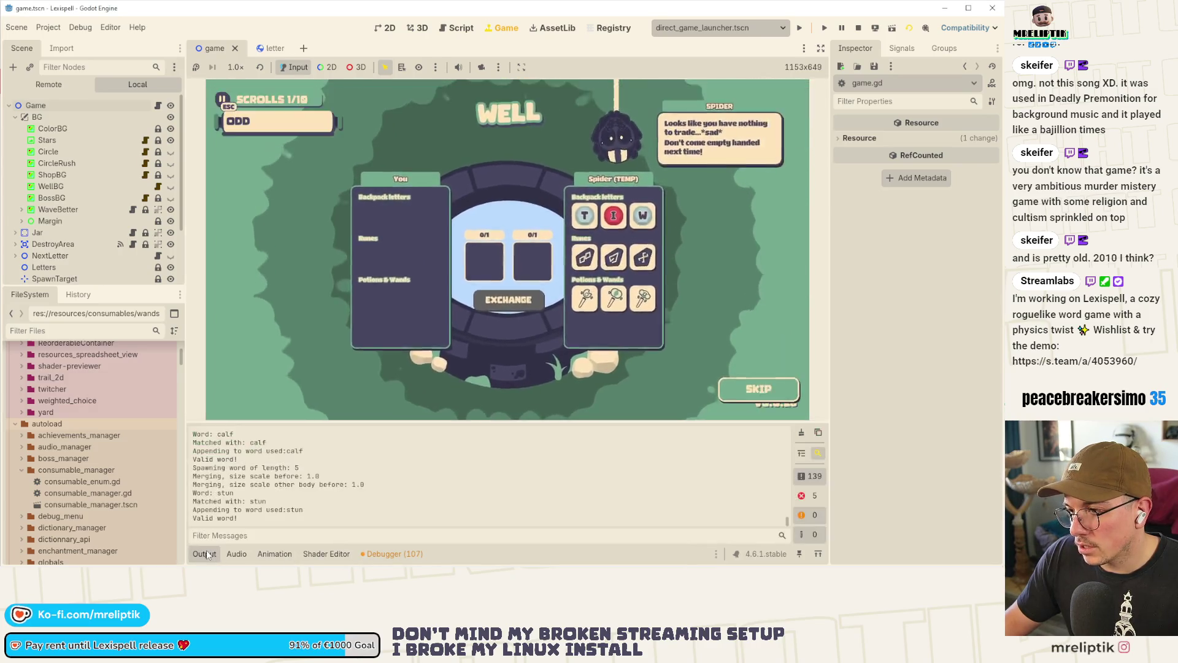
click(207, 554)
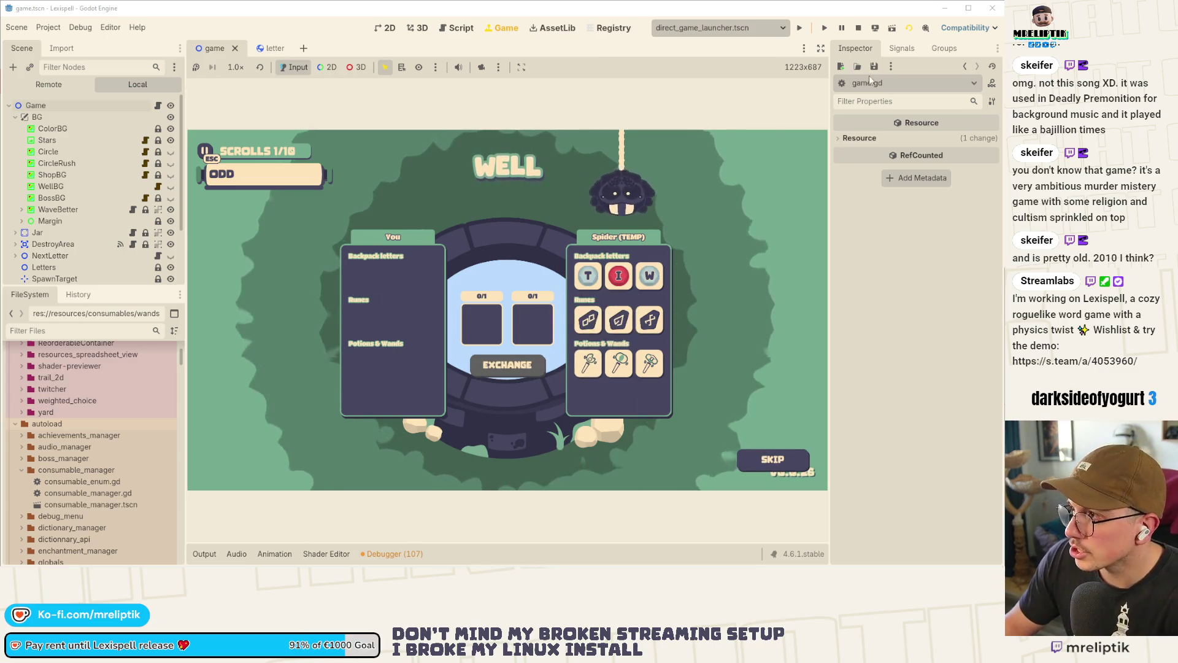
click(858, 27)
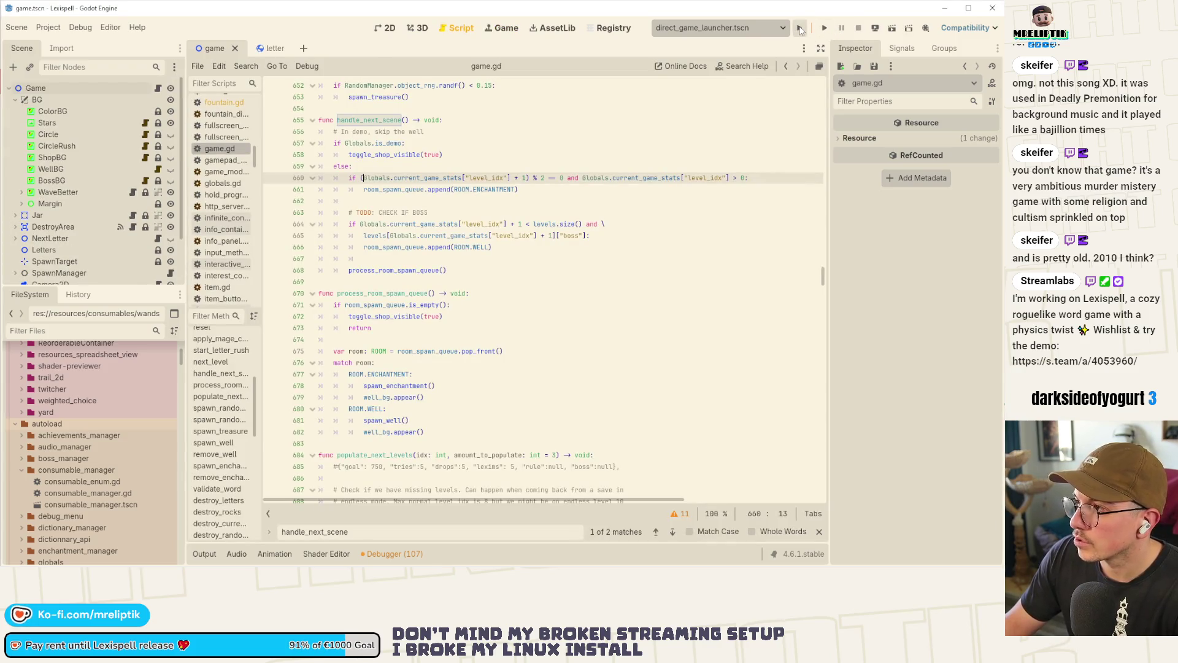
- Rerun Lexispell, score REAL in chapter 1 for 164/1, then return to game.gd's handle_next_scene
click(799, 27)
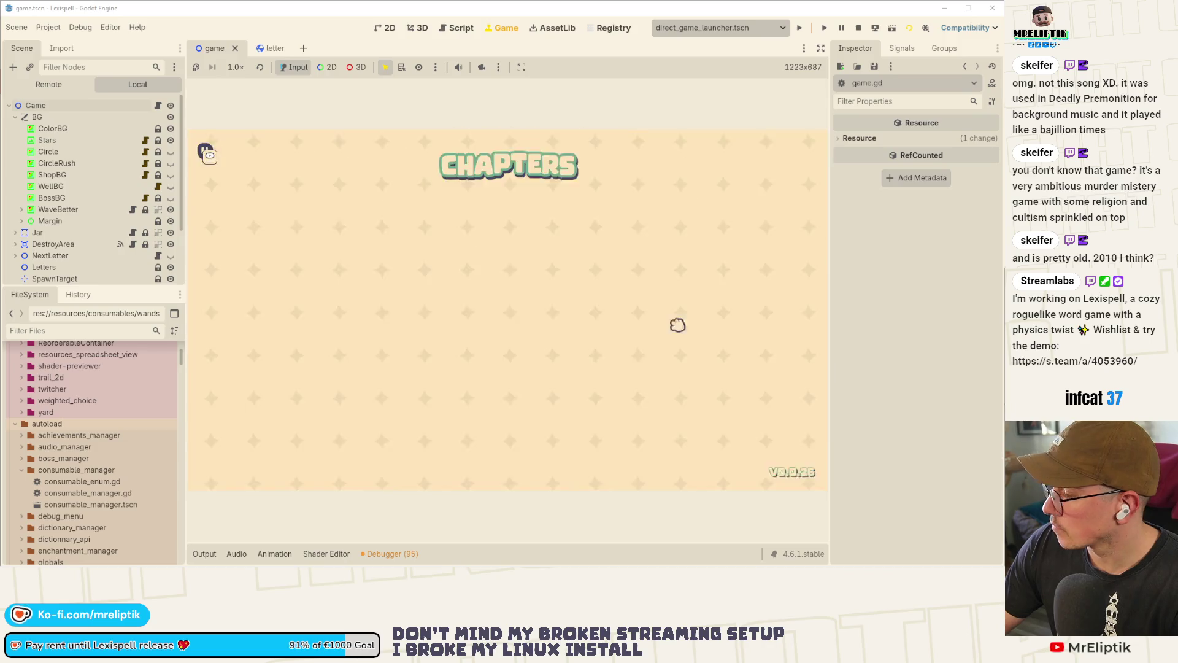
click(355, 388)
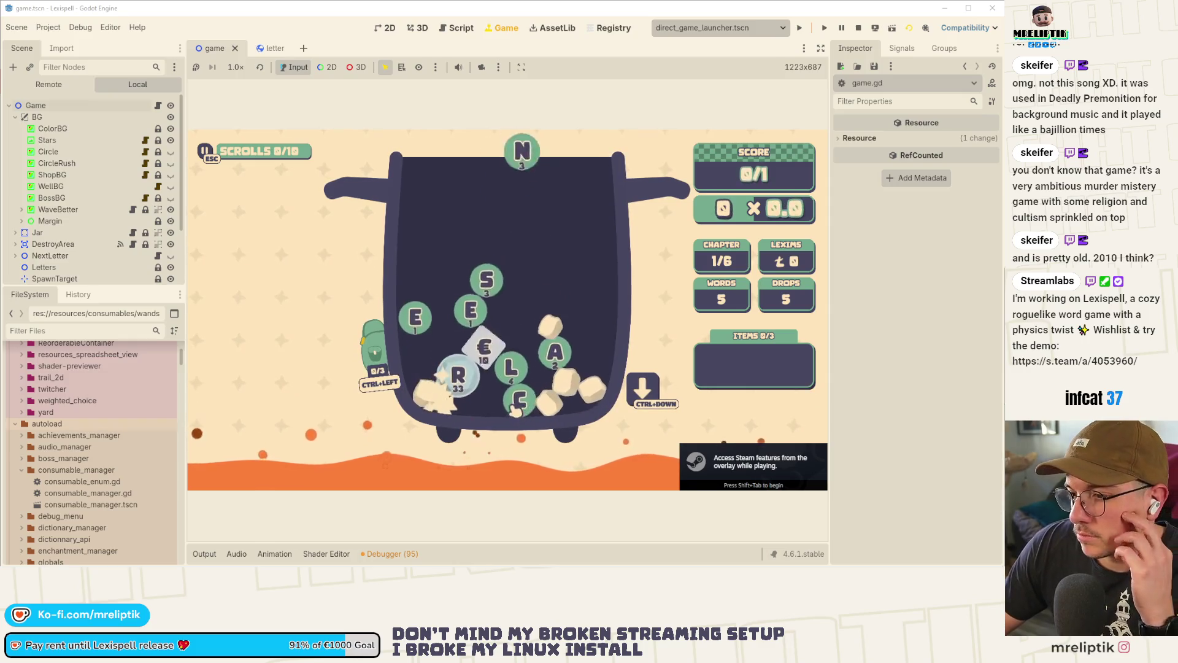
text(real)
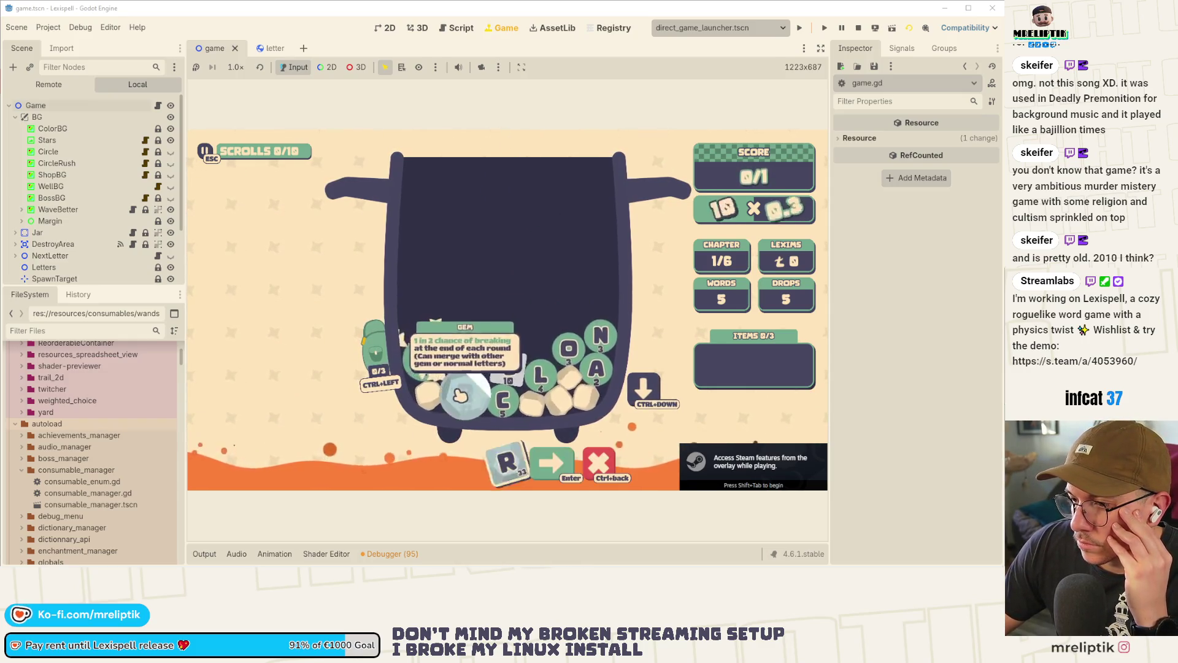
click(586, 457)
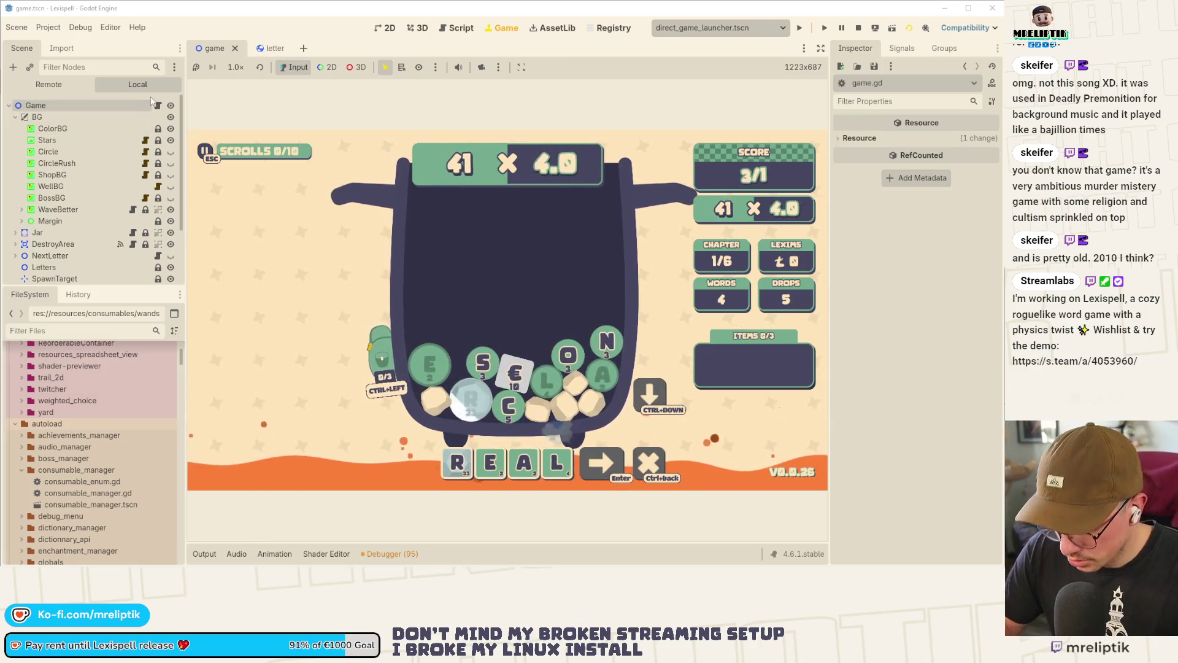
text(o)
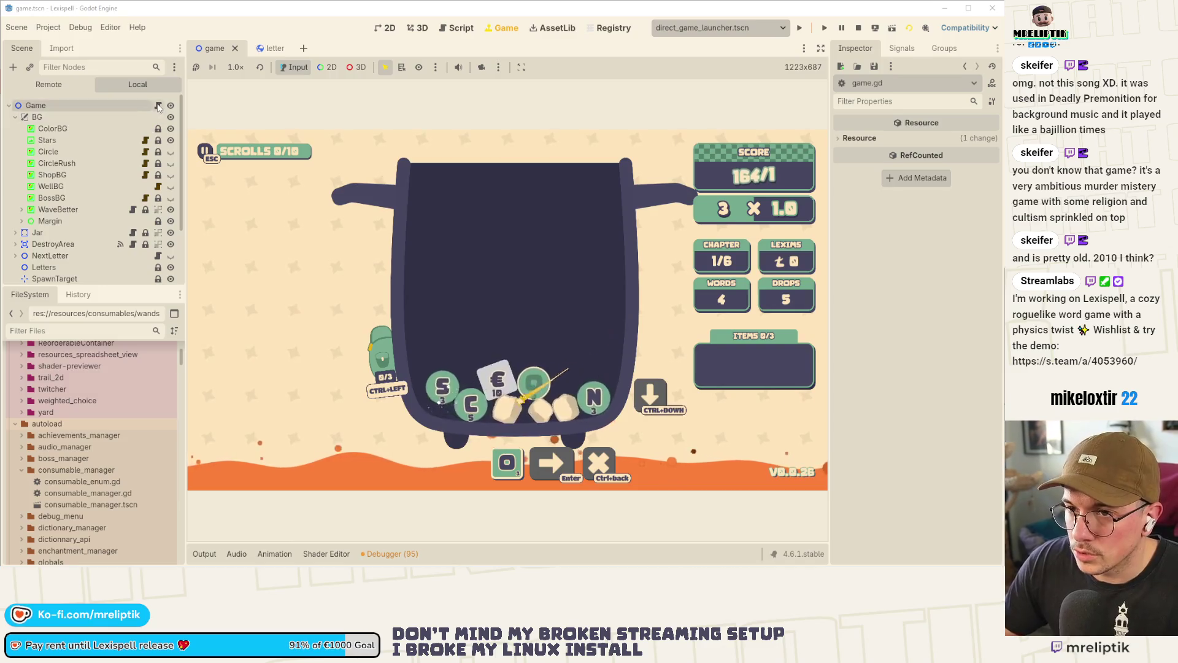
click(158, 105)
click(464, 282)
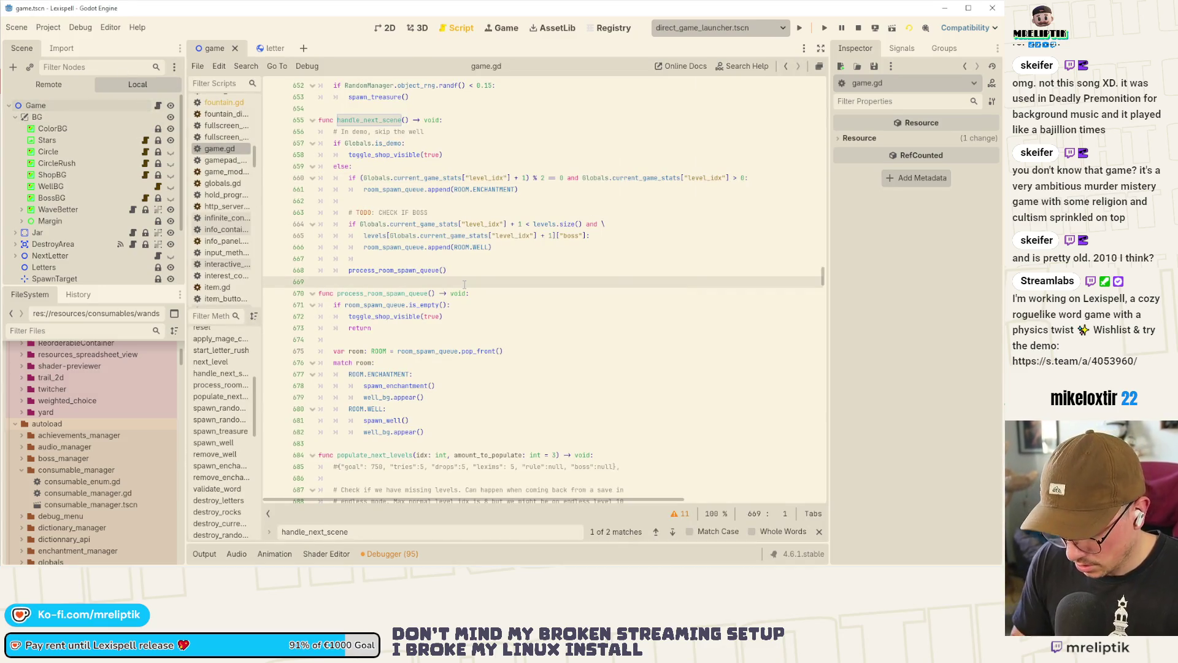
- Review the letter_special_probability settings around line 150 of globals.gd, then bring up Quick Open Scene
key(ctrl+alt+o)
key(Escape)
key(alt+Left)
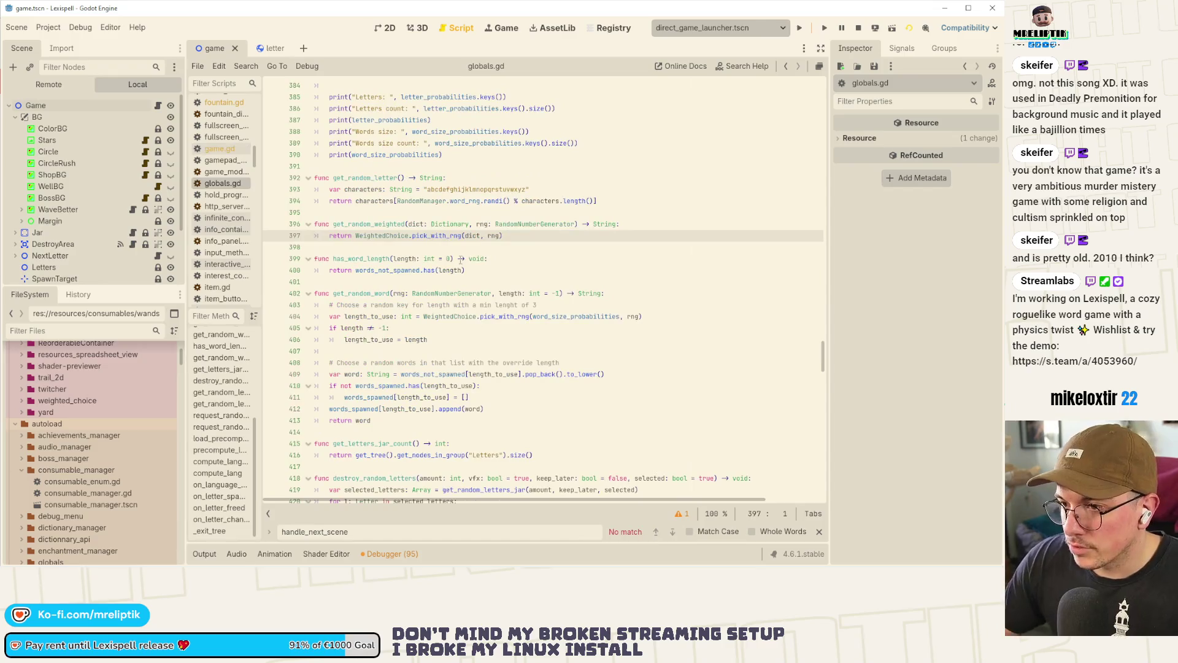
scroll(461, 275, up, 20)
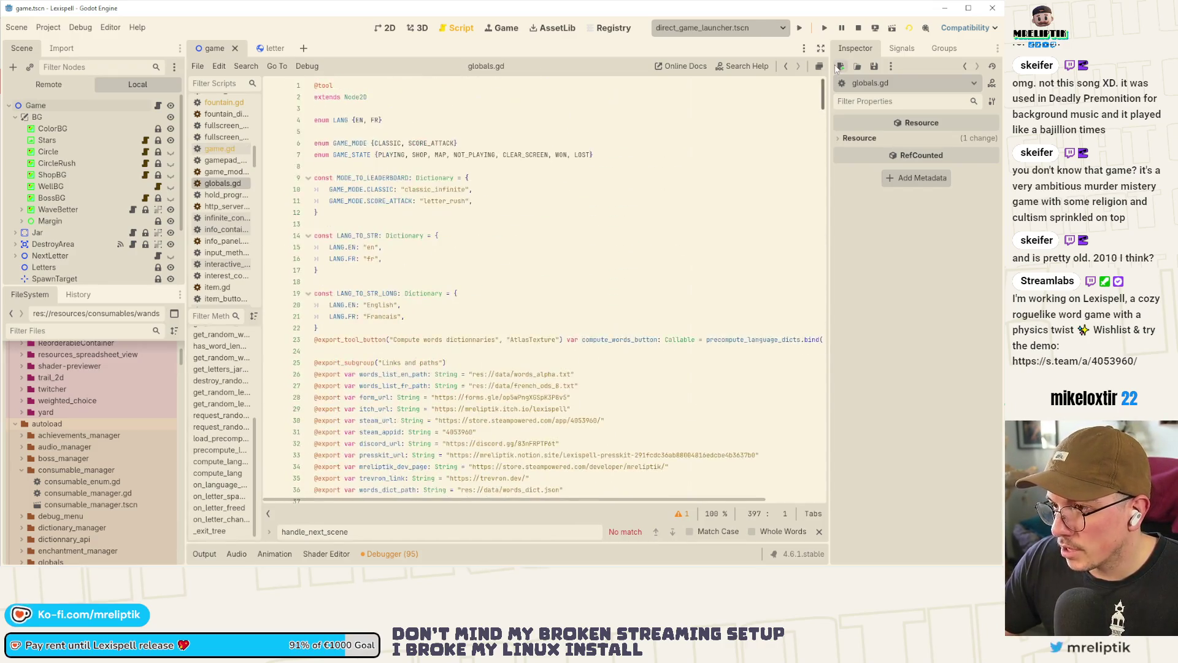
scroll(616, 281, up, 2)
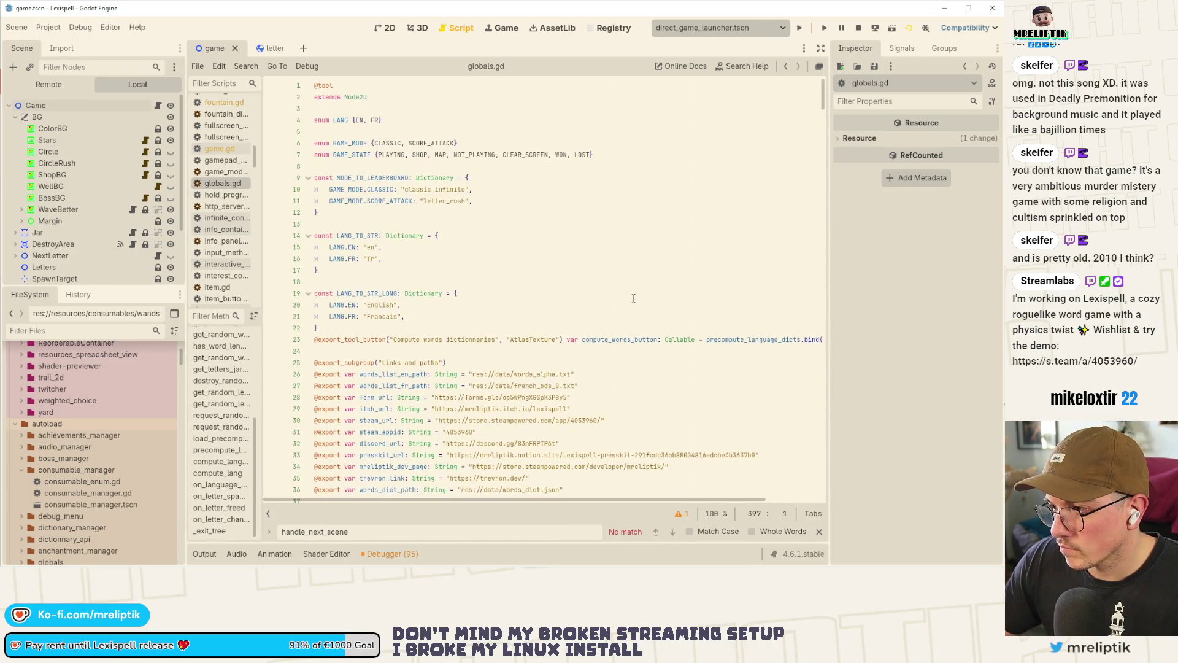
scroll(632, 306, down, 20)
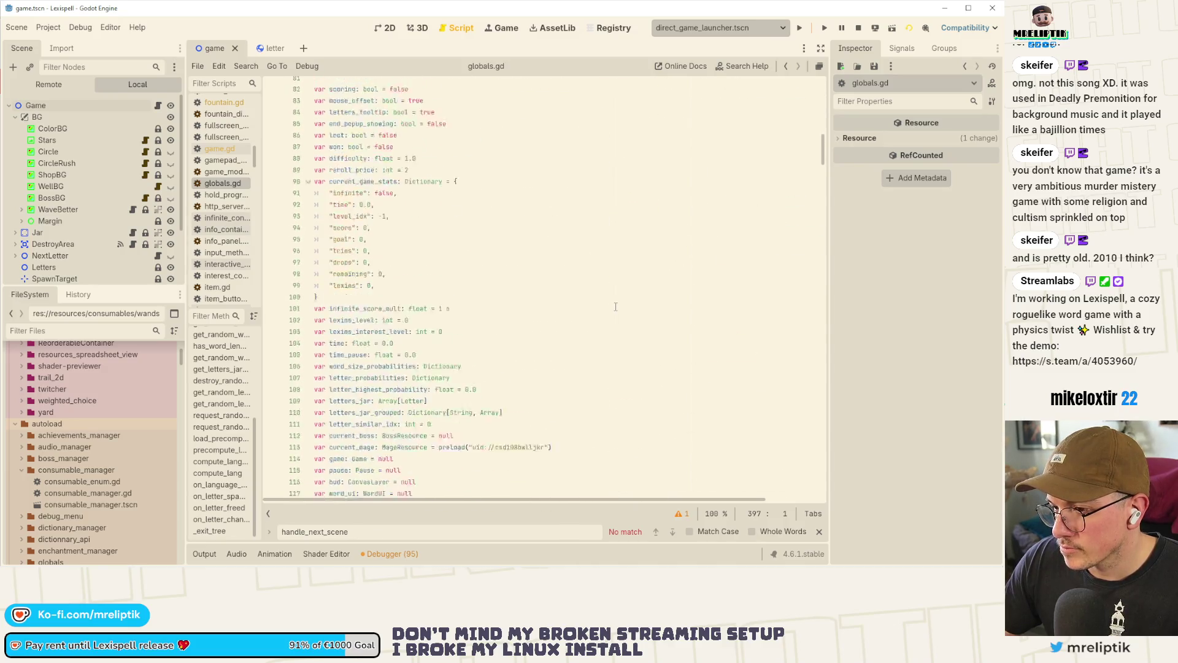
scroll(616, 307, down, 15)
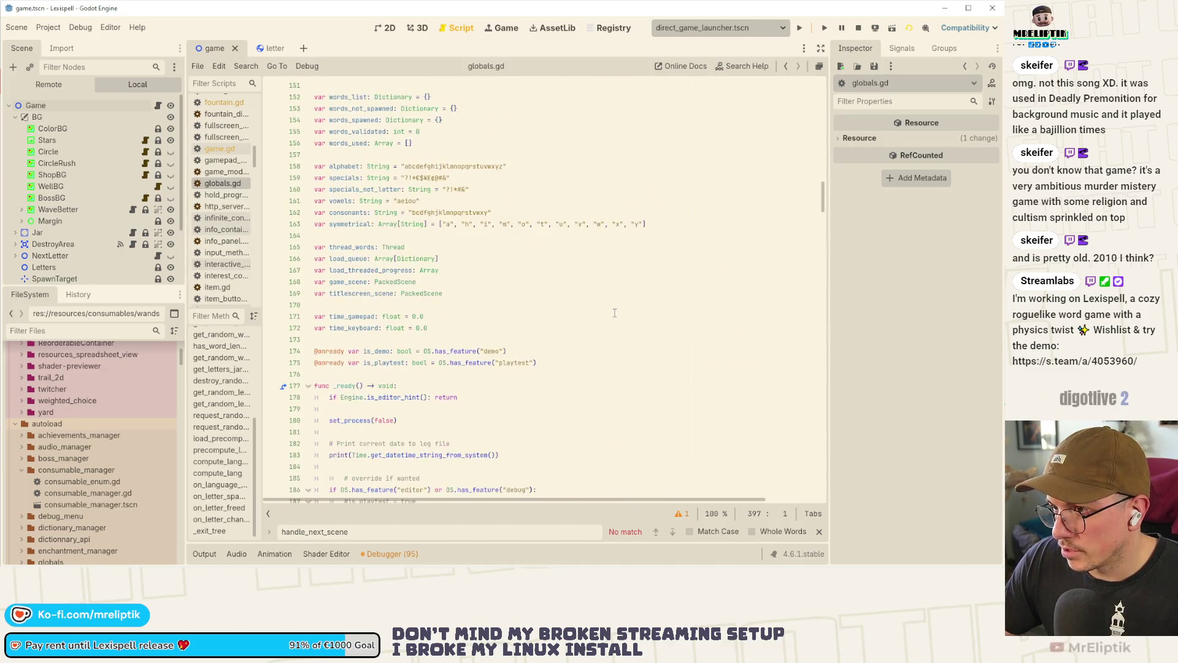
scroll(614, 316, up, 8)
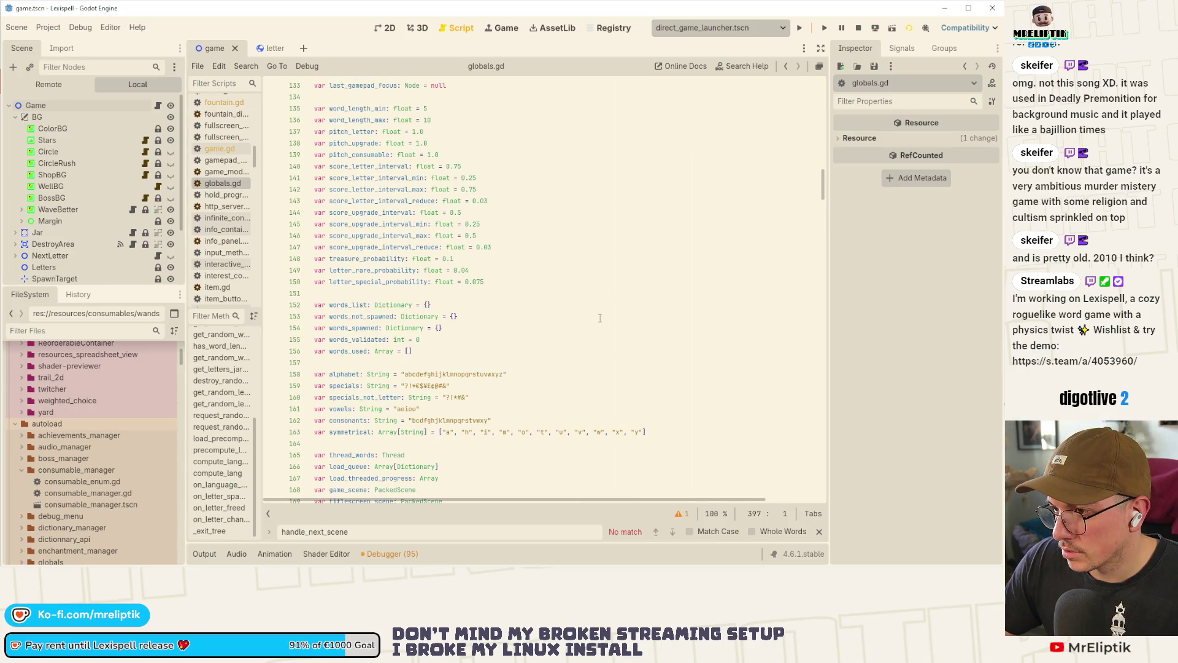
click(500, 280)
scroll(509, 288, down, 10)
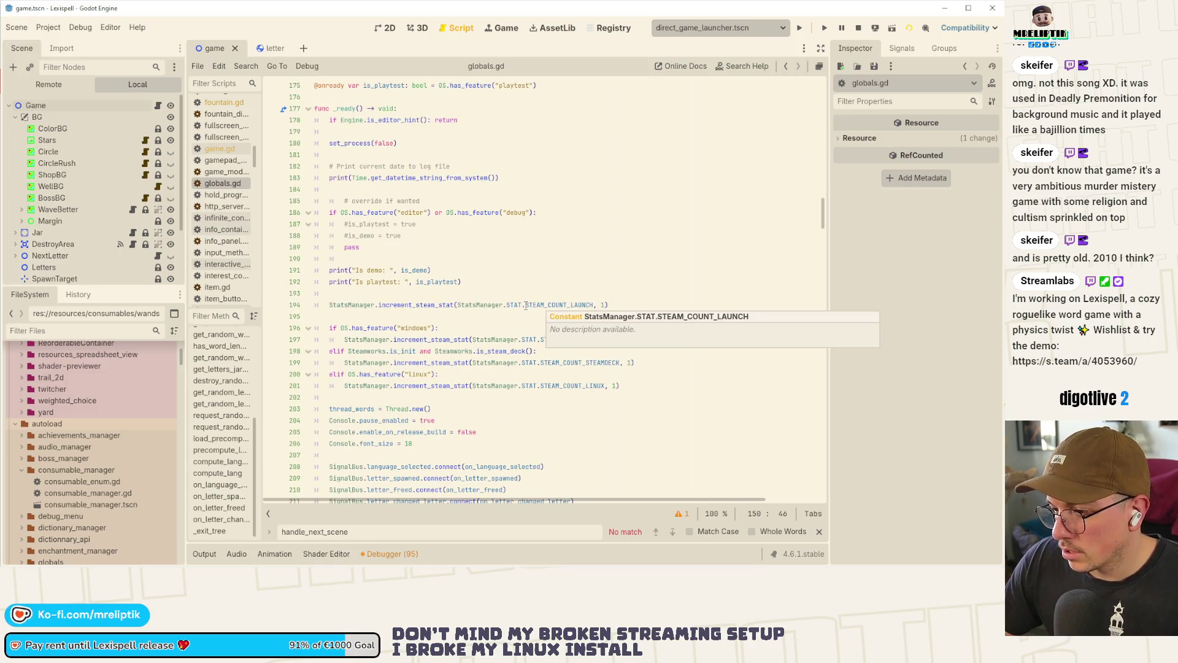
scroll(525, 305, up, 7)
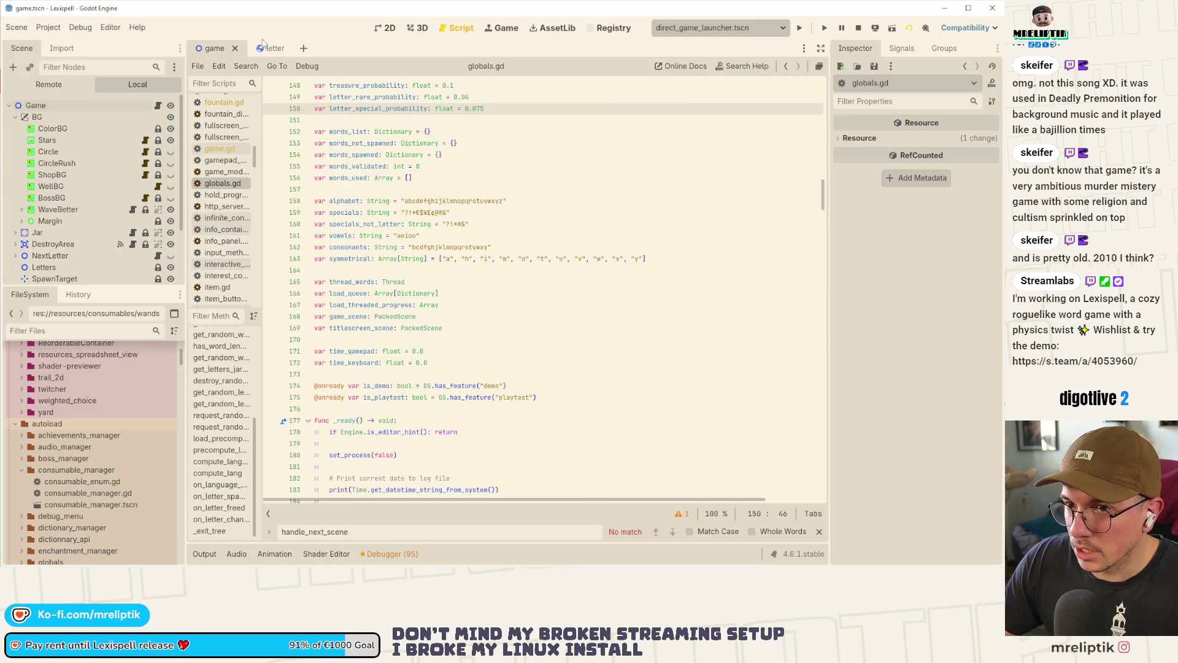
key(ctrl+shift+o)
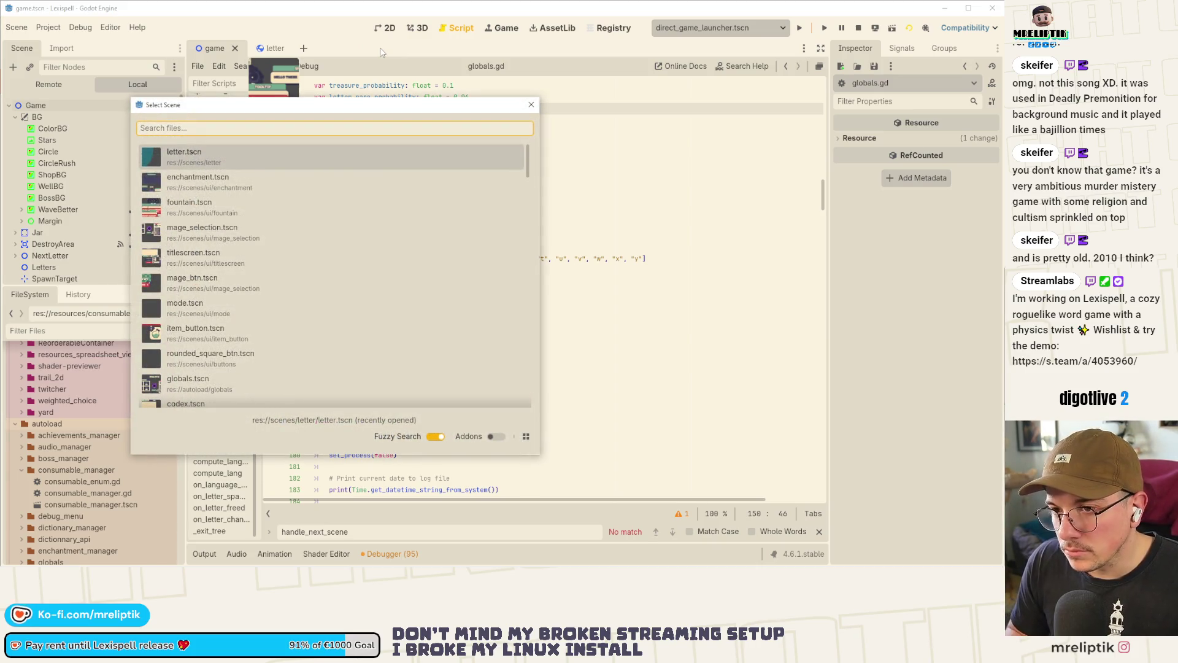
- Open fountain.tscn from the Quick Open scene list
key(Down)
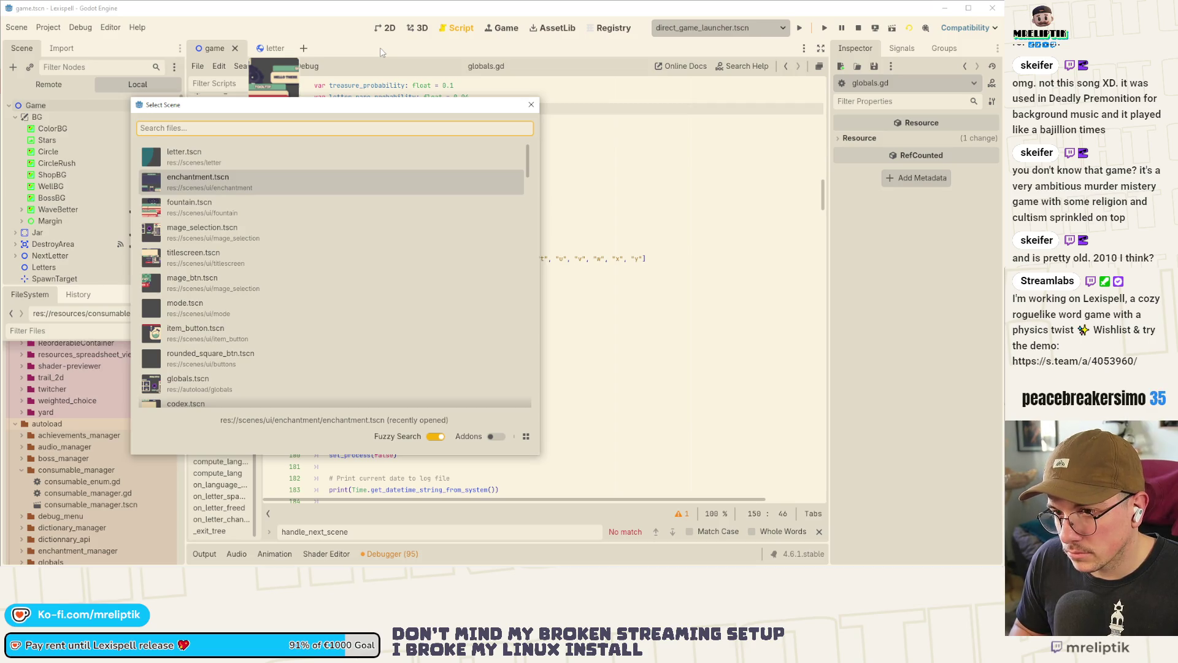
key(Down)
key(Return)
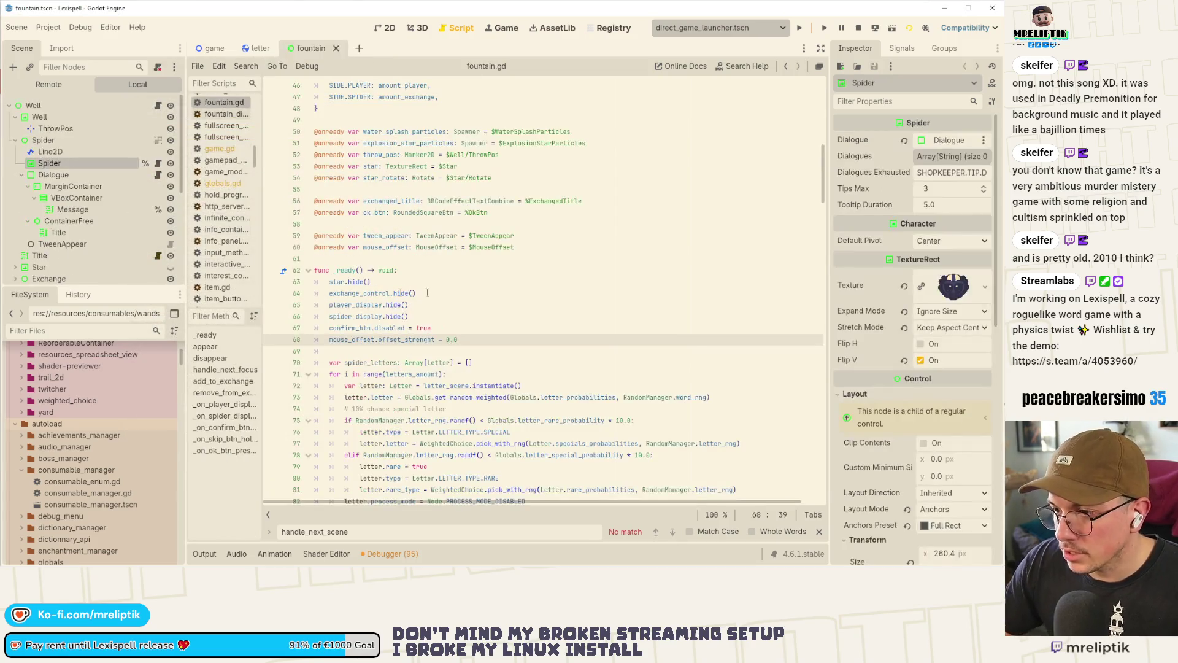
- Delete the '* 10.0' multipliers from the rare and special letter checks in fountain.gd and save
scroll(489, 343, down, 6)
click(632, 213)
key(BackSpace)
key(BackSpace)
key(BackSpace)
click(651, 246)
key(BackSpace)
key(BackSpace)
key(BackSpace)
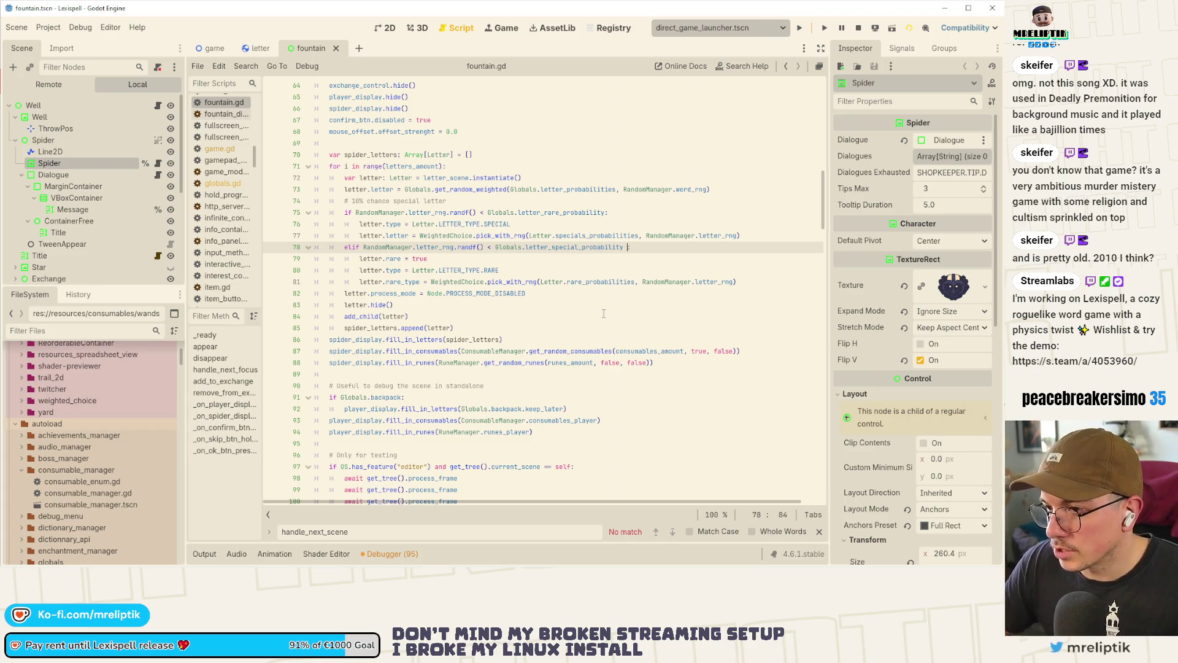
key(BackSpace)
key(ctrl+s)
click(490, 23)
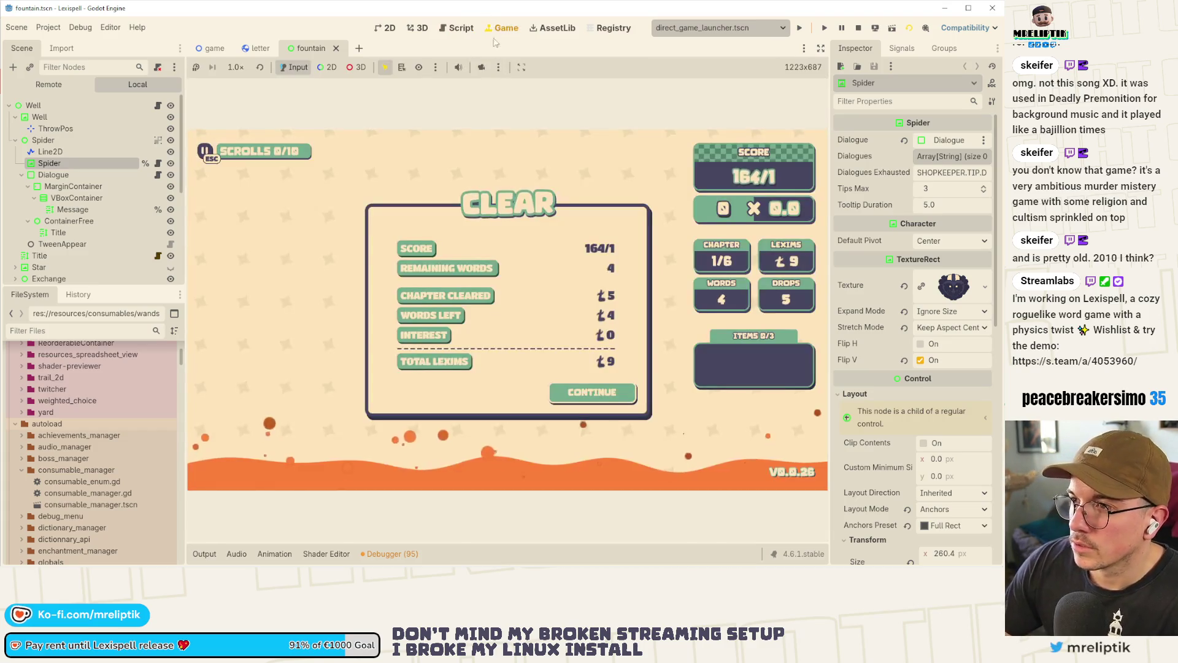
- Continue past the chapter results and buy the Mirror scroll in the Arcanery
click(592, 392)
click(552, 412)
click(405, 282)
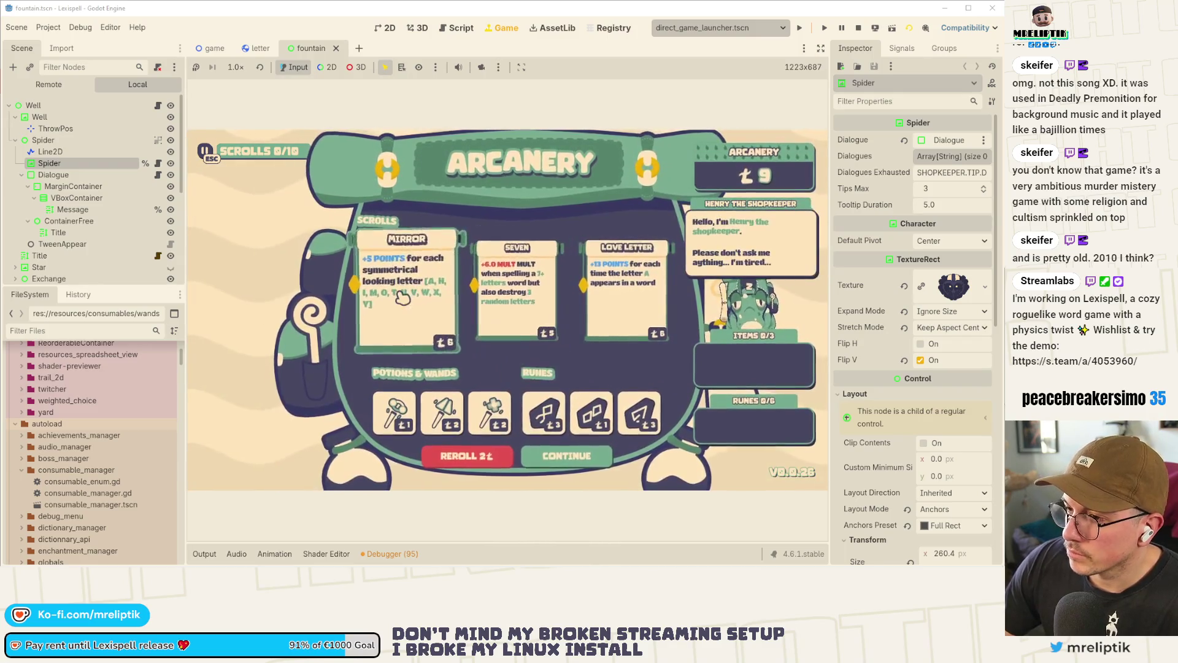
click(568, 457)
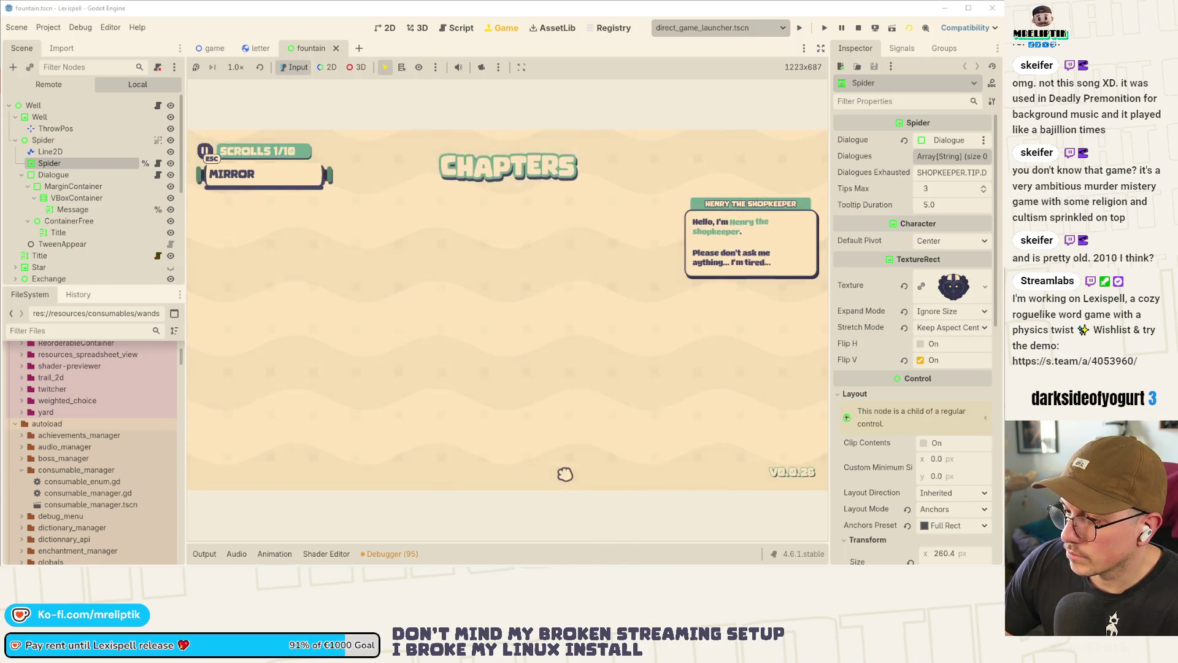
- Spell PANT to clear chapter 2, then enchant the letter F with the wand
click(542, 315)
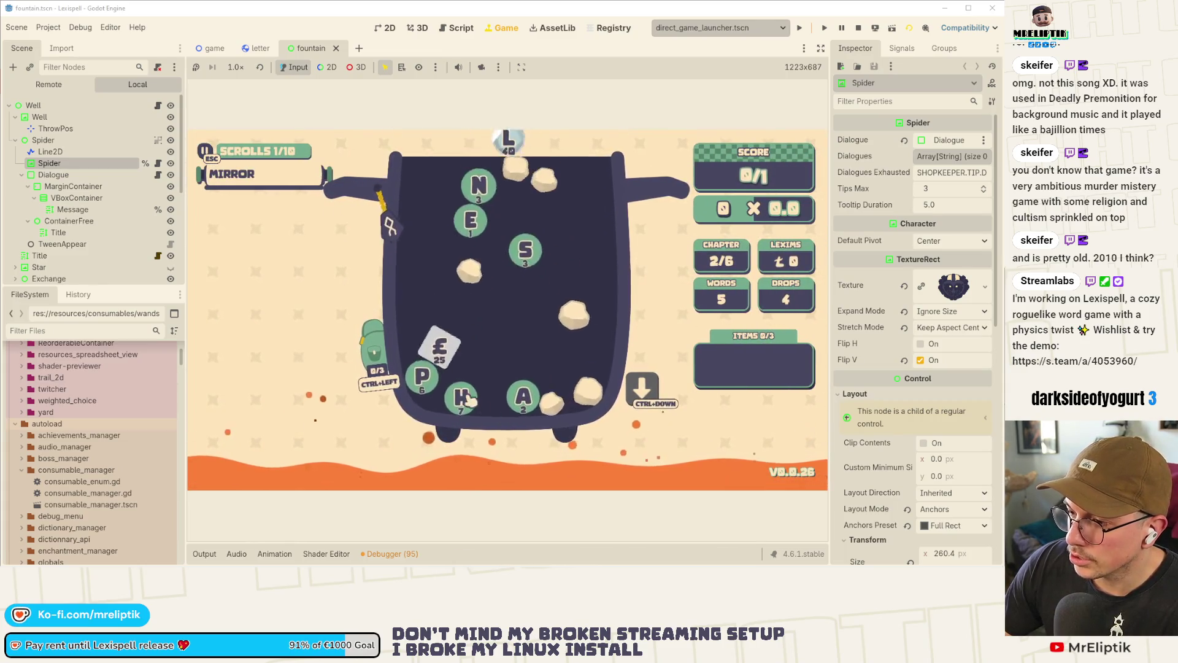
key(p)
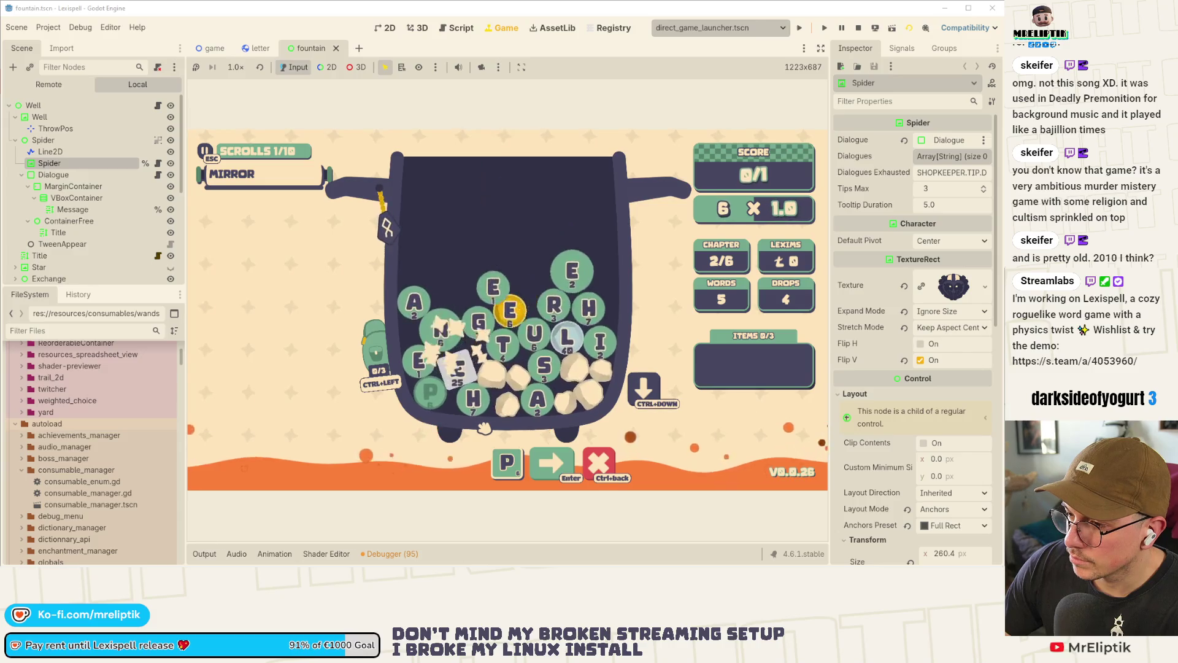
click(434, 325)
click(502, 354)
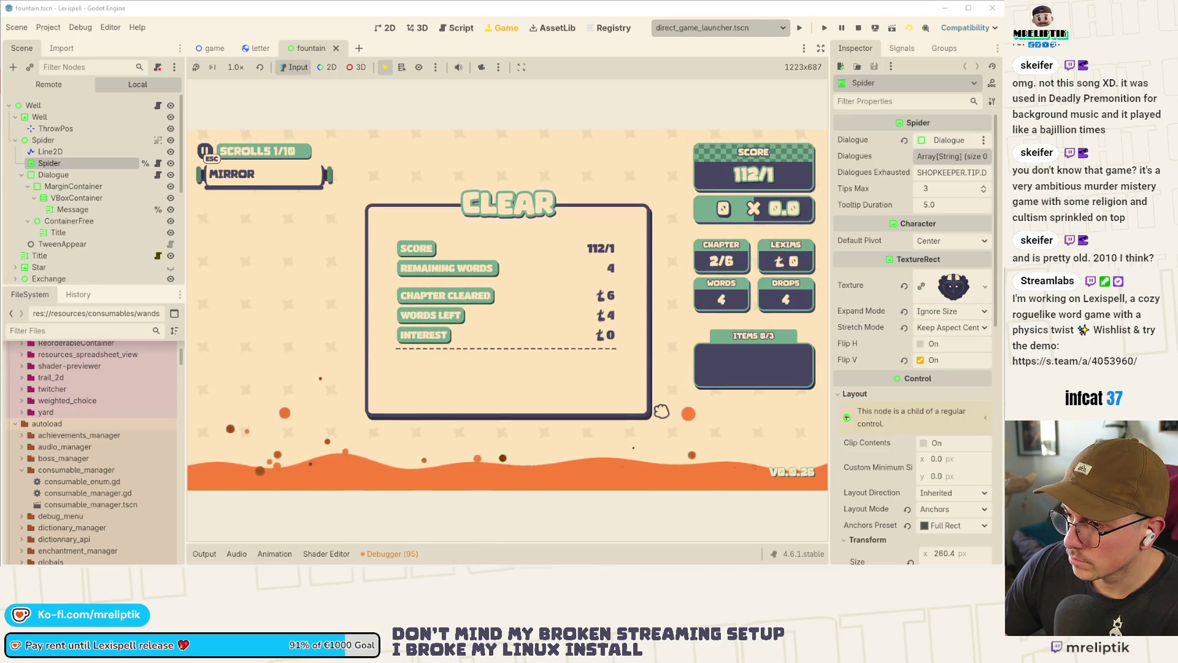
click(592, 393)
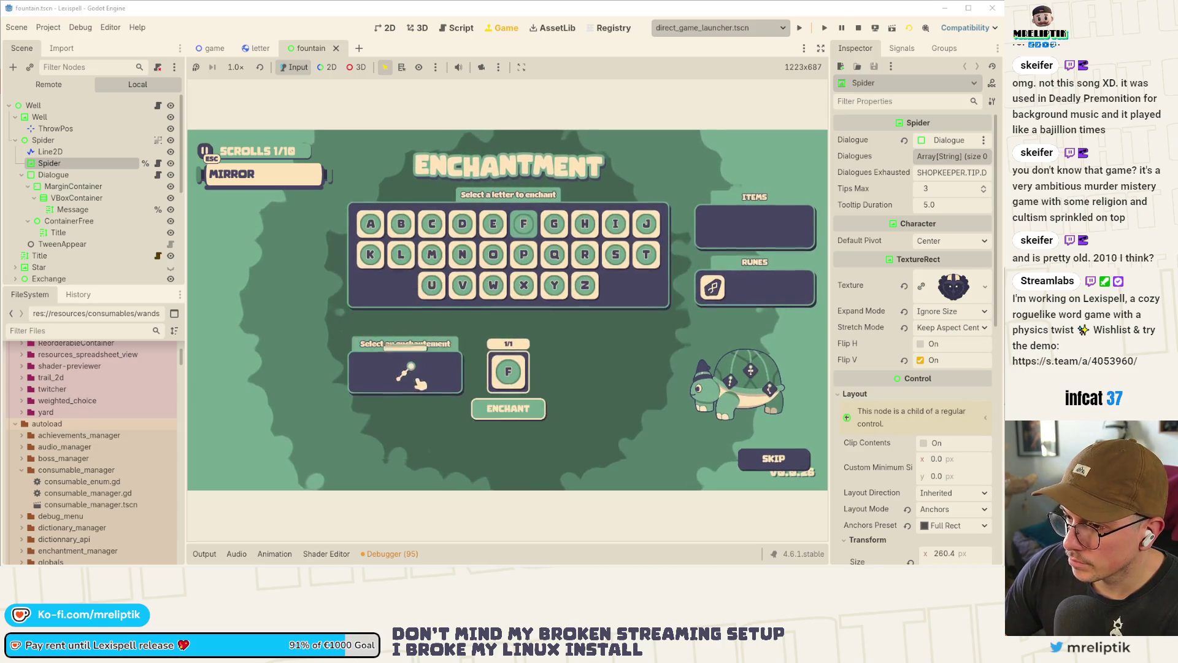
click(498, 412)
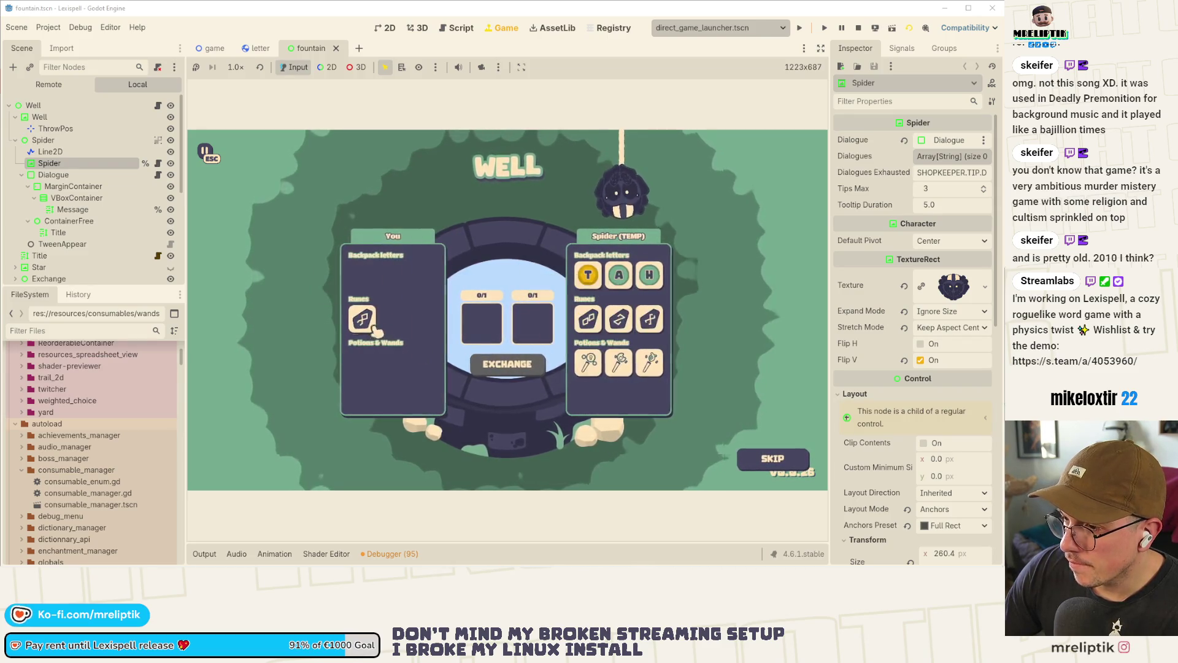
- Skip the well, buy the Alliteration scroll, and submit the word RED in the next chapter
click(772, 462)
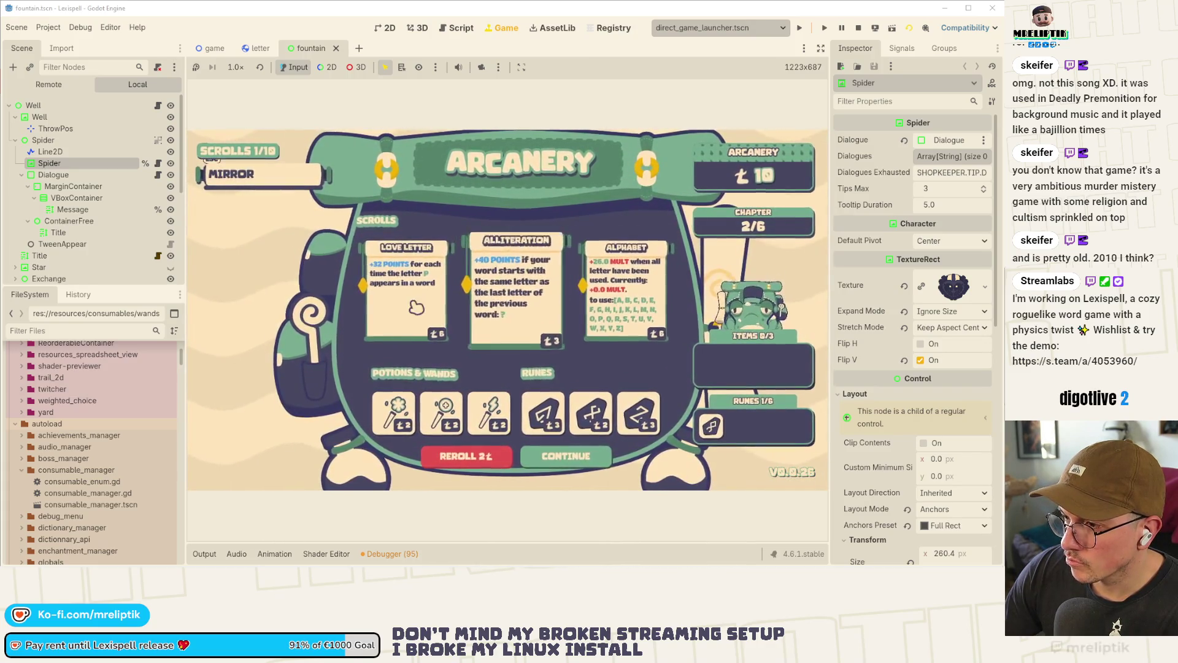
click(519, 301)
click(566, 455)
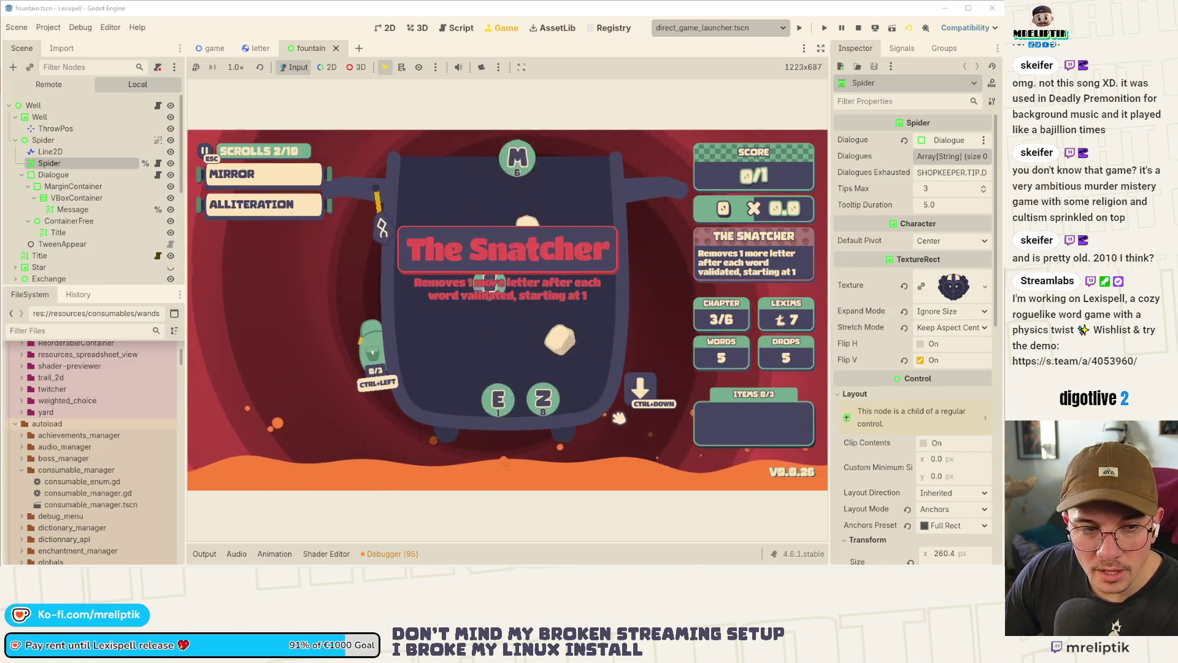
key(ctrl+Down)
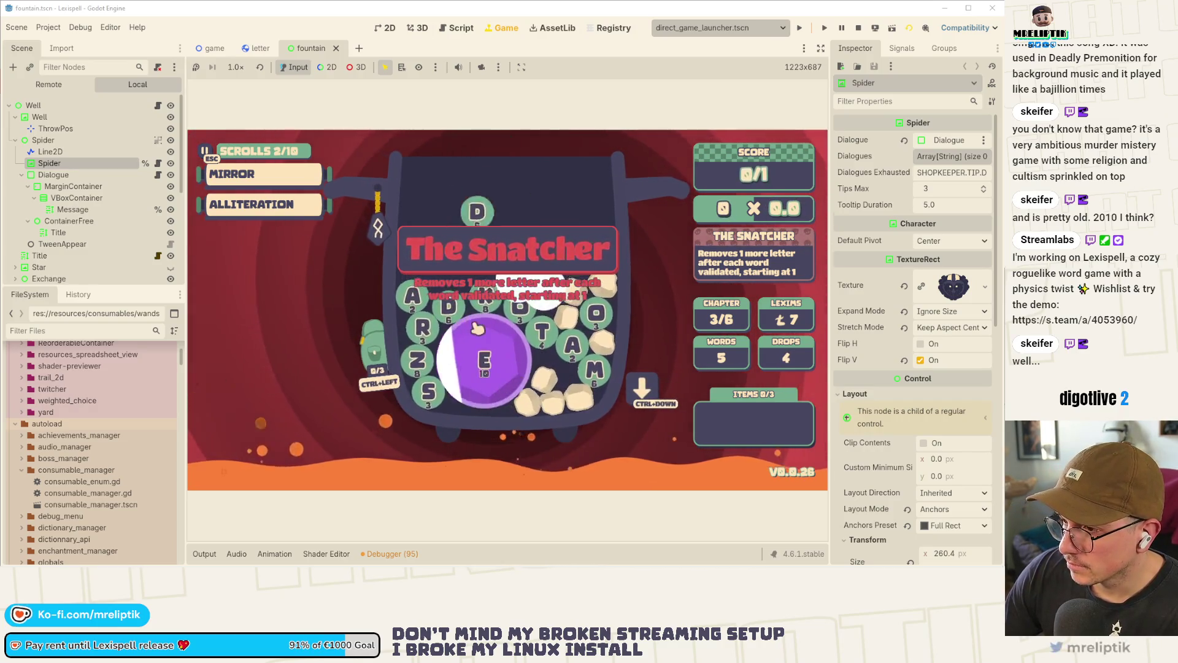
click(423, 342)
click(481, 343)
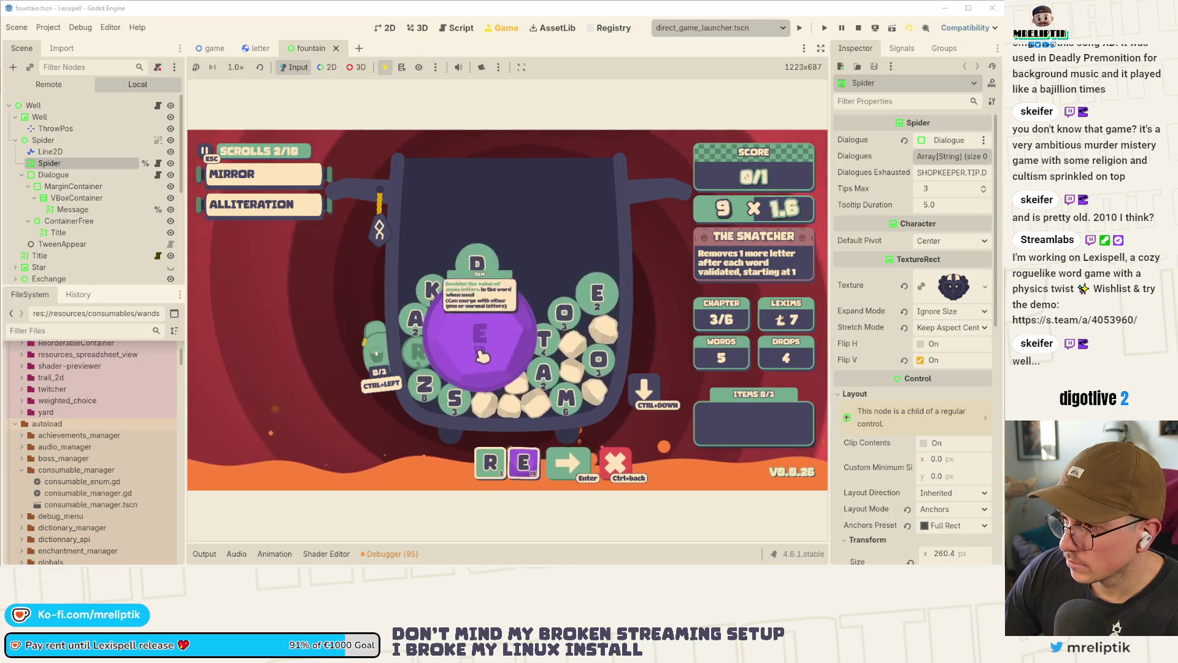
click(482, 273)
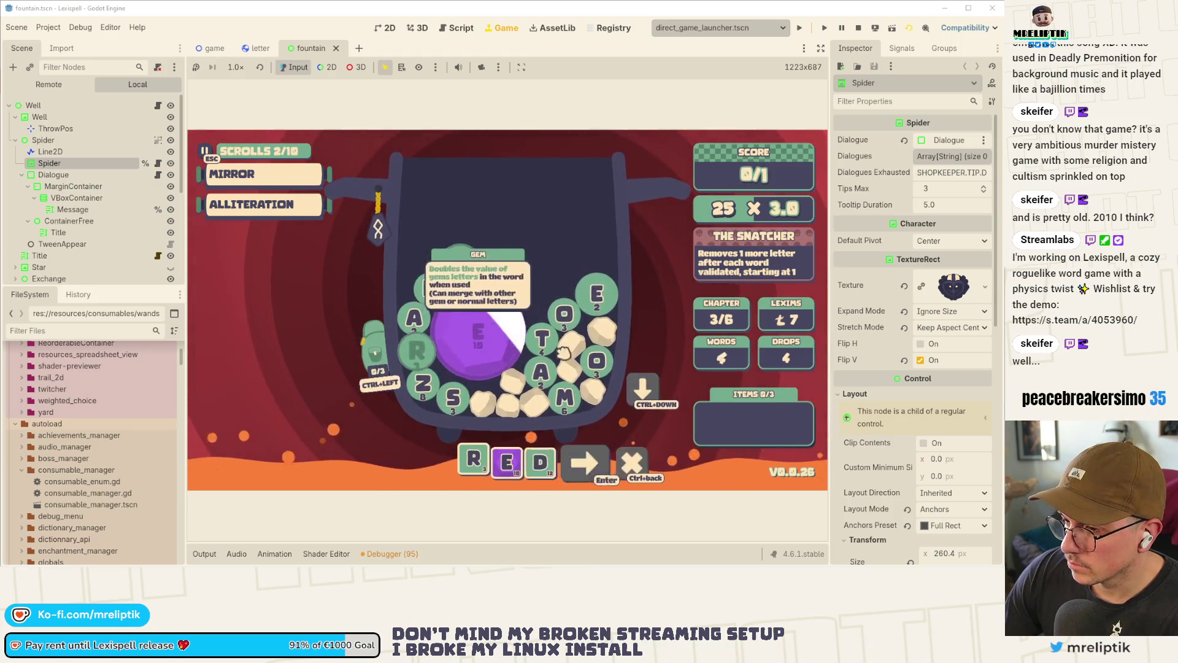
key(Return)
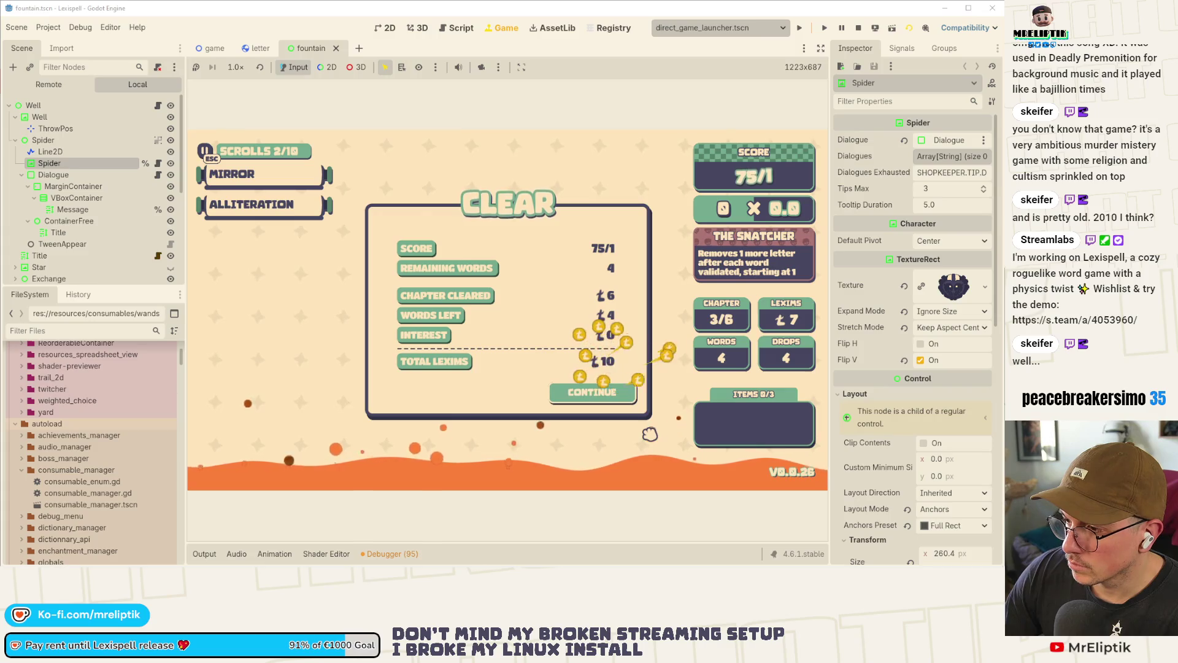
- Buy the Endgame scroll, start the next chapter, and submit the word SOME
key(Return)
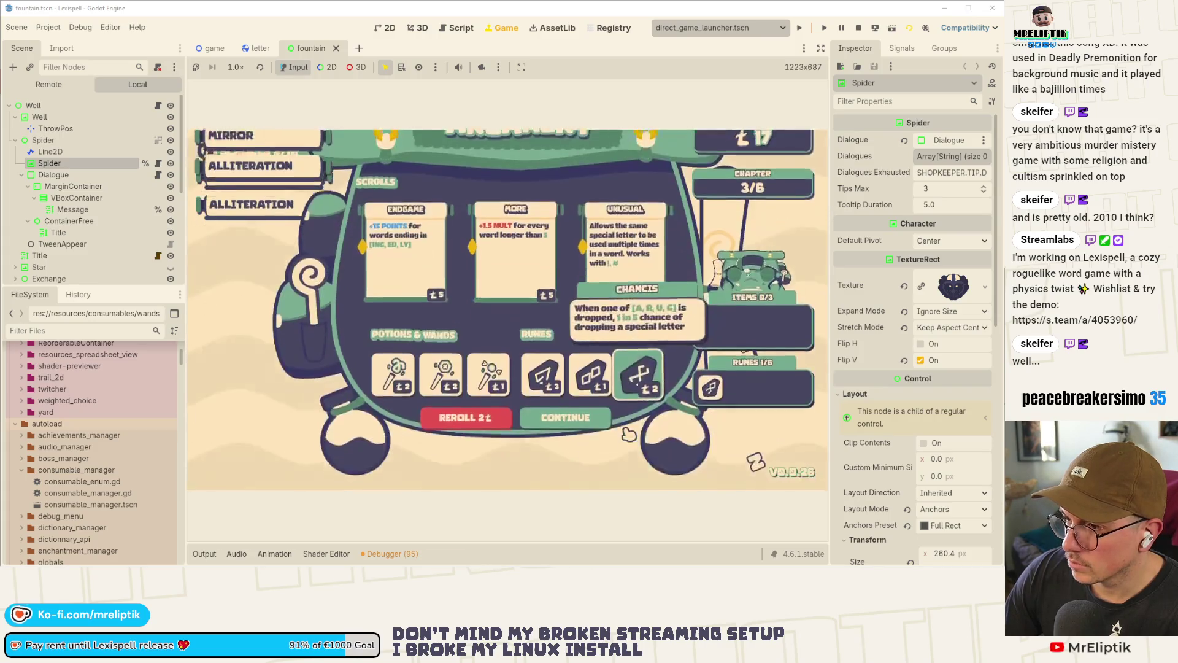
click(387, 291)
click(562, 446)
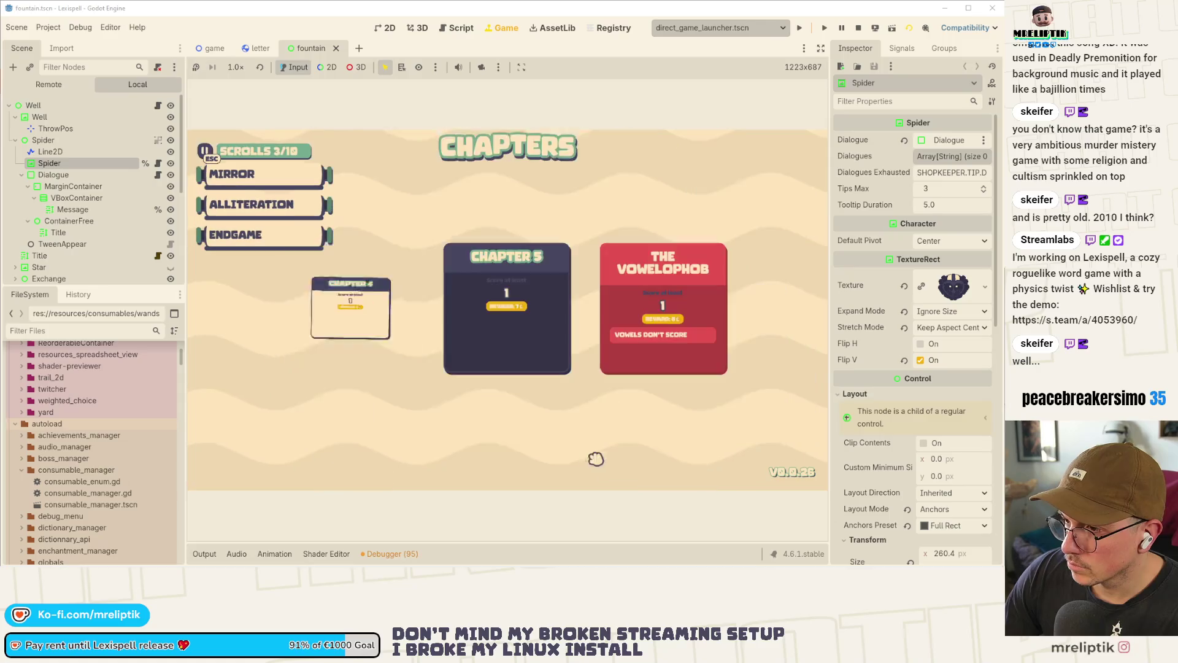
click(443, 392)
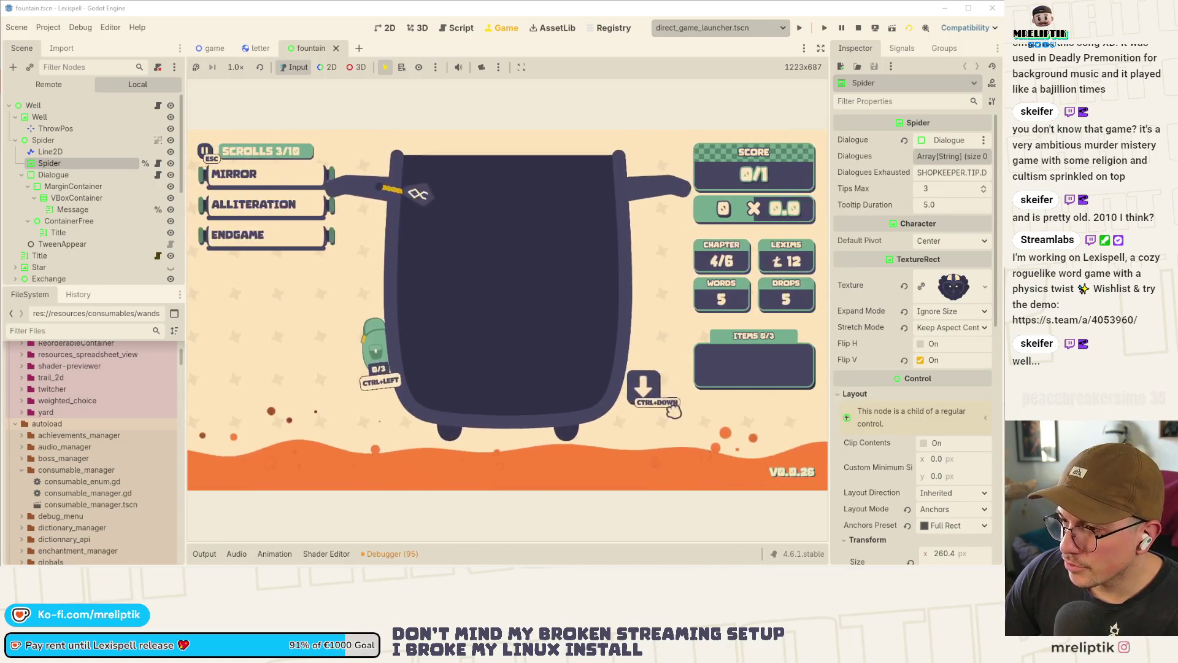
click(644, 395)
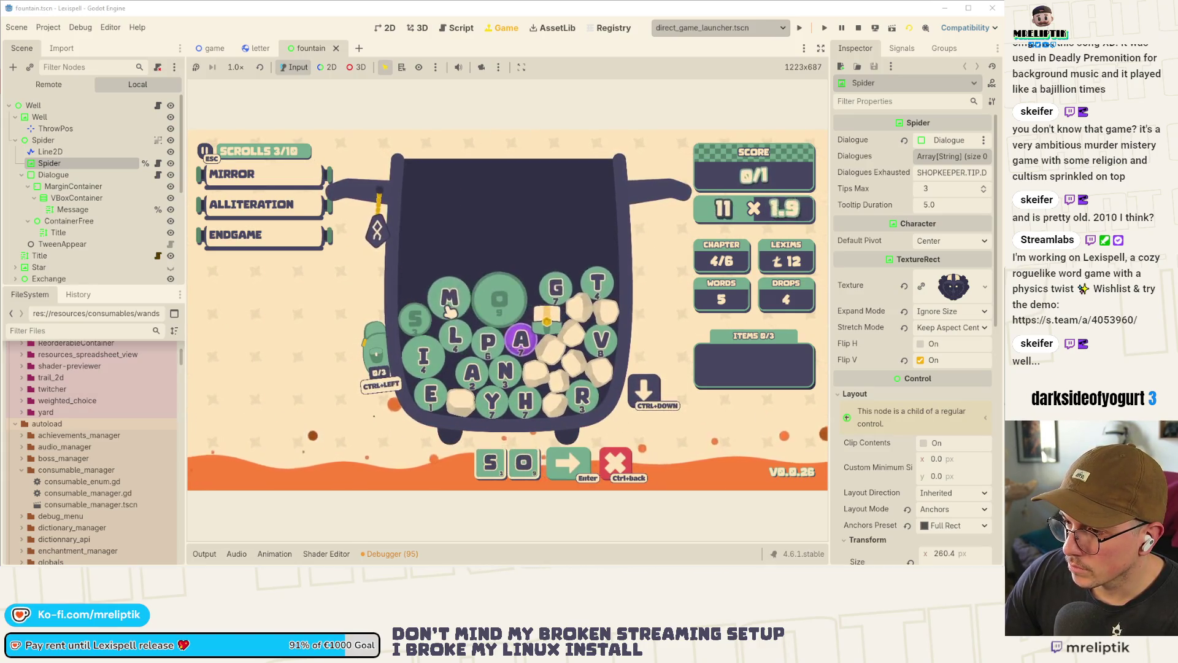
key(Return)
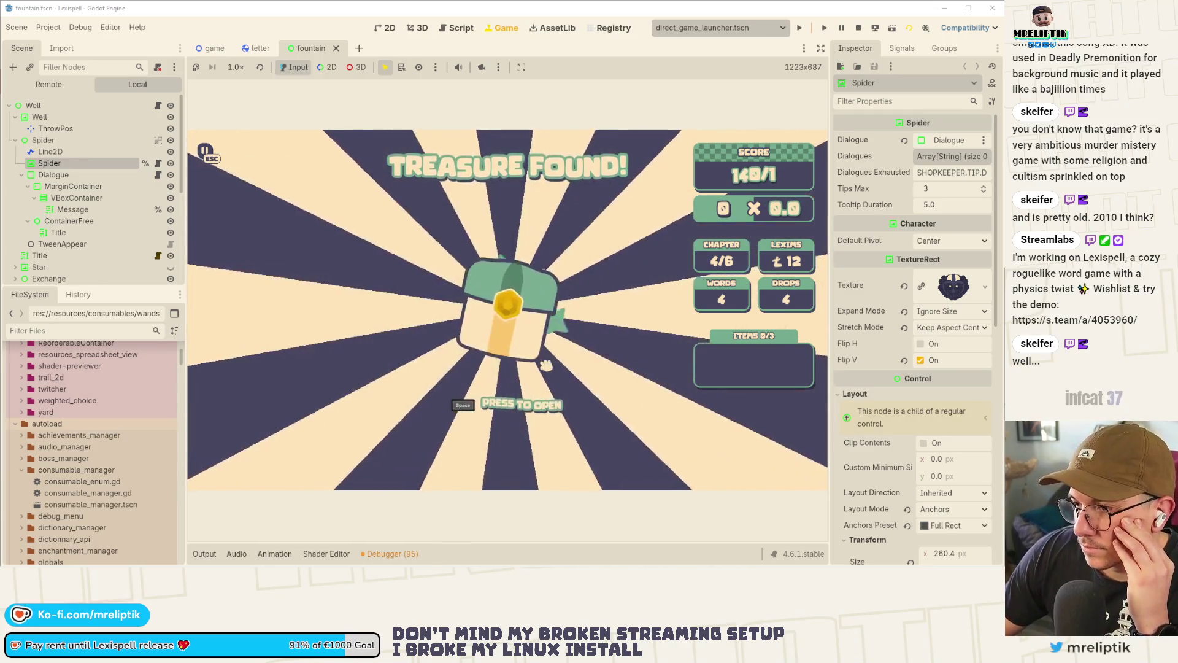
- Open the treasure chest and enchant the letter C
key(space)
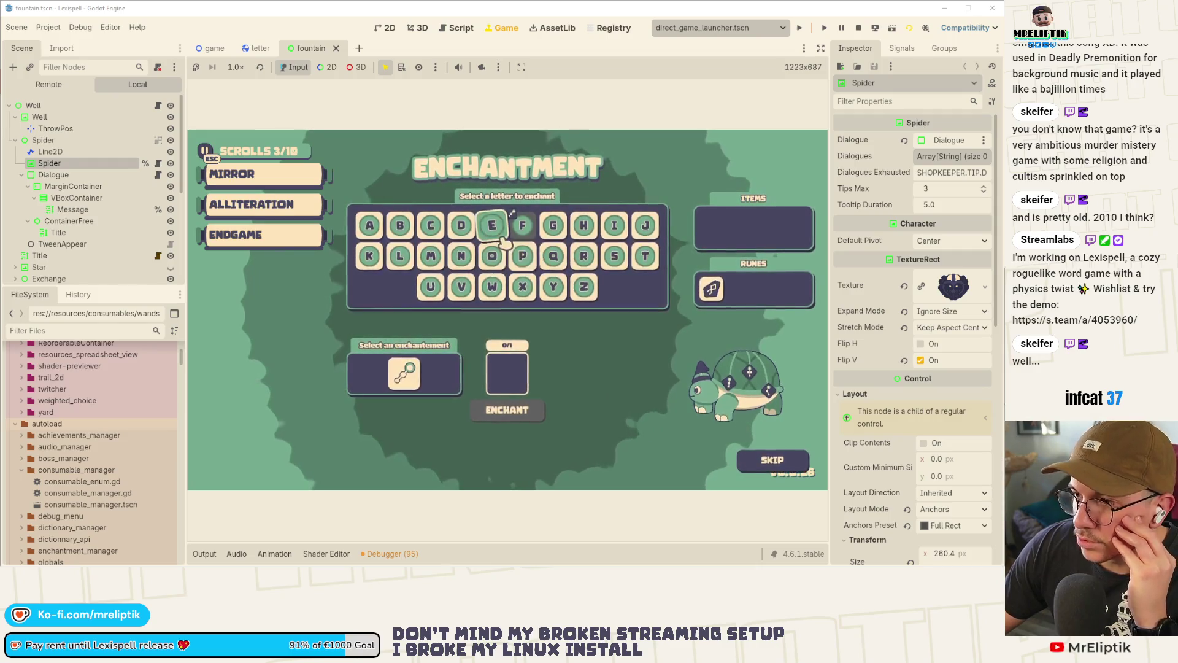
click(431, 224)
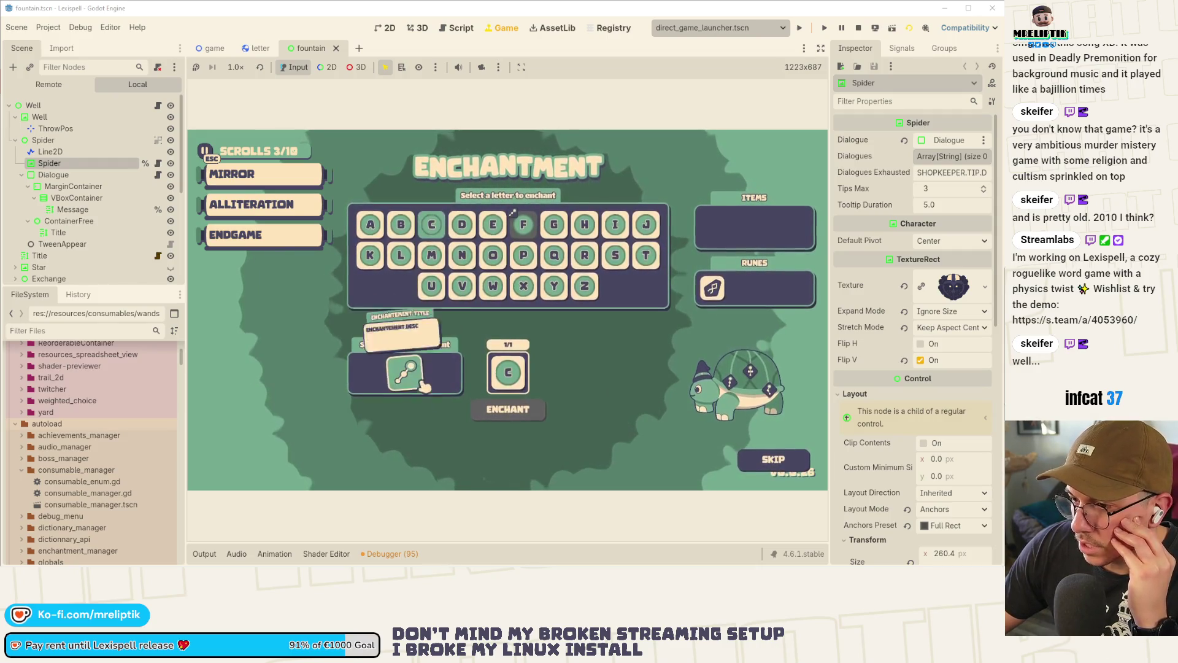
click(521, 413)
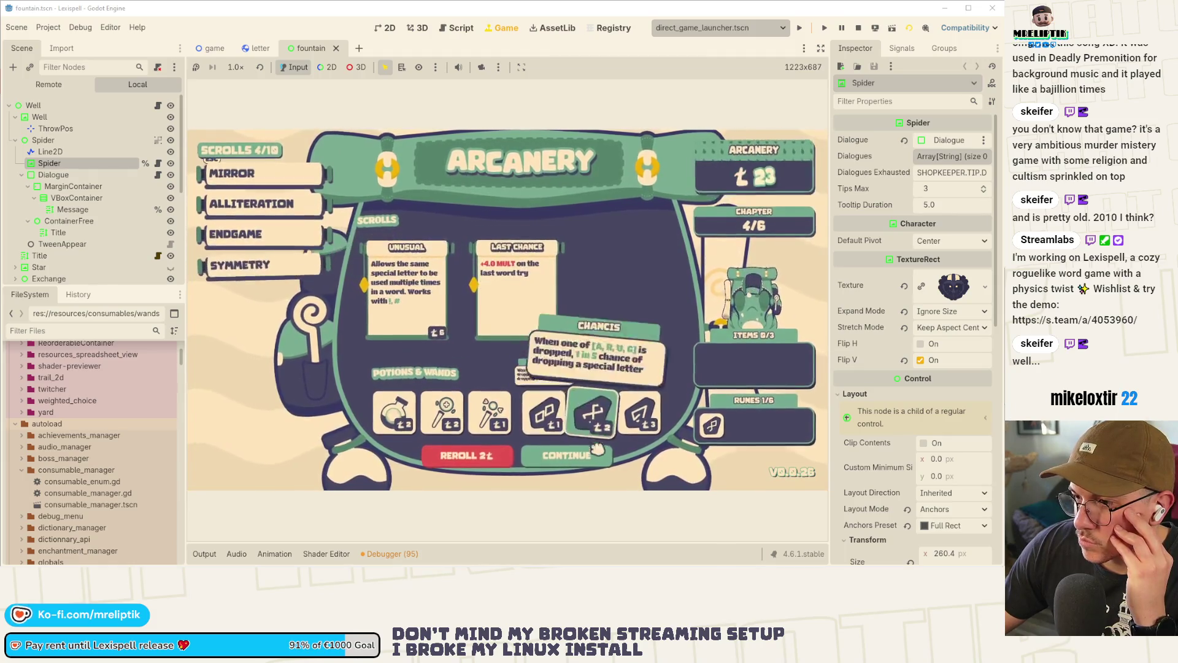
- Leave the Arcanery and clear chapter 5 with the word NEAF
click(586, 454)
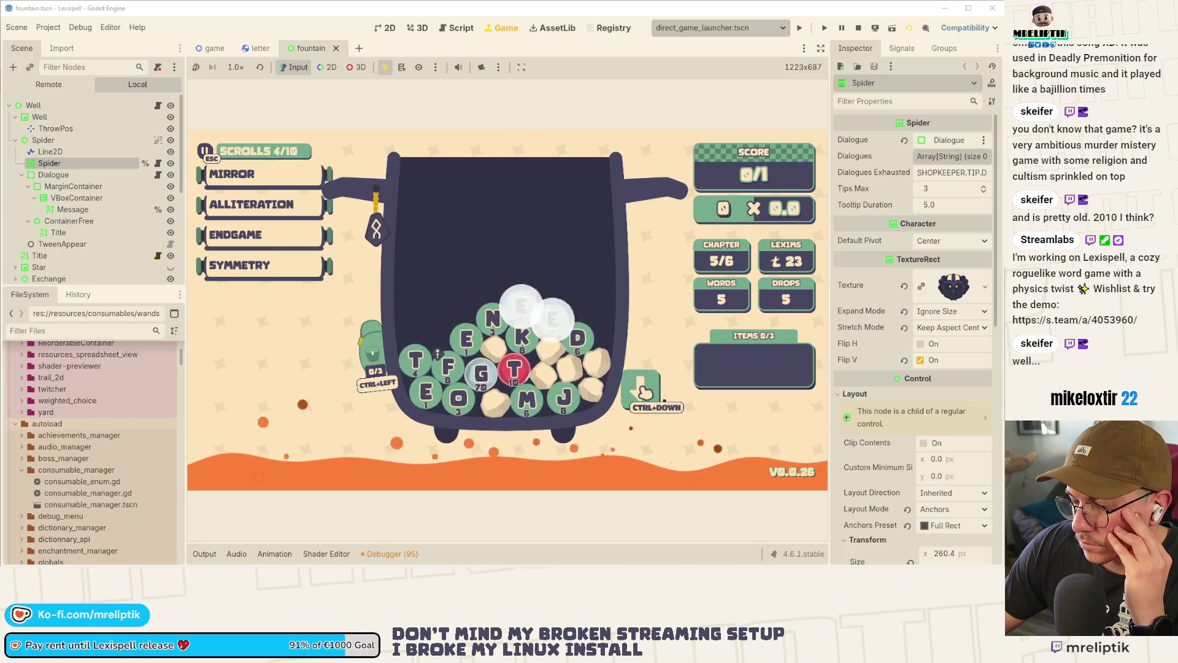
click(642, 388)
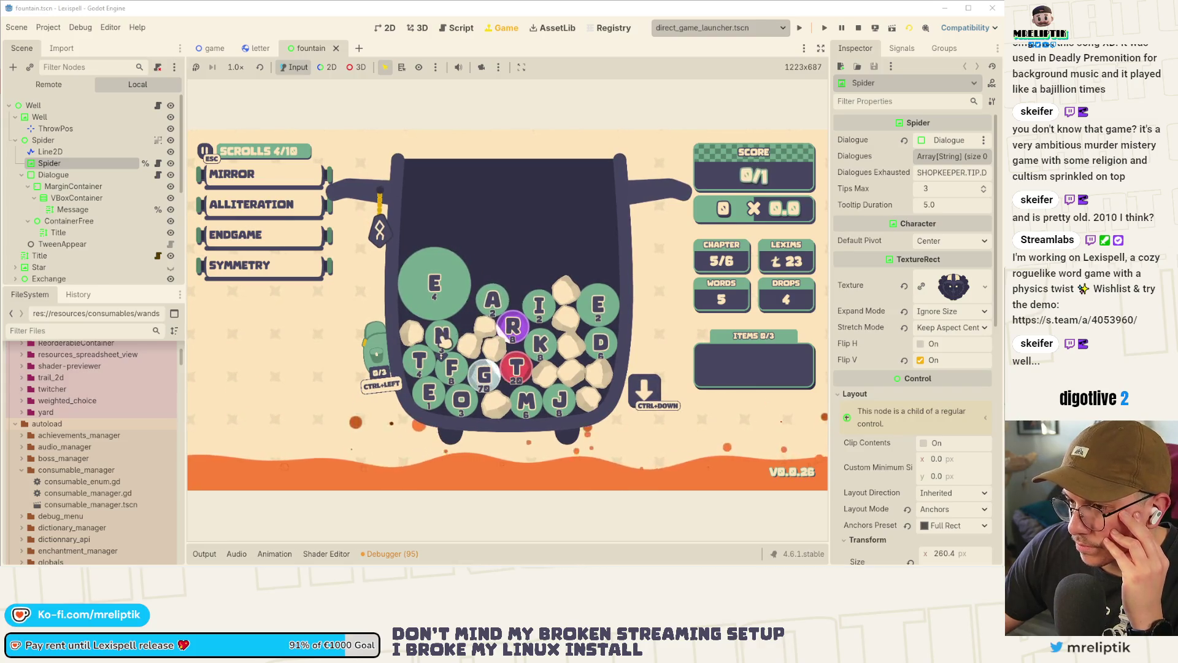
text(neaf)
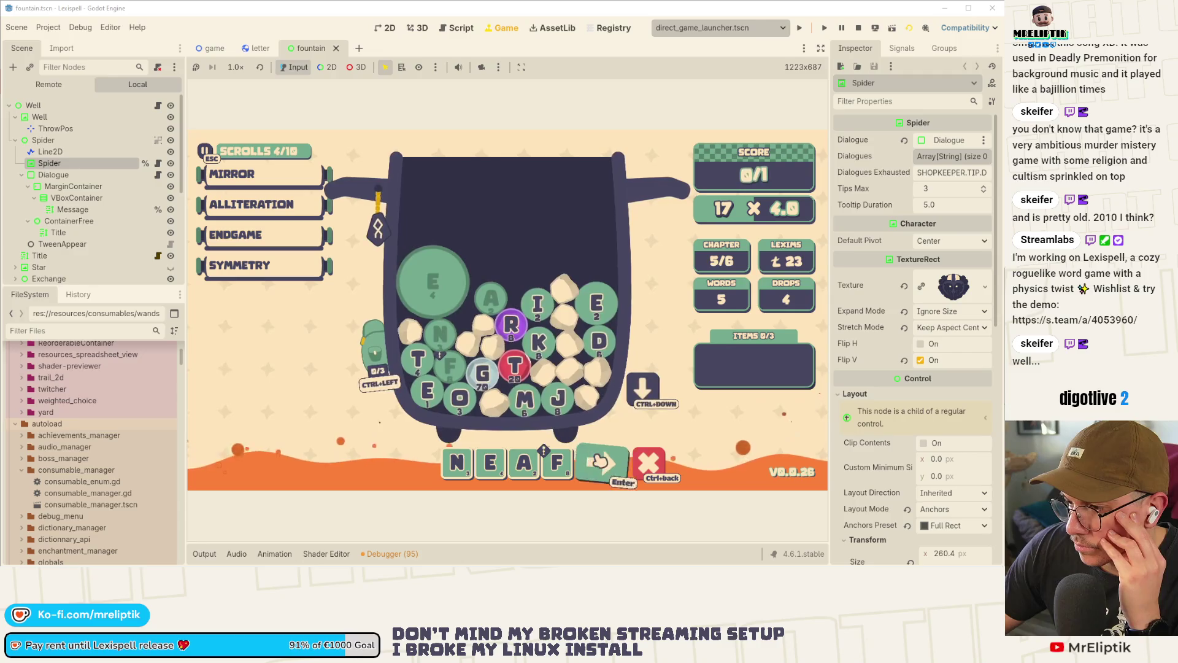
key(Return)
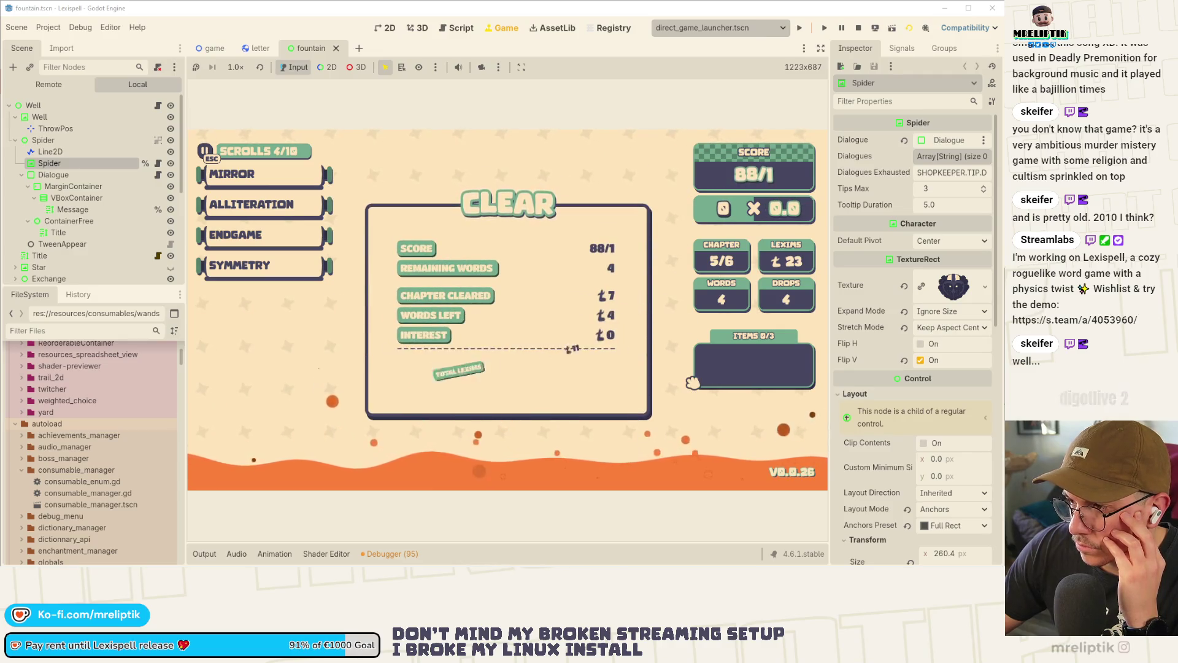
- Trade the rune at the well for the gold A tile, then buy the Adventurer and Prefix scrolls
click(625, 397)
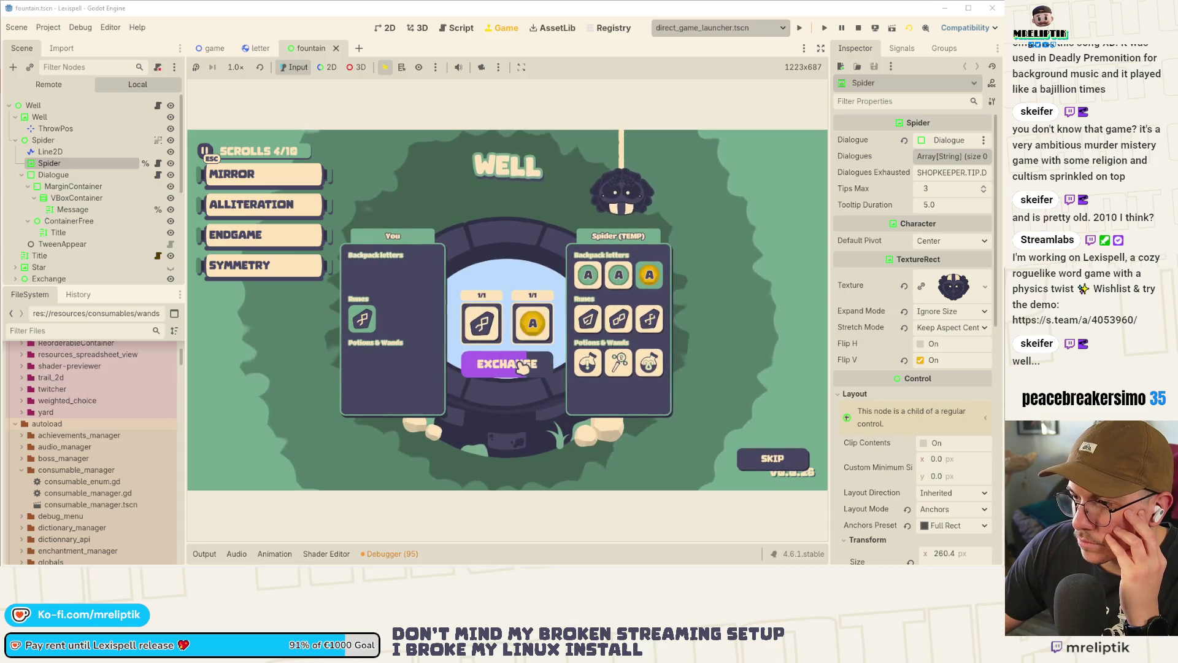
click(522, 367)
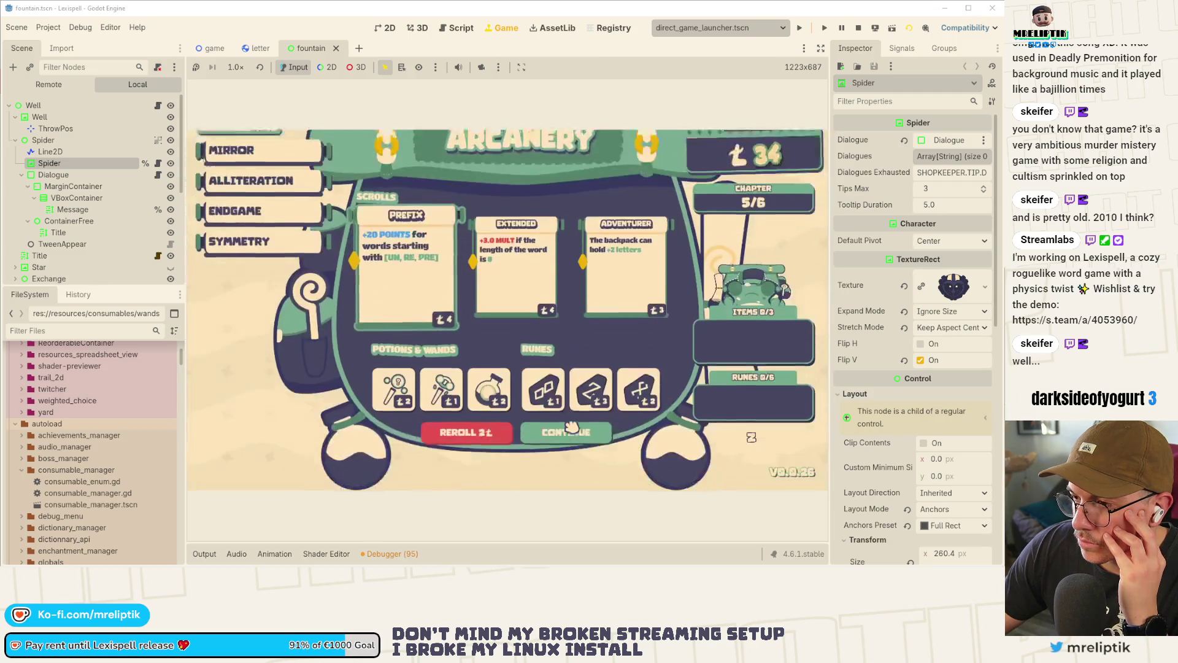
click(620, 294)
click(389, 322)
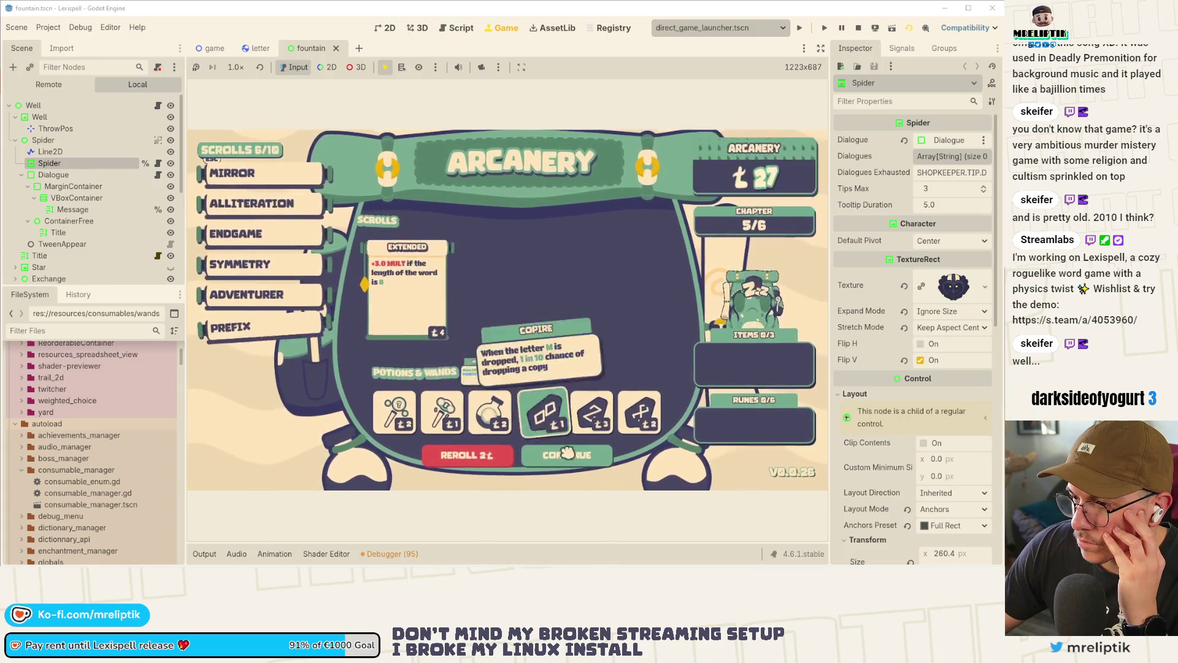
click(576, 457)
- Beat the Vowelophob chapter with the word #RON and continue to the thank-you screen
click(654, 335)
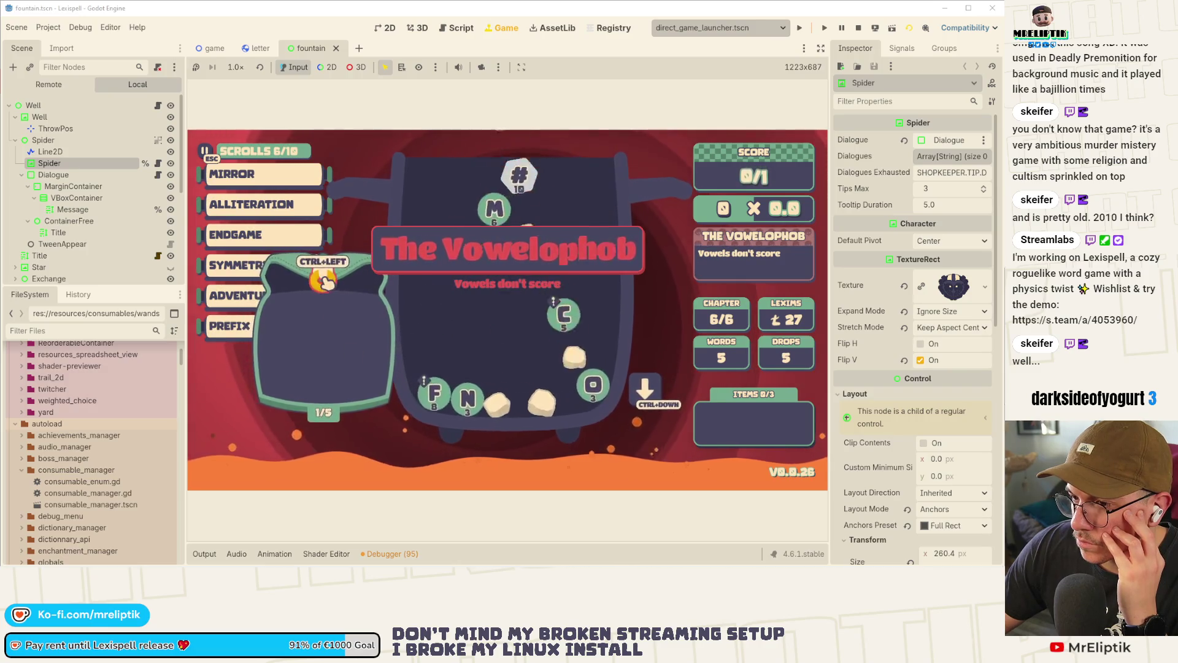
mouse_move(384, 381)
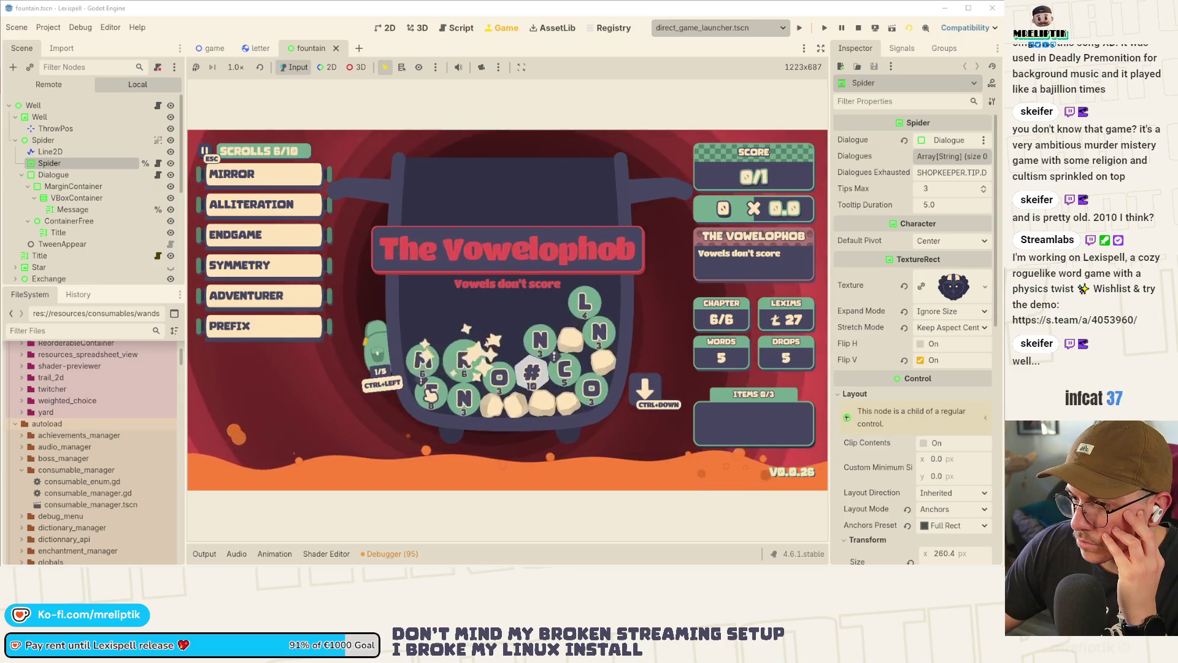
click(469, 361)
click(485, 375)
click(531, 348)
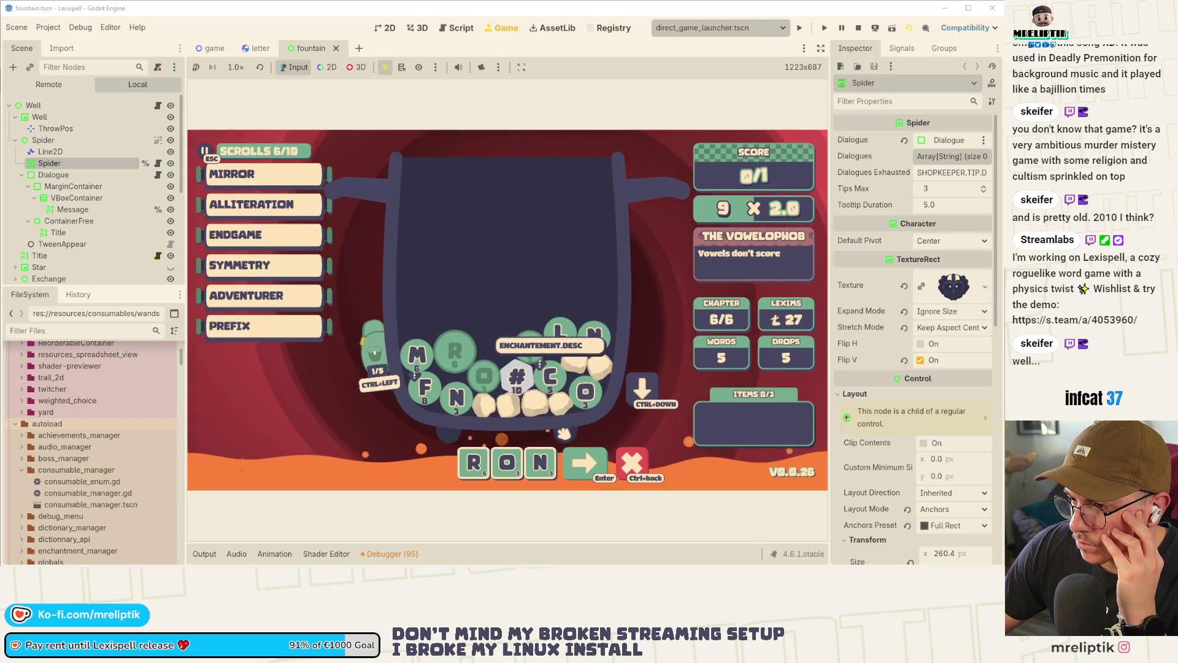
click(517, 377)
key(Return)
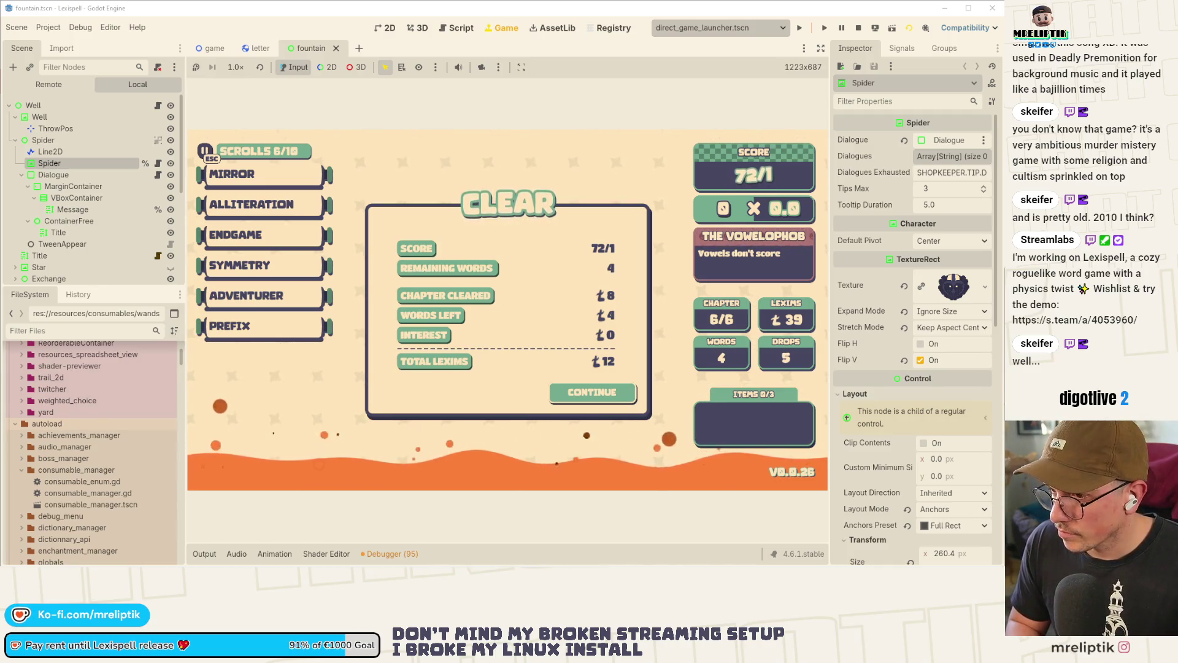
click(587, 397)
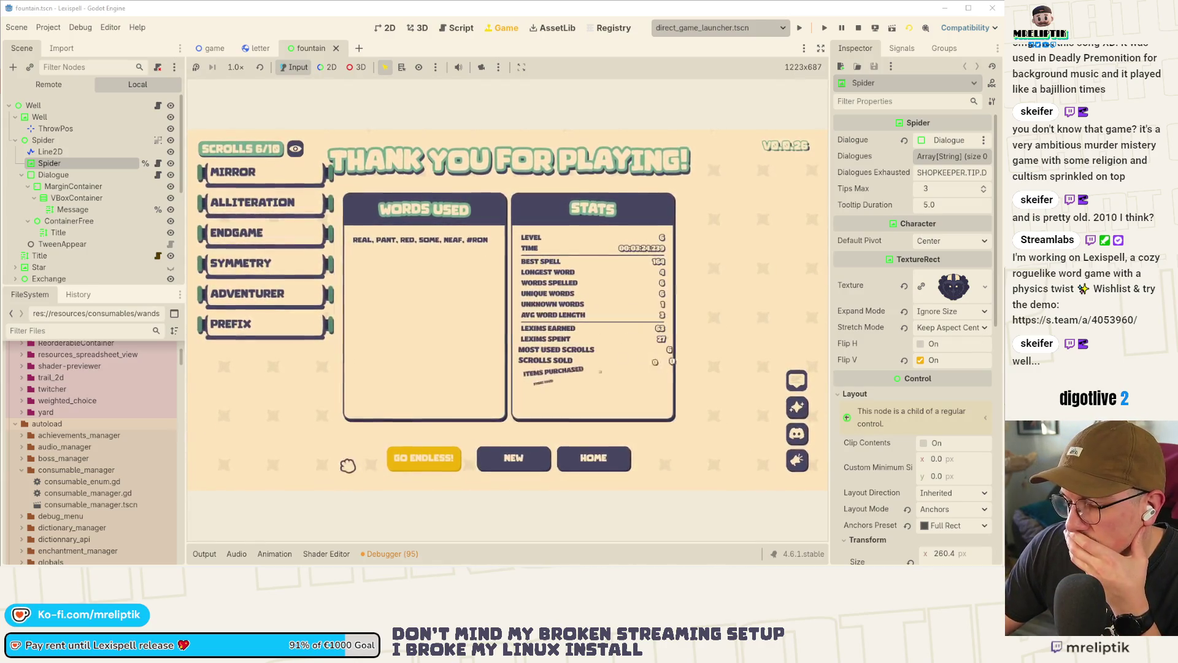
- Return to the title screen, drag the floating title letters around, and stop the playtest with F8
click(589, 465)
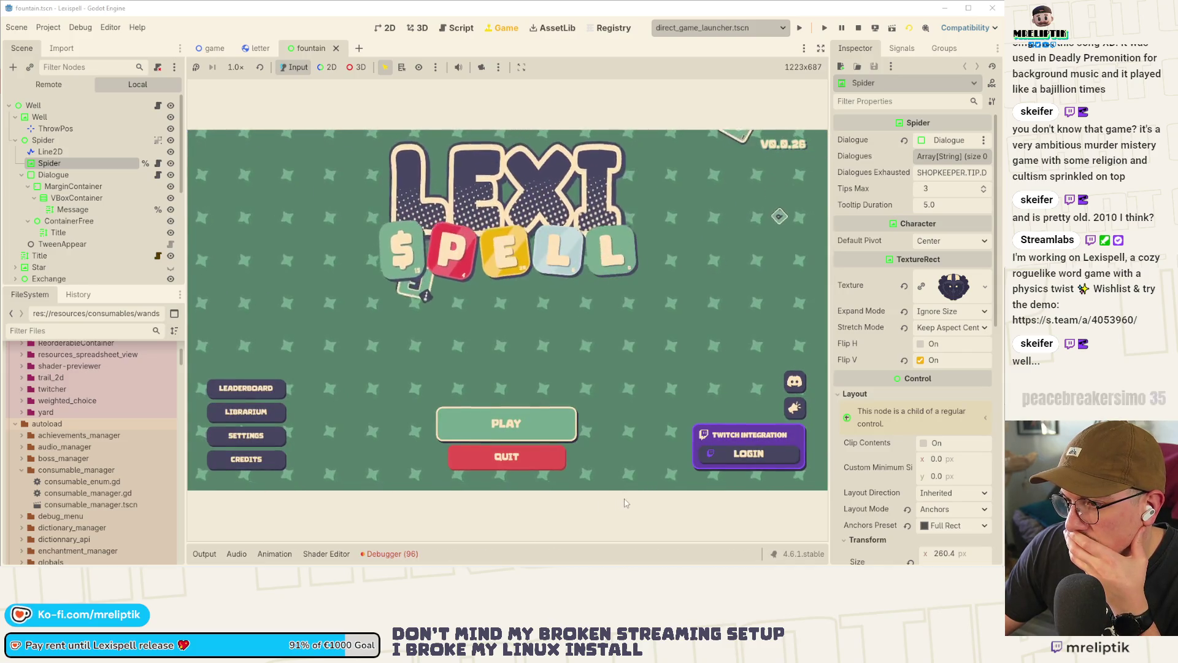
drag(731, 281, 743, 378)
drag(258, 138, 281, 291)
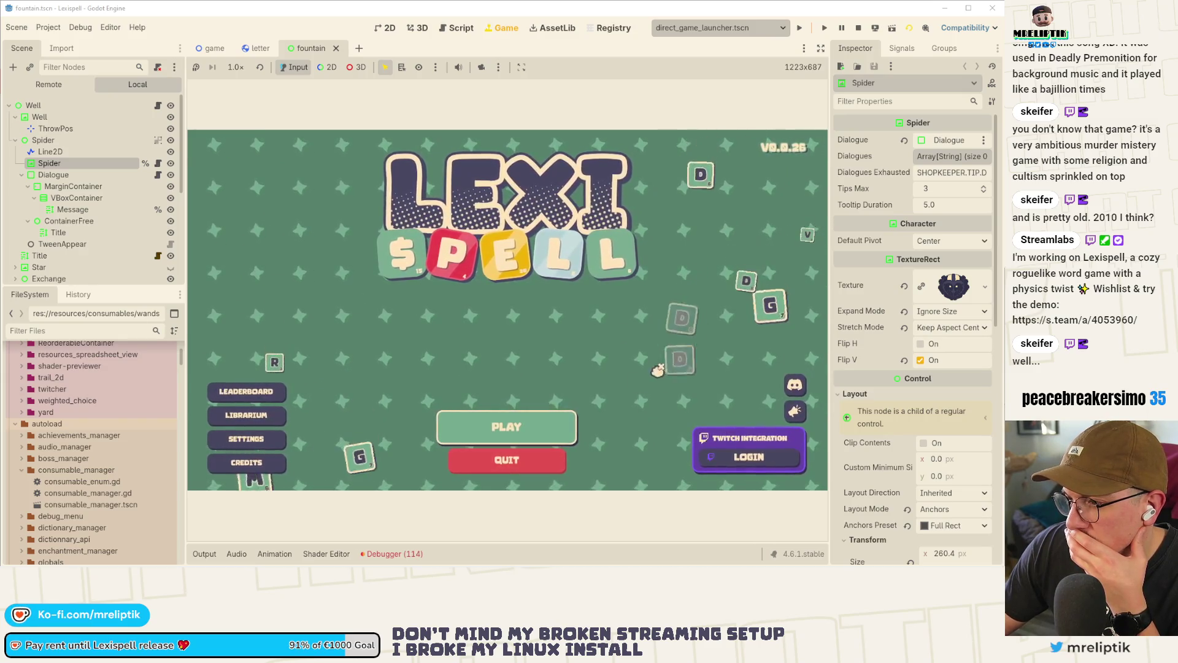
mouse_move(678, 347)
mouse_down()
mouse_move(697, 397)
mouse_move(281, 307)
mouse_move(278, 316)
mouse_up()
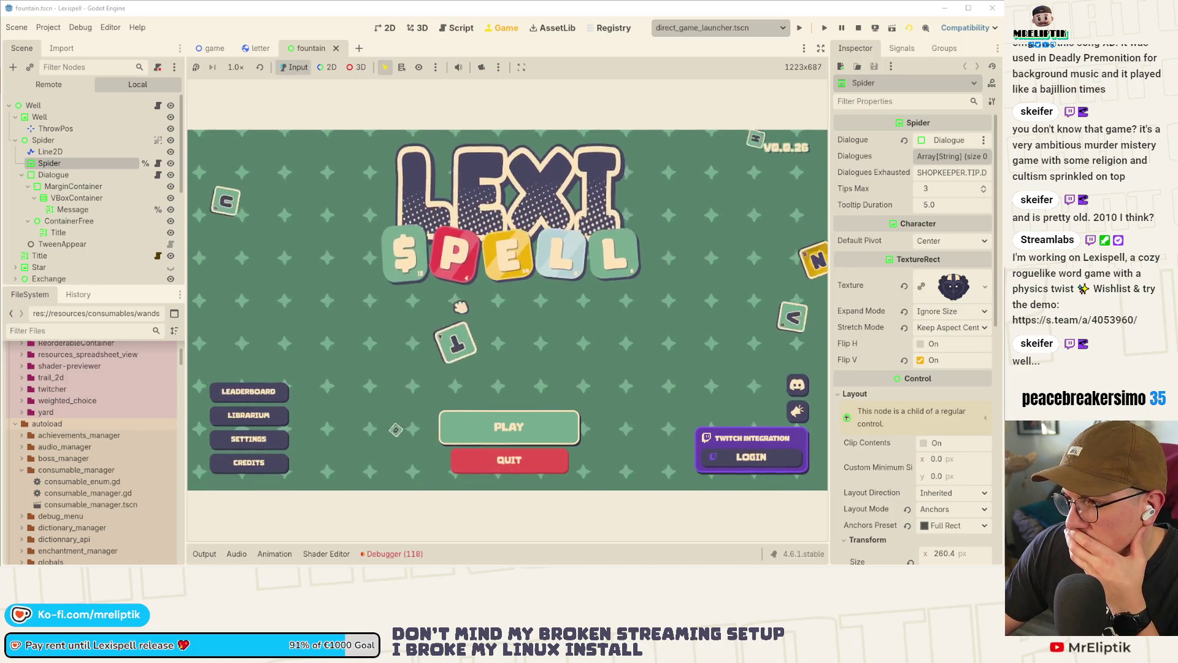
key(F8)
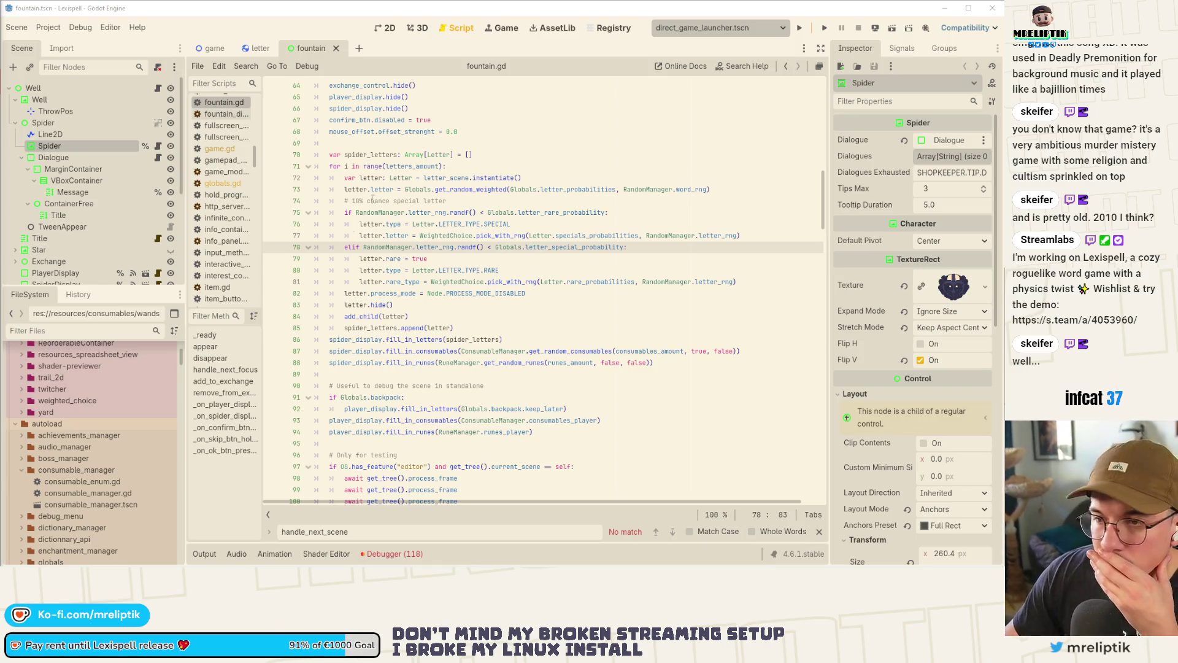
- Open resume_run_popup.gd at the line 10 ActiveRunInfo node-not-found error from the debugger's Errors list
click(474, 250)
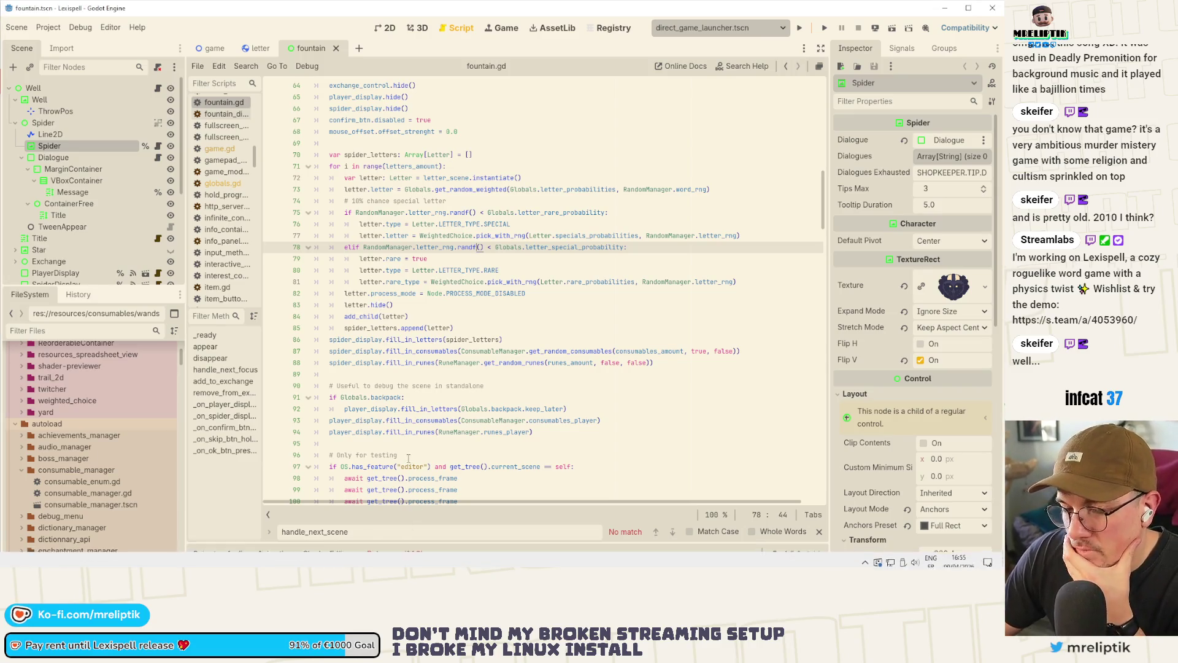
click(388, 553)
click(276, 422)
scroll(393, 497, up, 5)
double_click(415, 491)
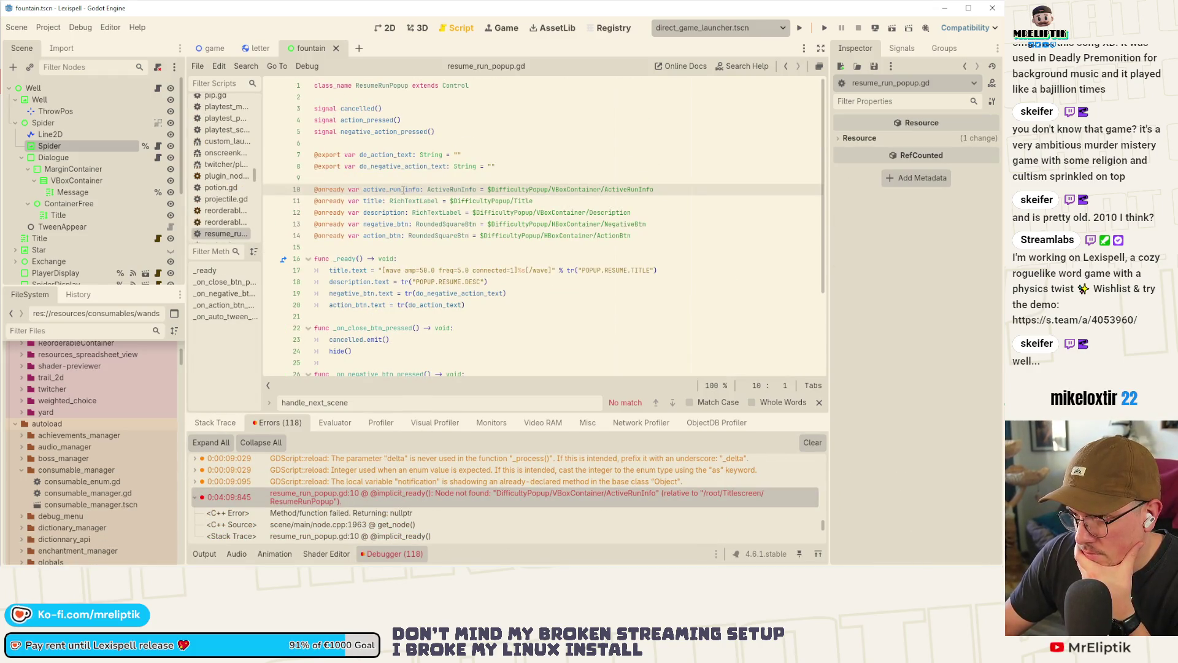
scroll(375, 481, down, 2)
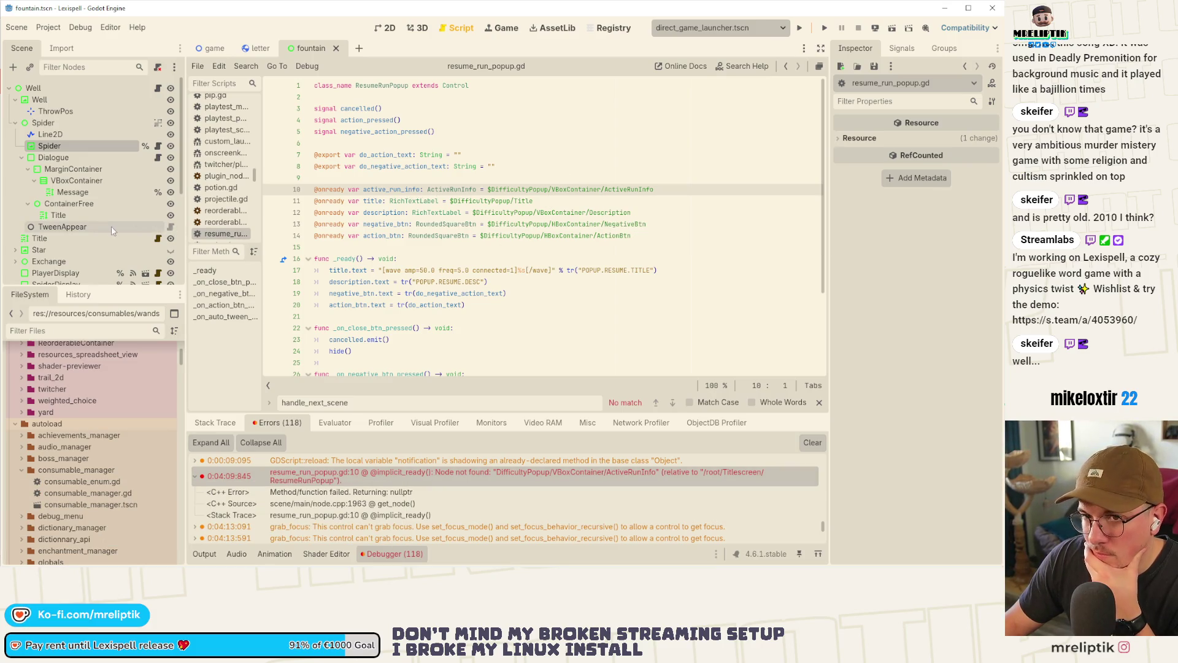
scroll(94, 163, down, 5)
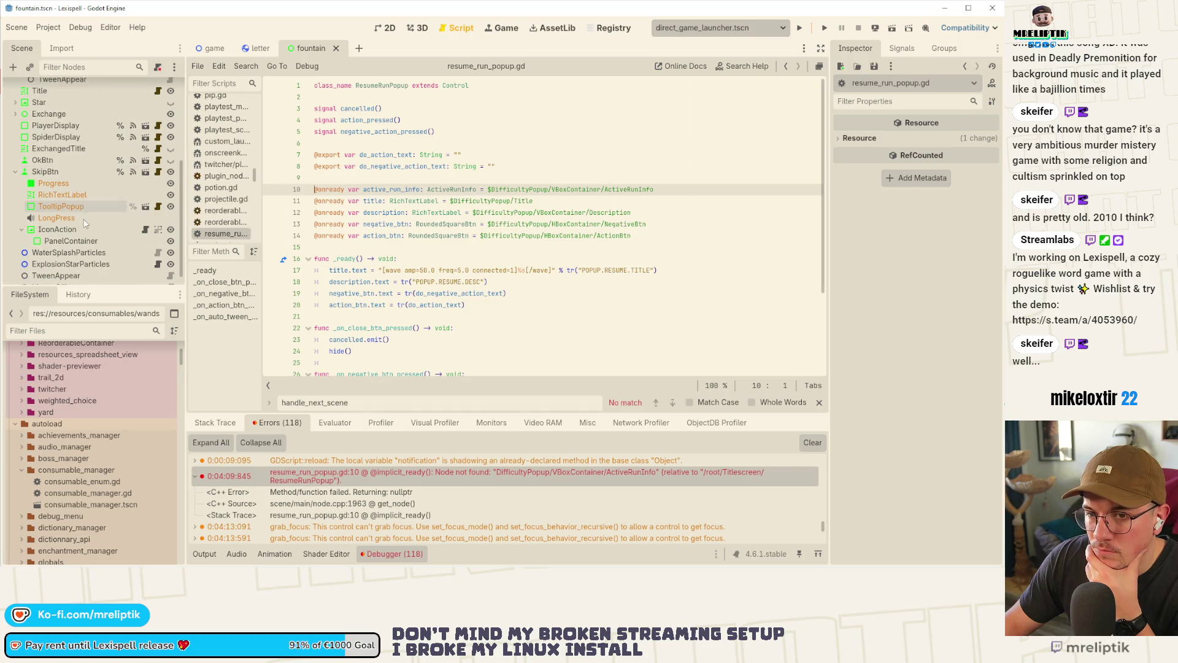
- Collapse the SkipBtn and Dialogue nodes in the Scene tree and bring up the quick scene picker
click(18, 175)
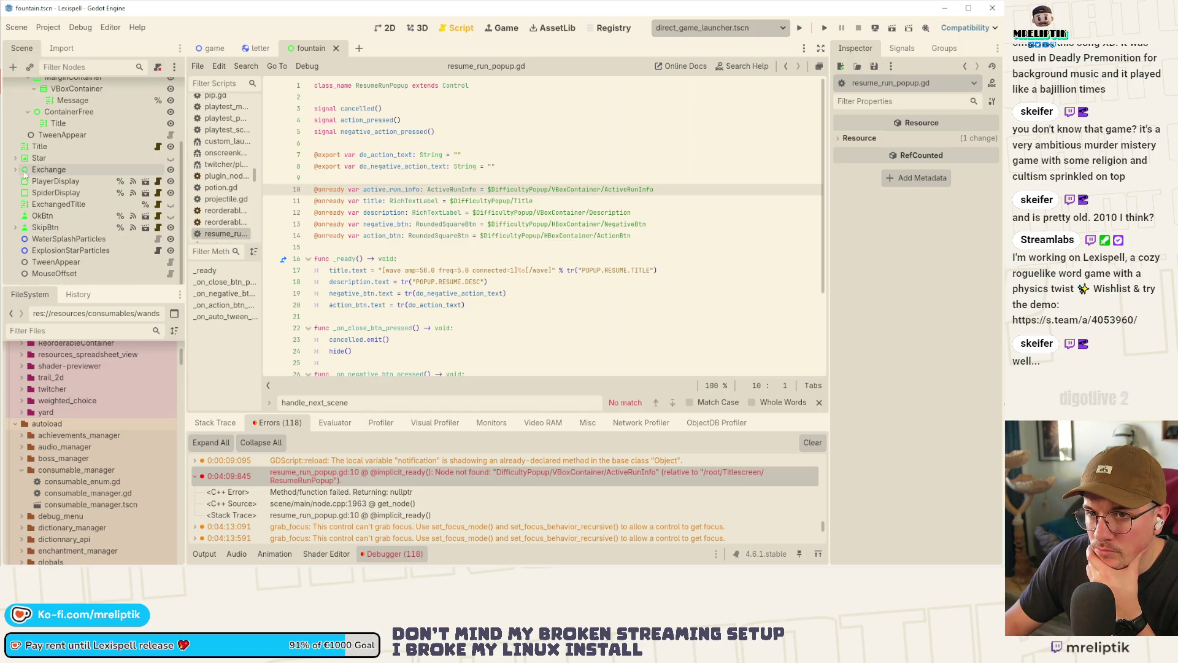
scroll(74, 237, up, 3)
scroll(73, 236, up, 2)
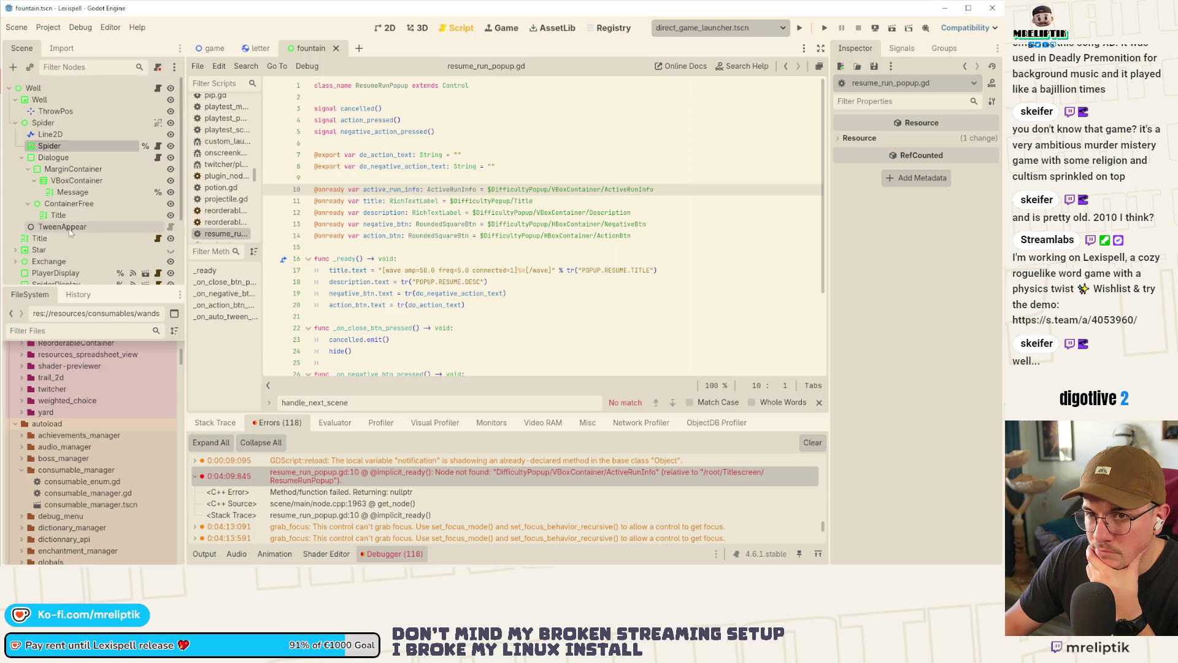
click(22, 157)
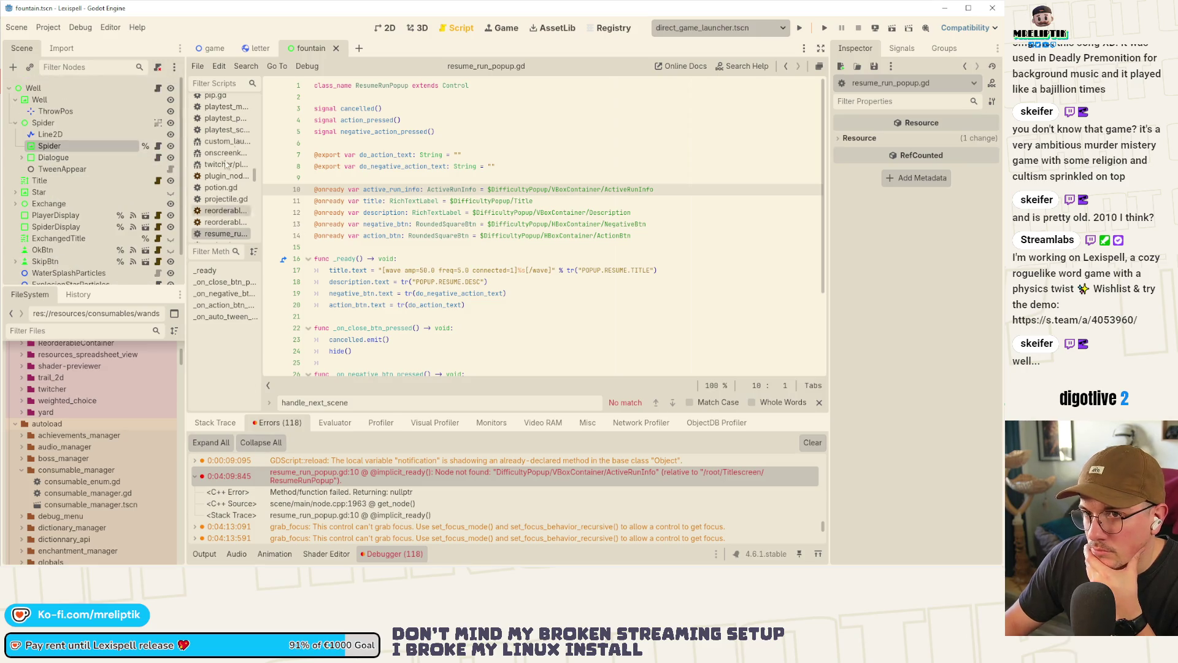
key(ctrl+shift+o)
- Open titlescreen.tscn, then the ResumeRunPopup scene behind the node-not-found error
text(title)
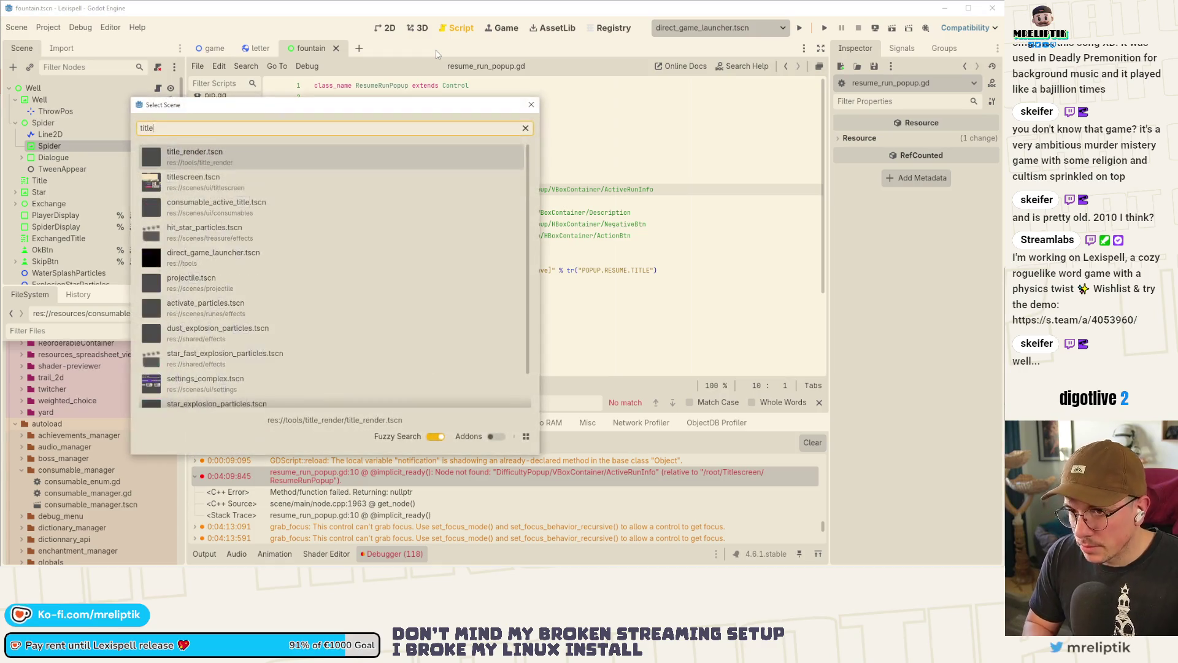
key(Down)
key(Return)
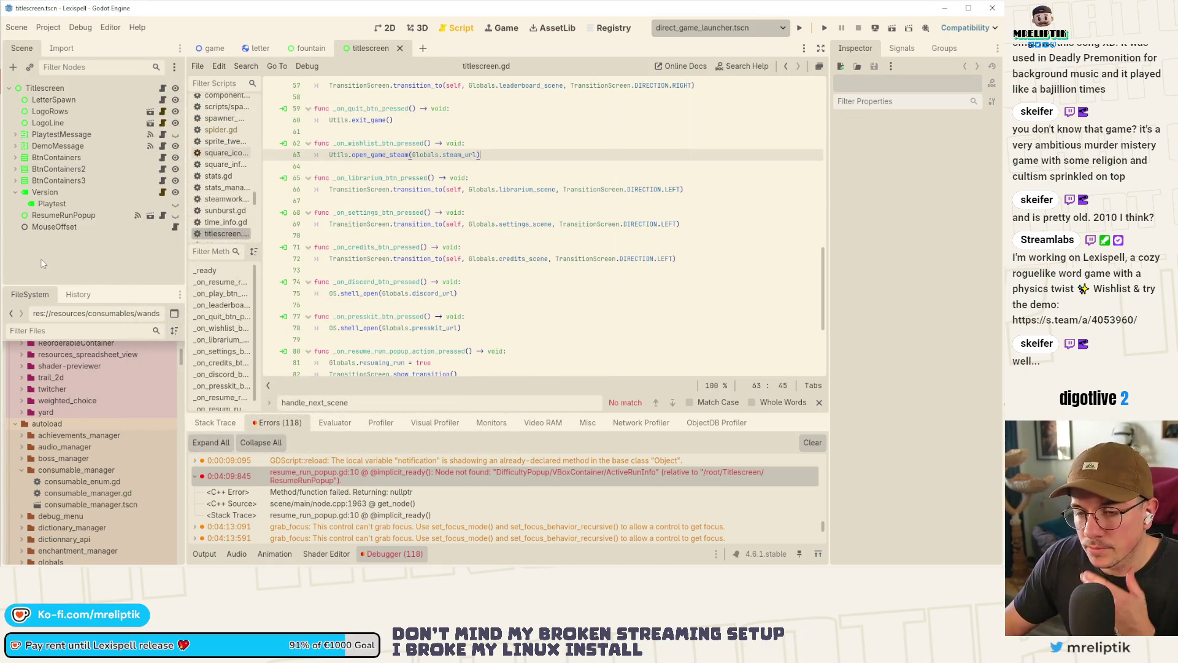
click(68, 214)
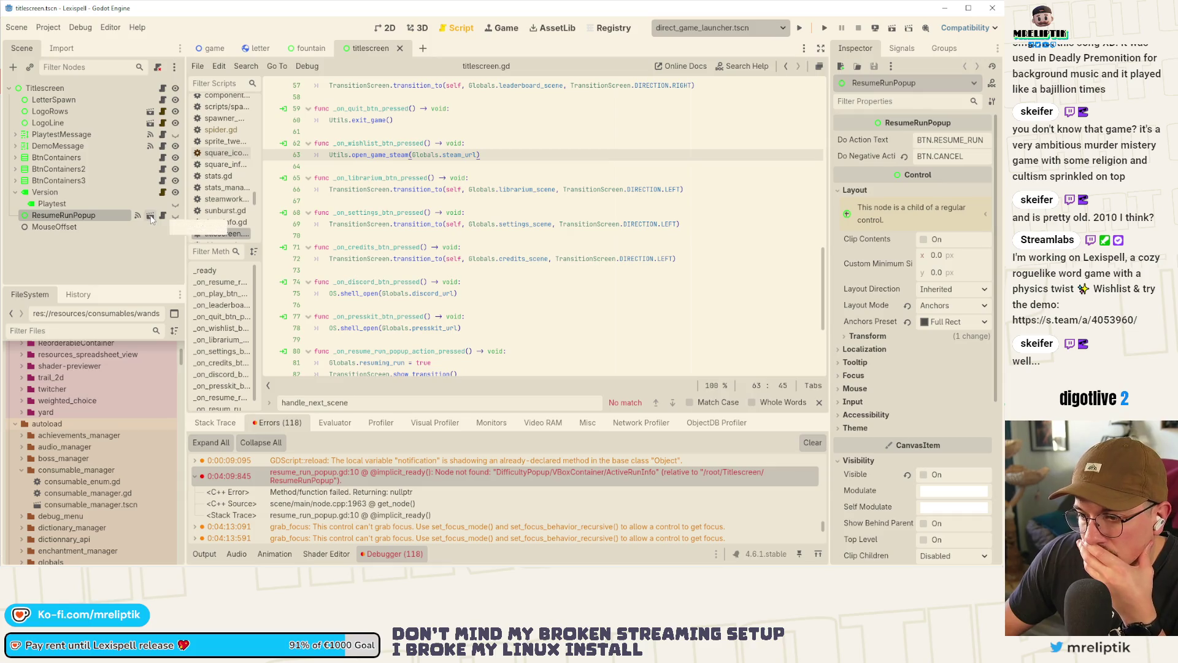
scroll(451, 288, up, 15)
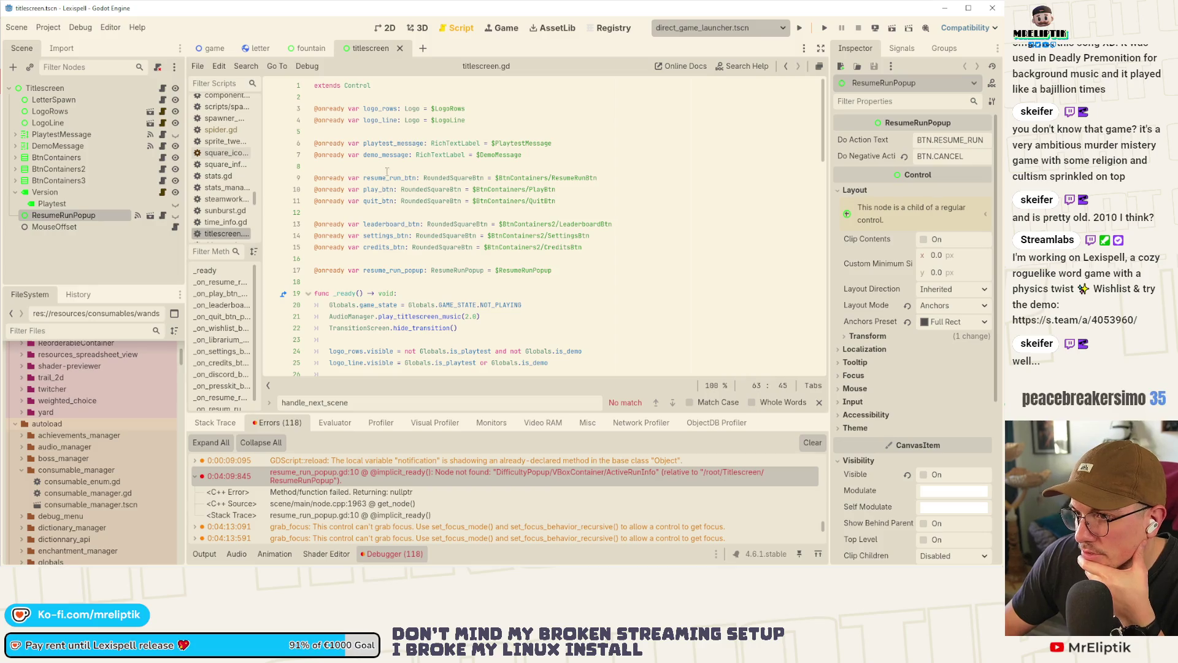
double_click(418, 470)
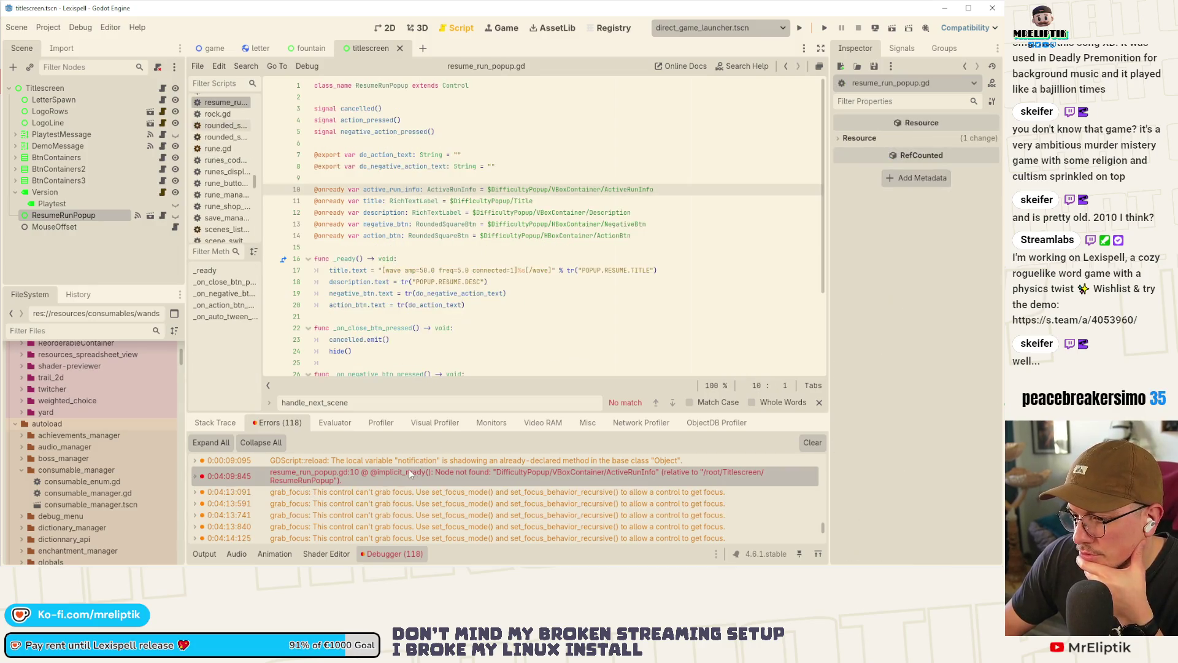
click(150, 214)
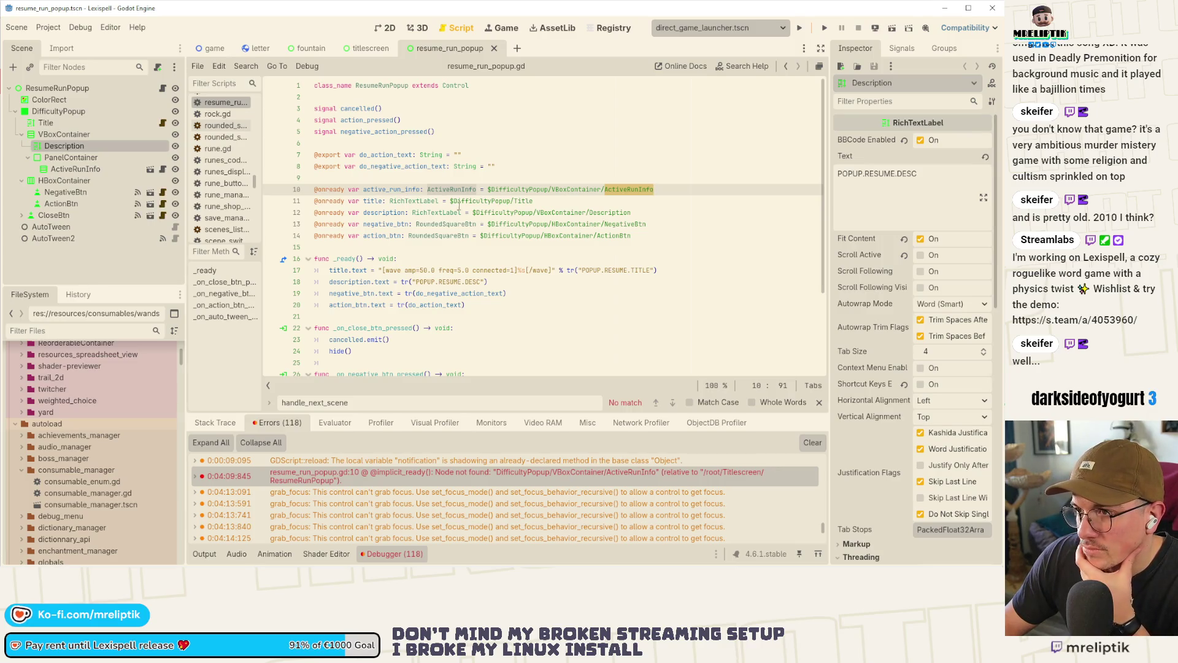
- Replace line 10's broken path with ActiveRunInfo dragged from the Scene tree, and save the script
shift+click(487, 189)
key(BackSpace)
drag(75, 169, 491, 189)
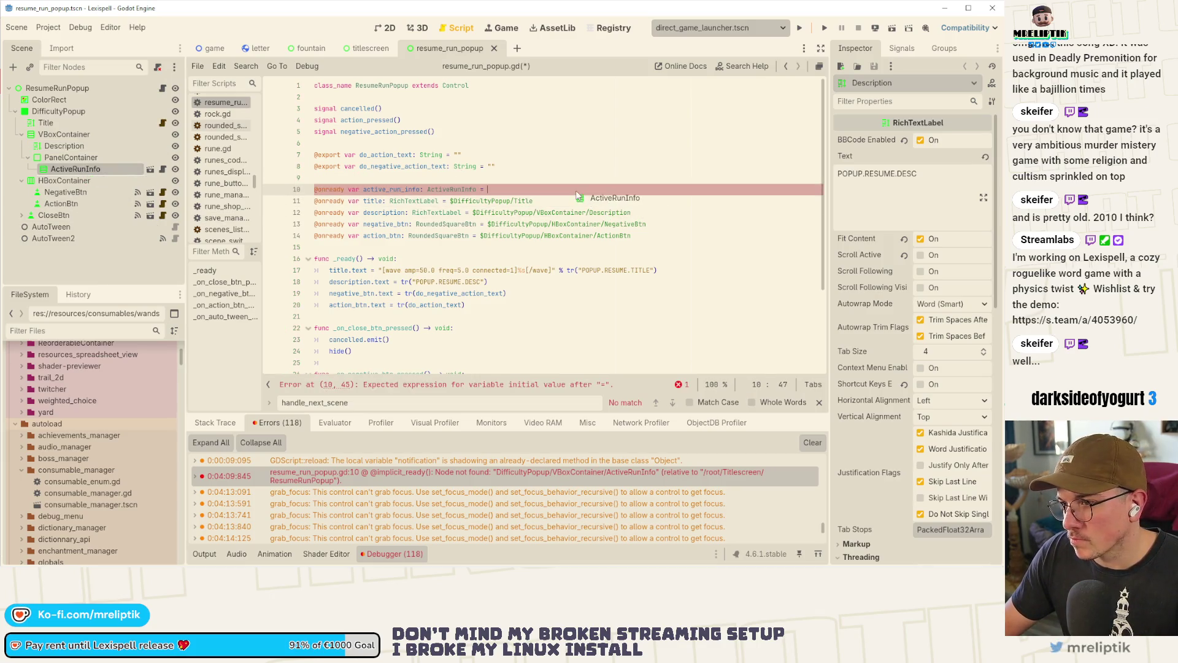
click(571, 212)
key(ctrl+s)
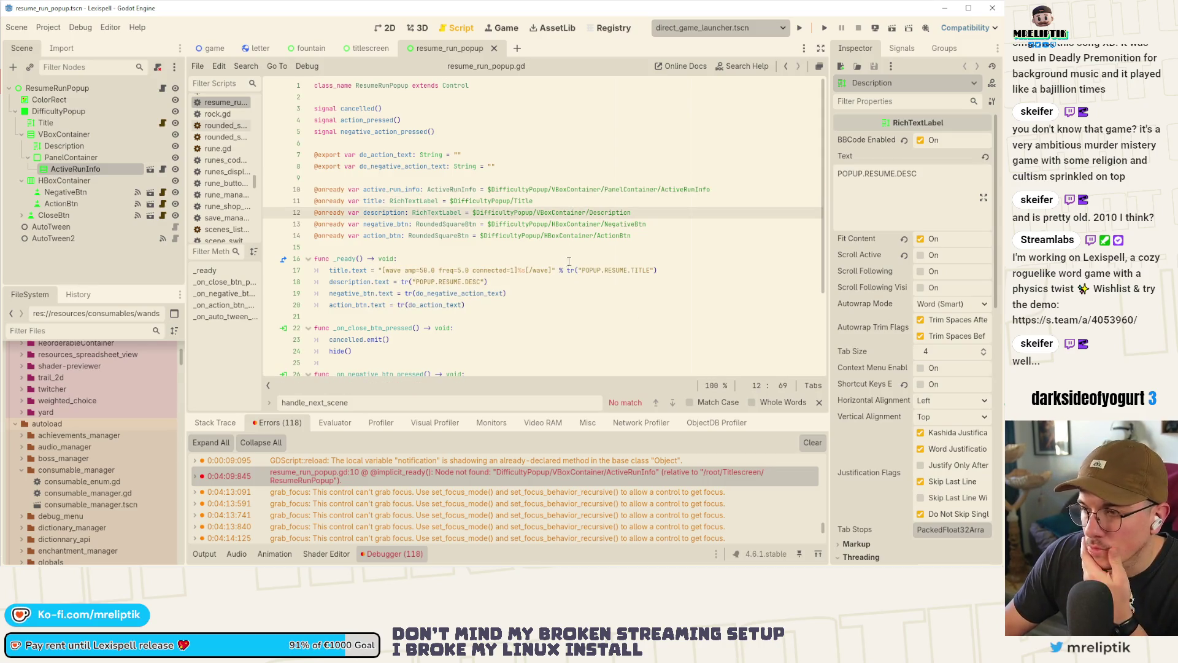
- Inspect the newest grab_focus error and clear the debugger error list
scroll(515, 497, down, 5)
click(566, 511)
key(F8)
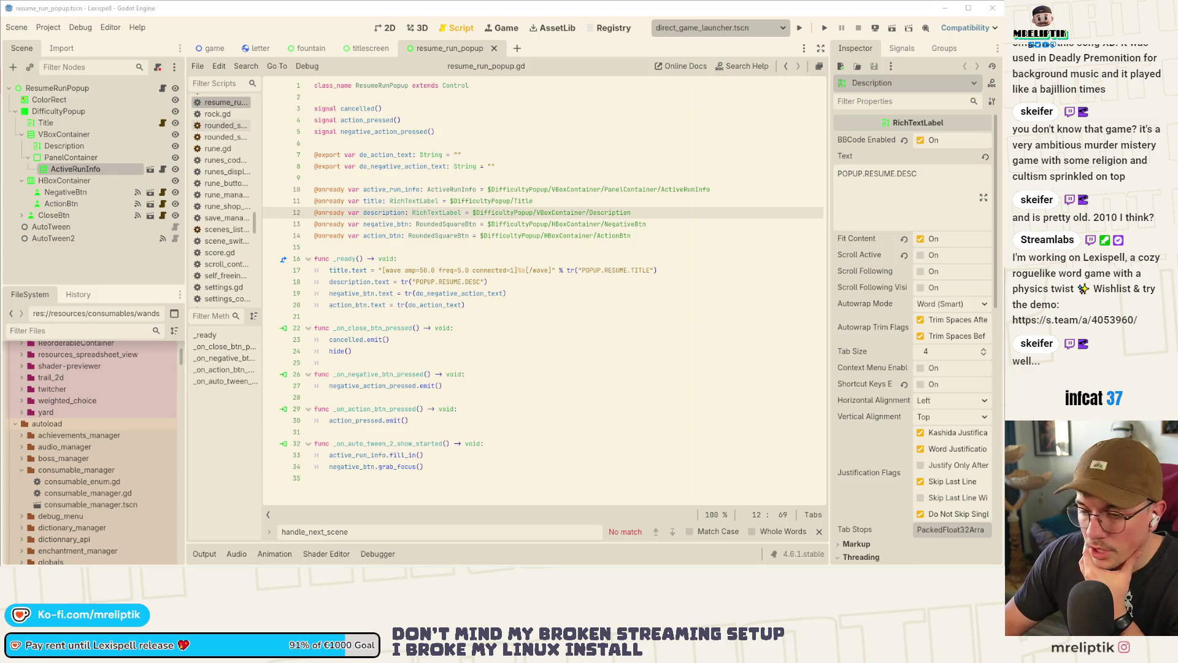
key(alt+Tab)
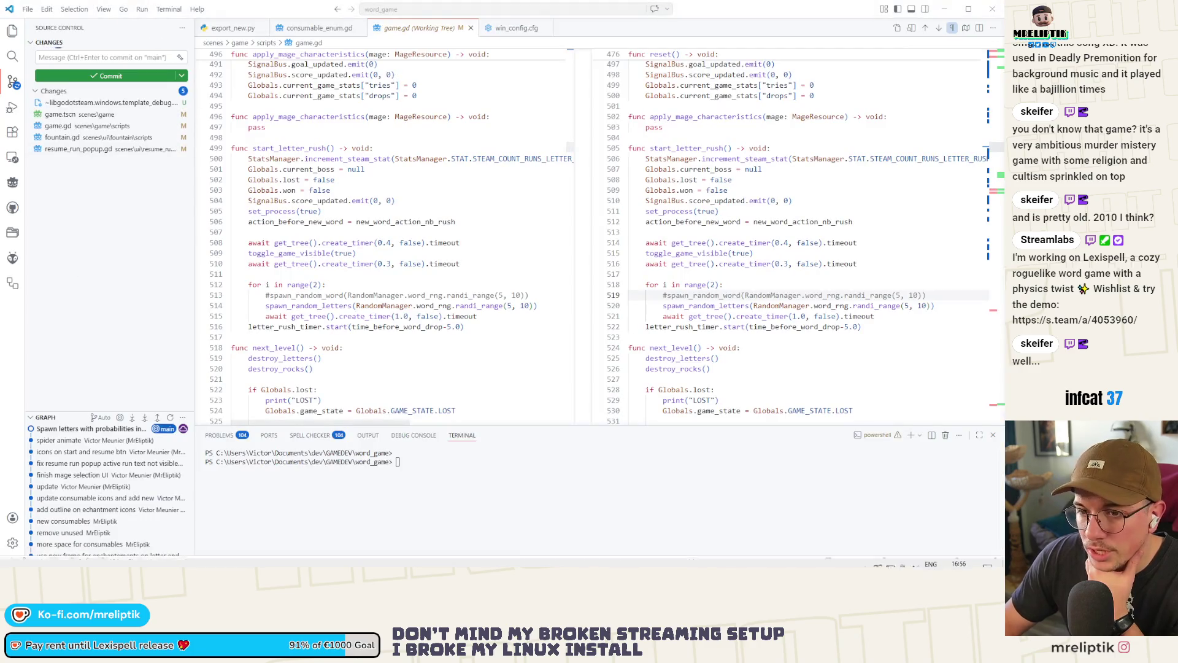
key(alt+Tab)
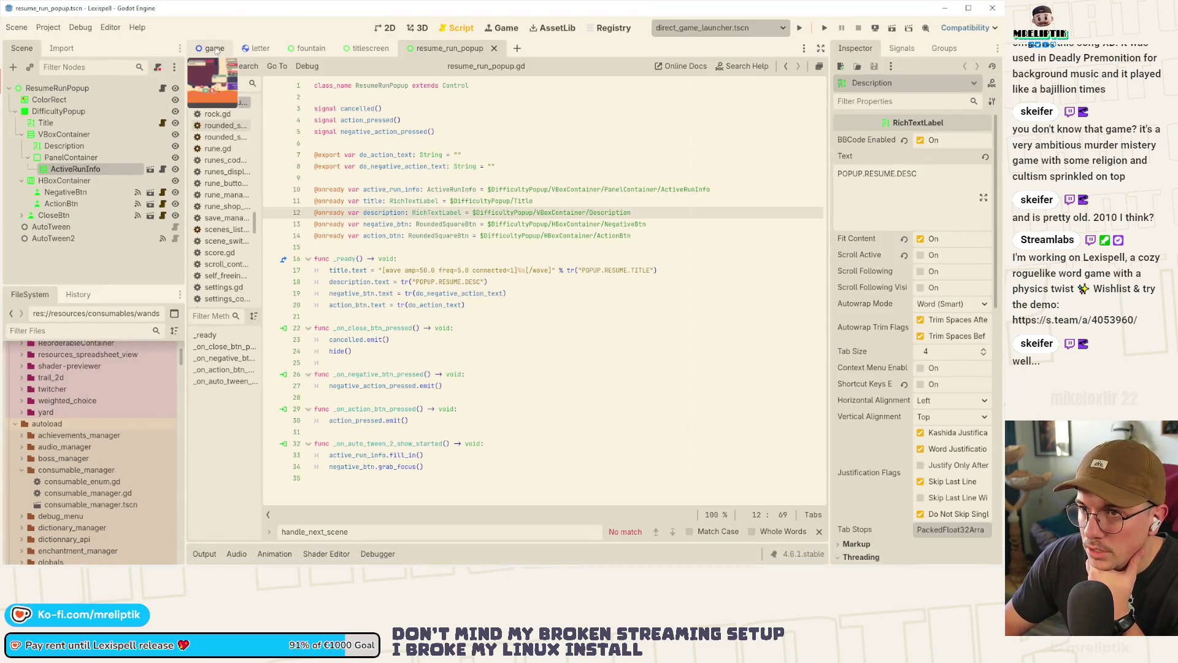
- Set echantment_occurence to 3 in game.gd and save
click(60, 88)
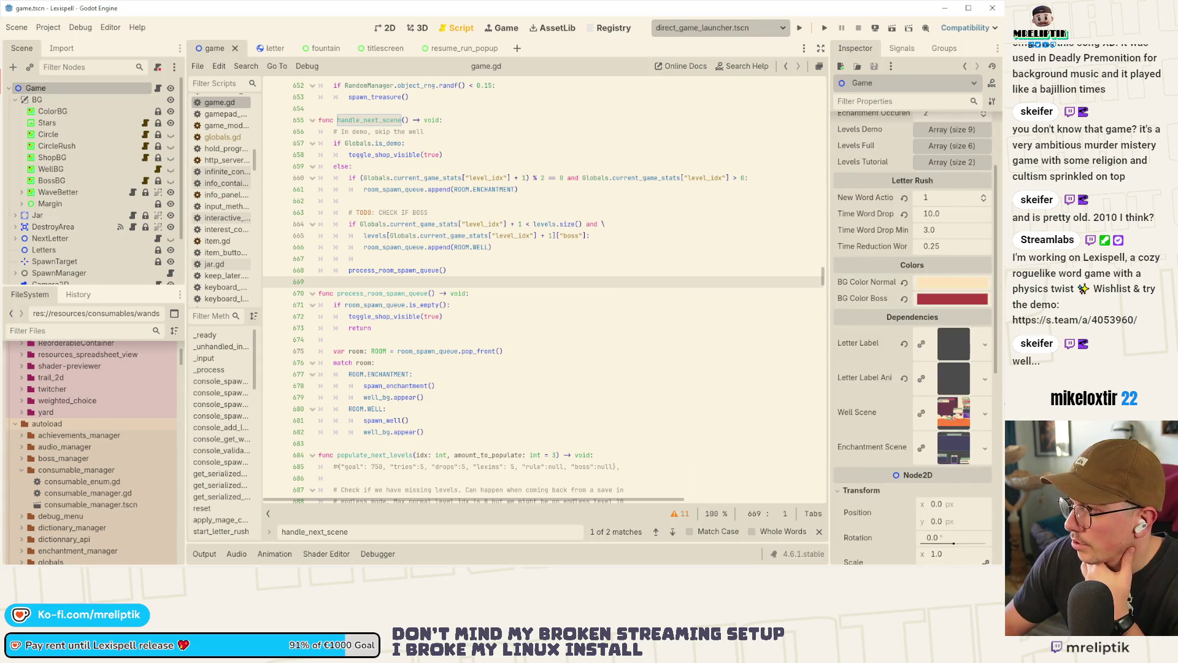
scroll(920, 245, up, 3)
scroll(540, 289, up, 10)
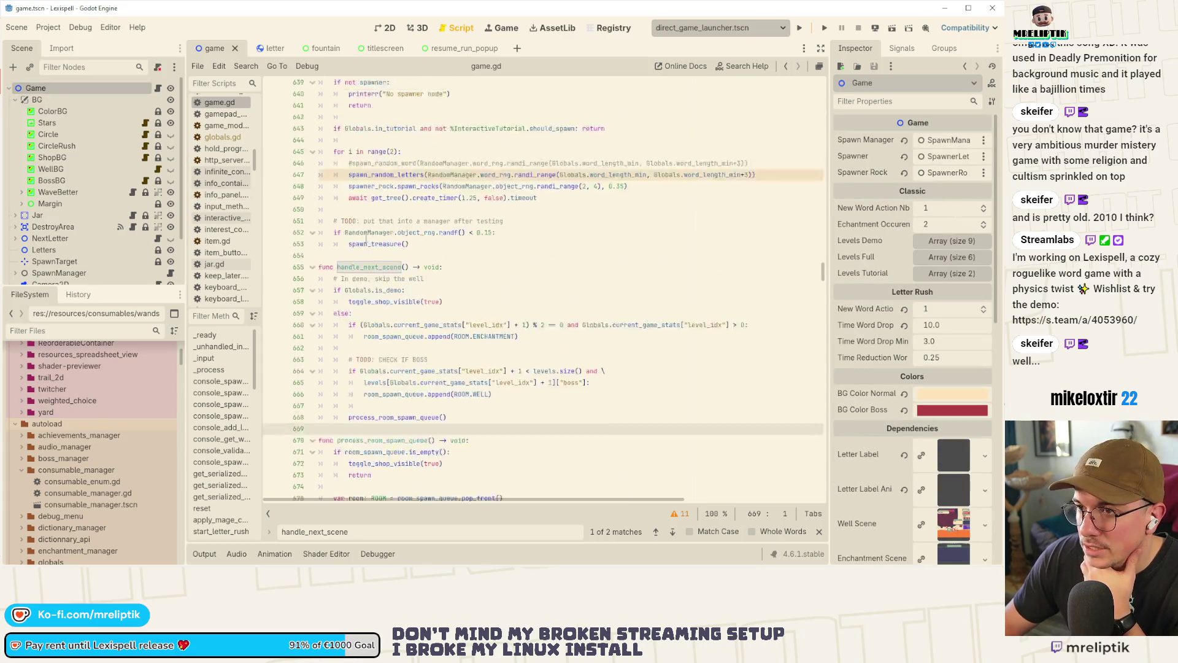
drag(823, 266, 821, 8)
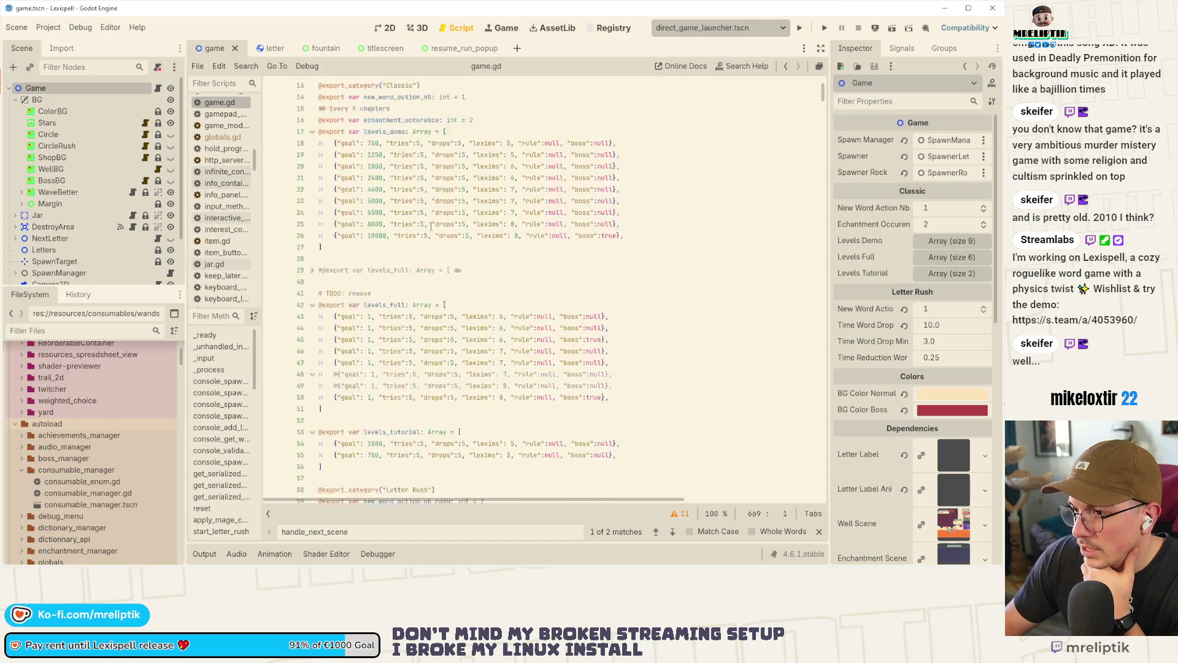
click(482, 247)
click(486, 255)
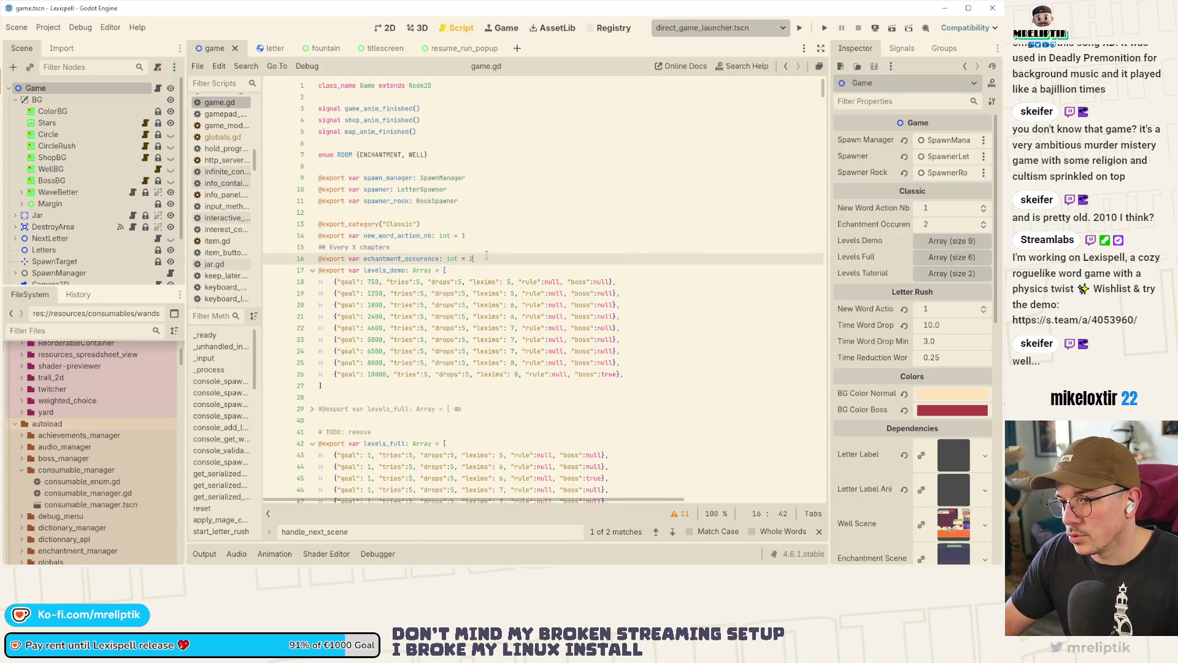
key(ctrl+s)
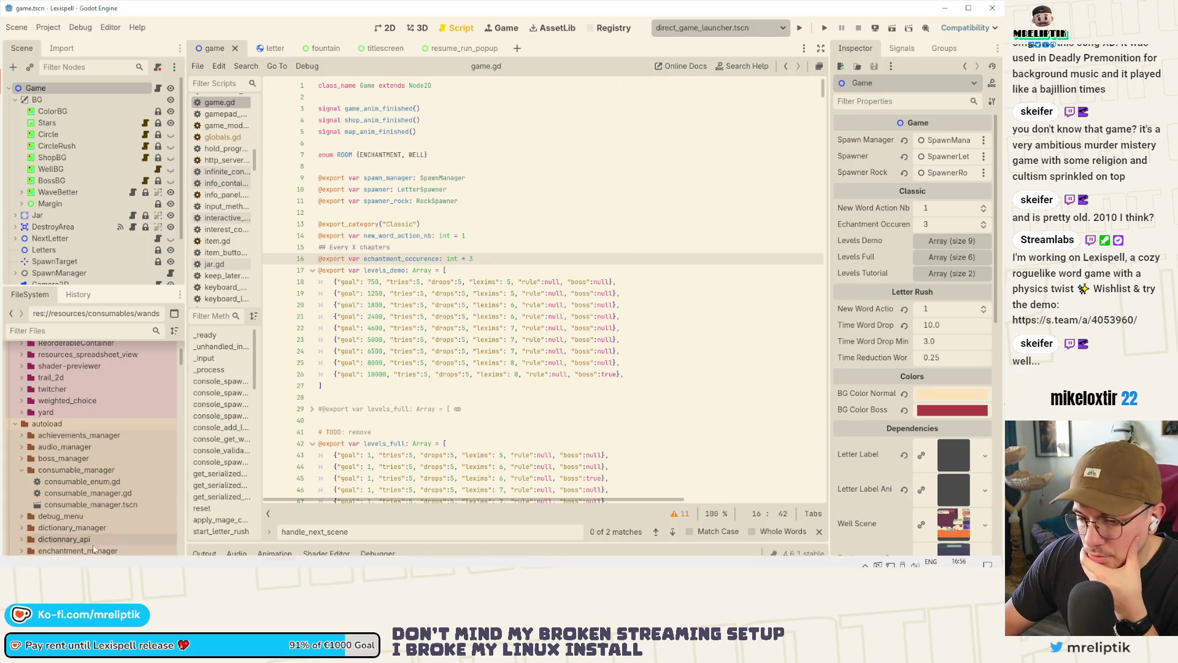
key(alt+Tab)
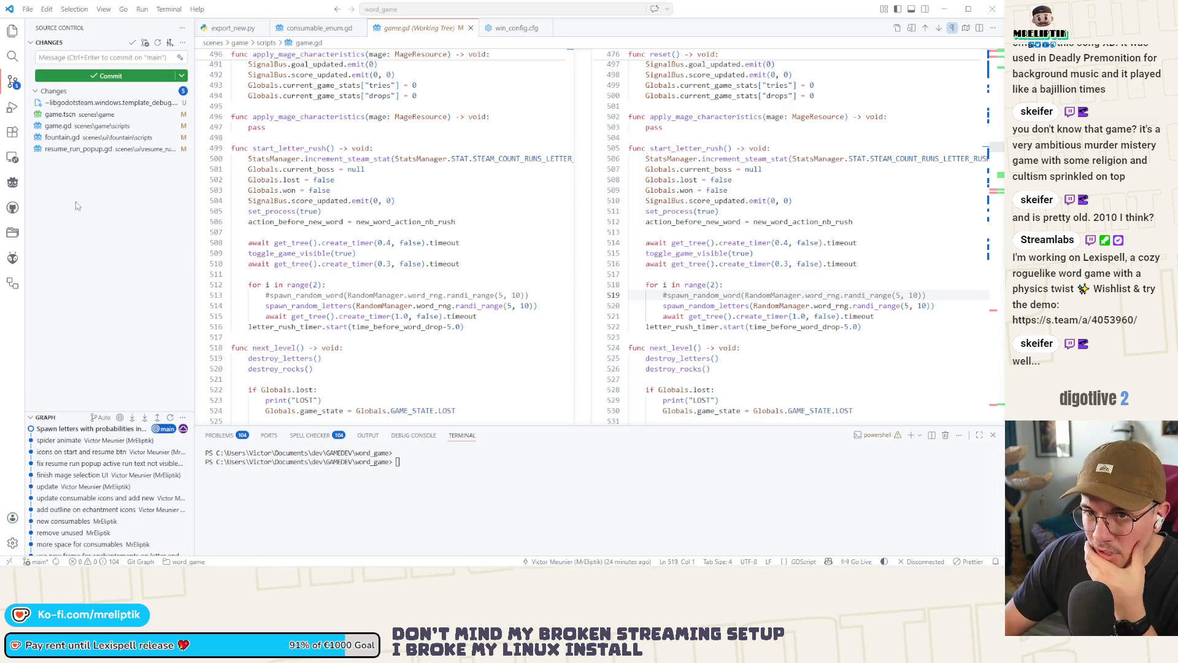
- Stage resume_run_popup.gd and commit it with the message 'fix re'
click(67, 115)
click(69, 149)
click(172, 149)
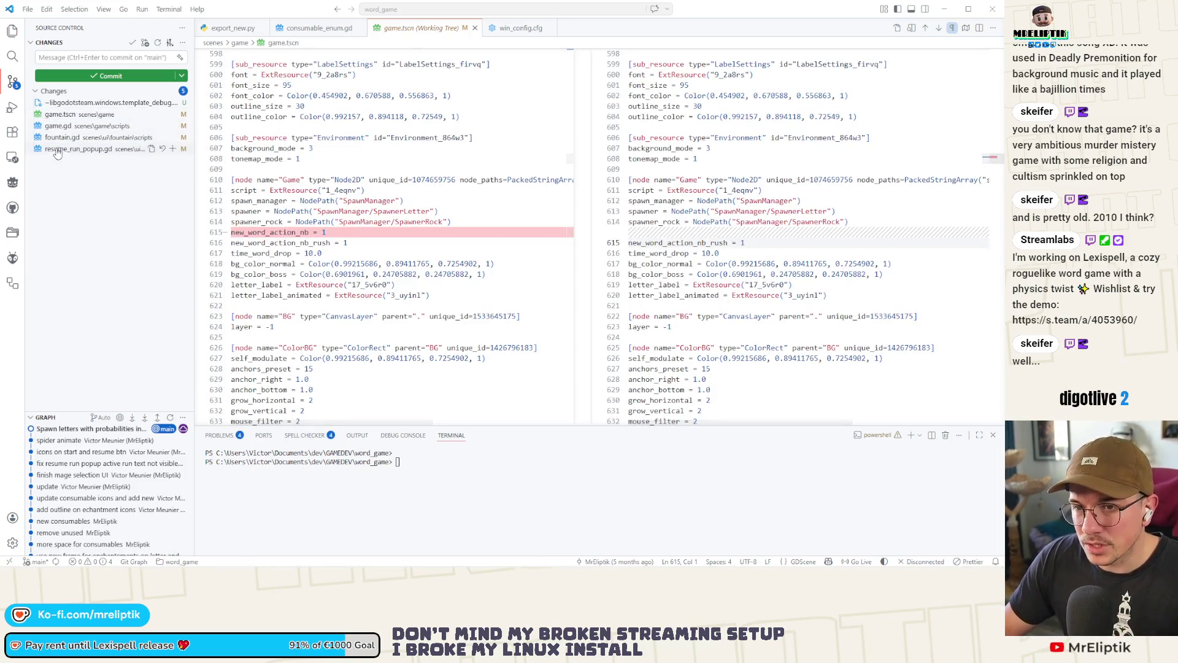
click(91, 59)
text(fix re)
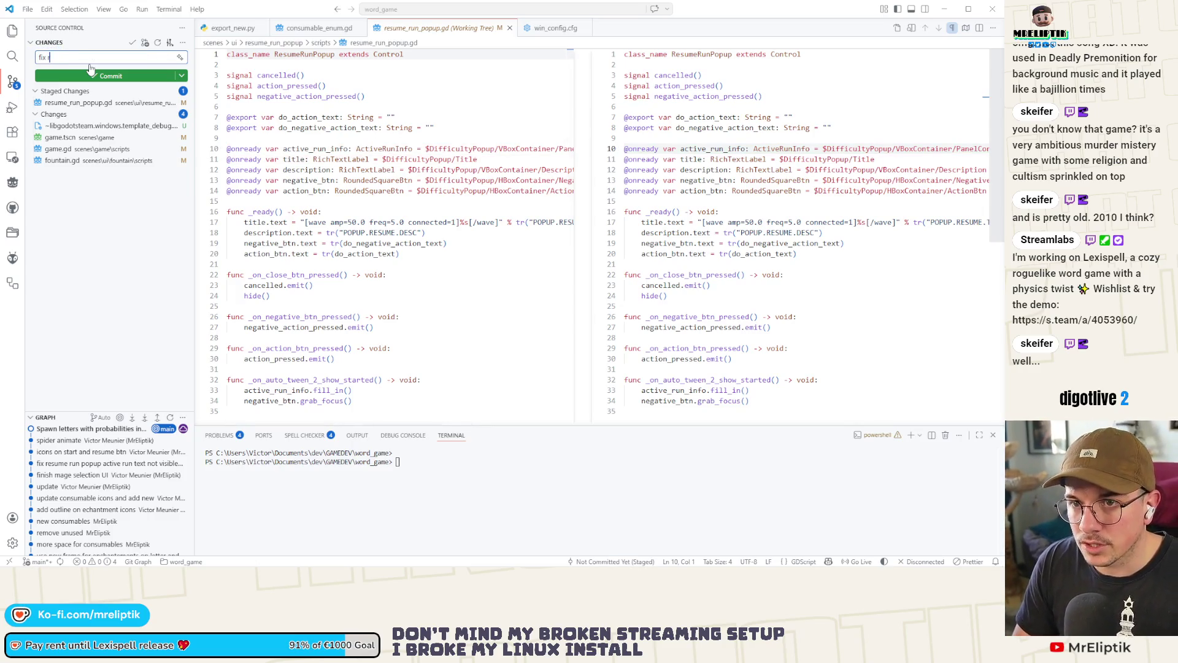
click(91, 72)
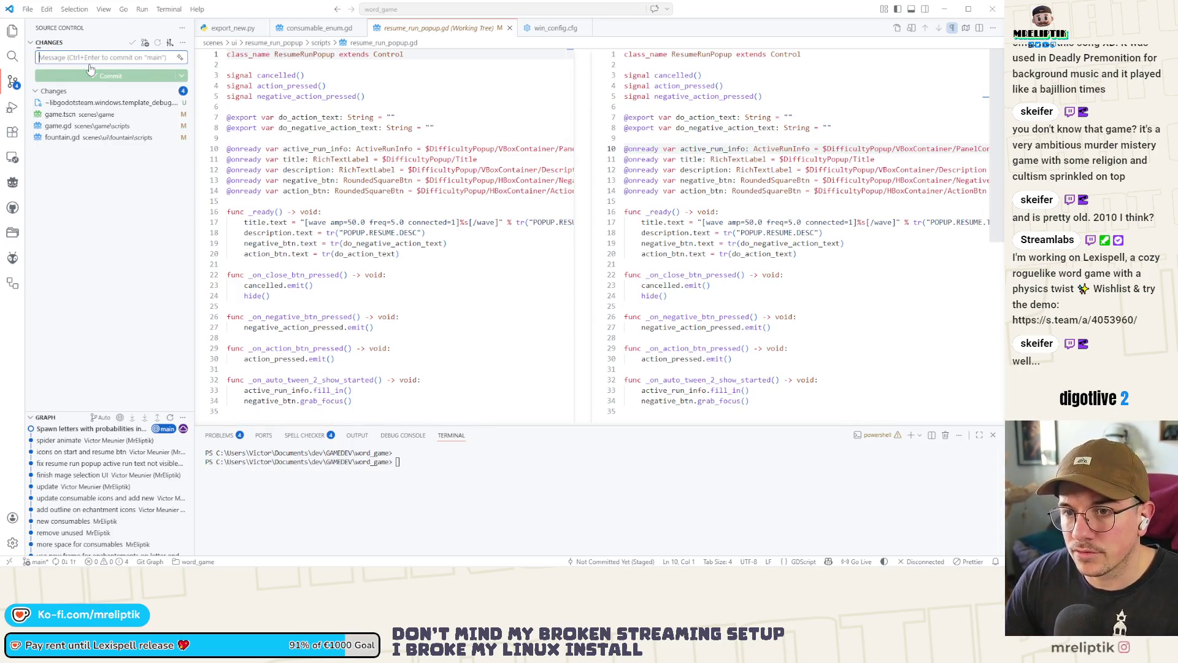
- Stage fountain.gd and commit it as 'remove prolity print'
click(60, 138)
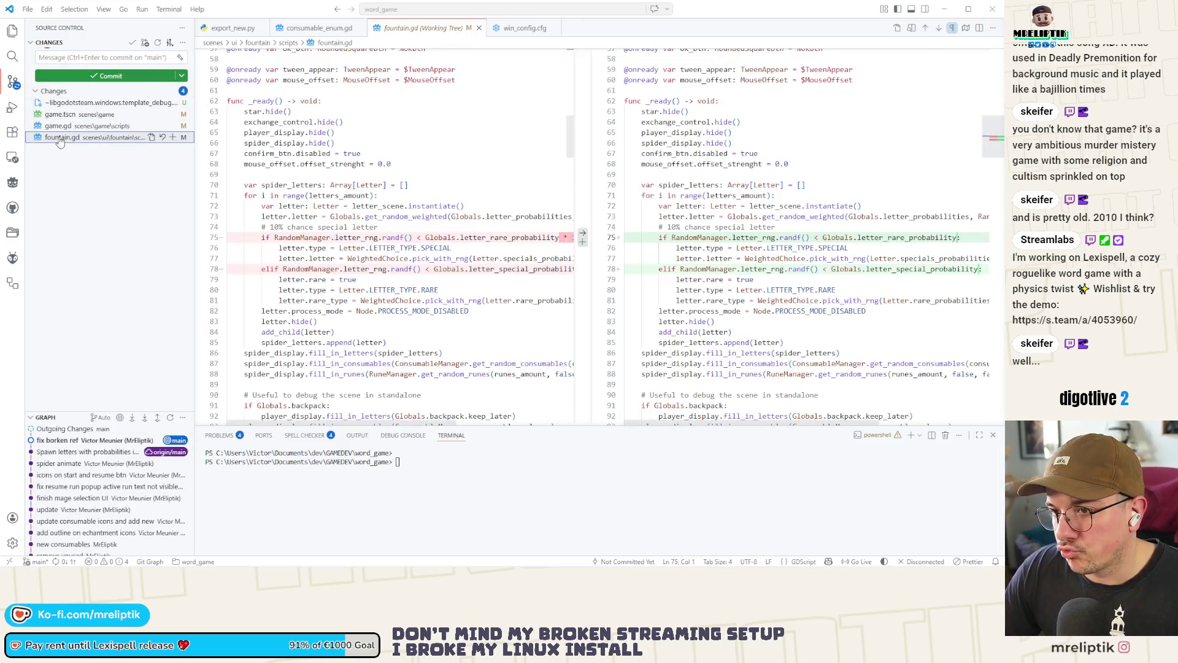
click(173, 136)
click(65, 58)
text(remove pro)
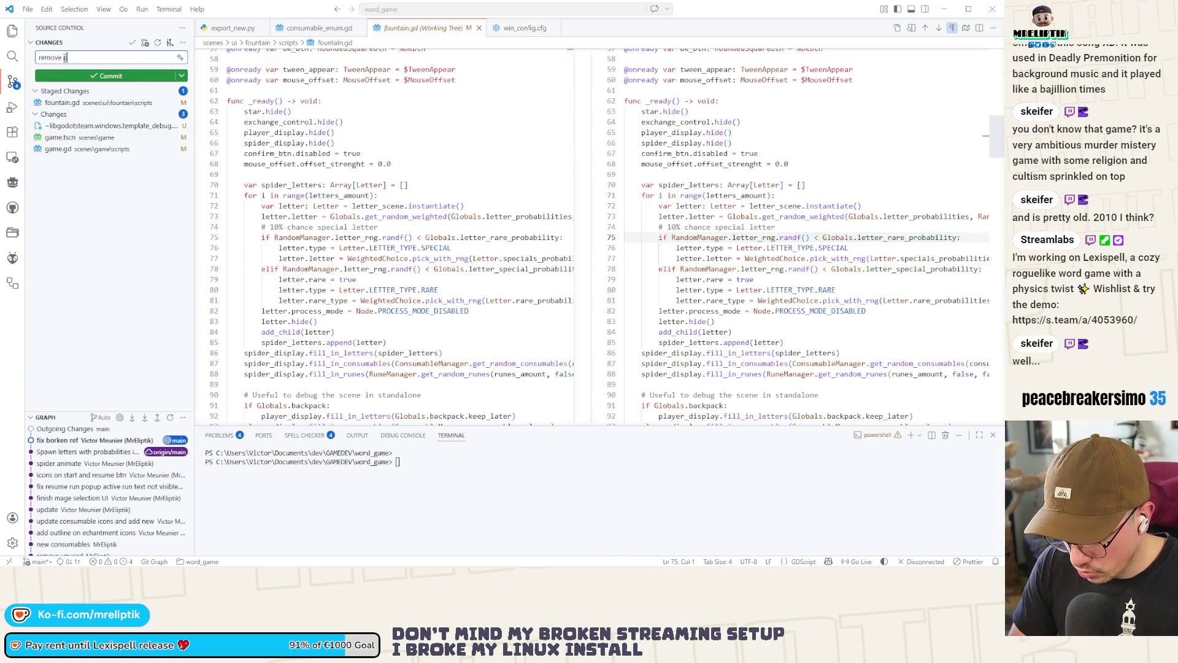
text(lity print)
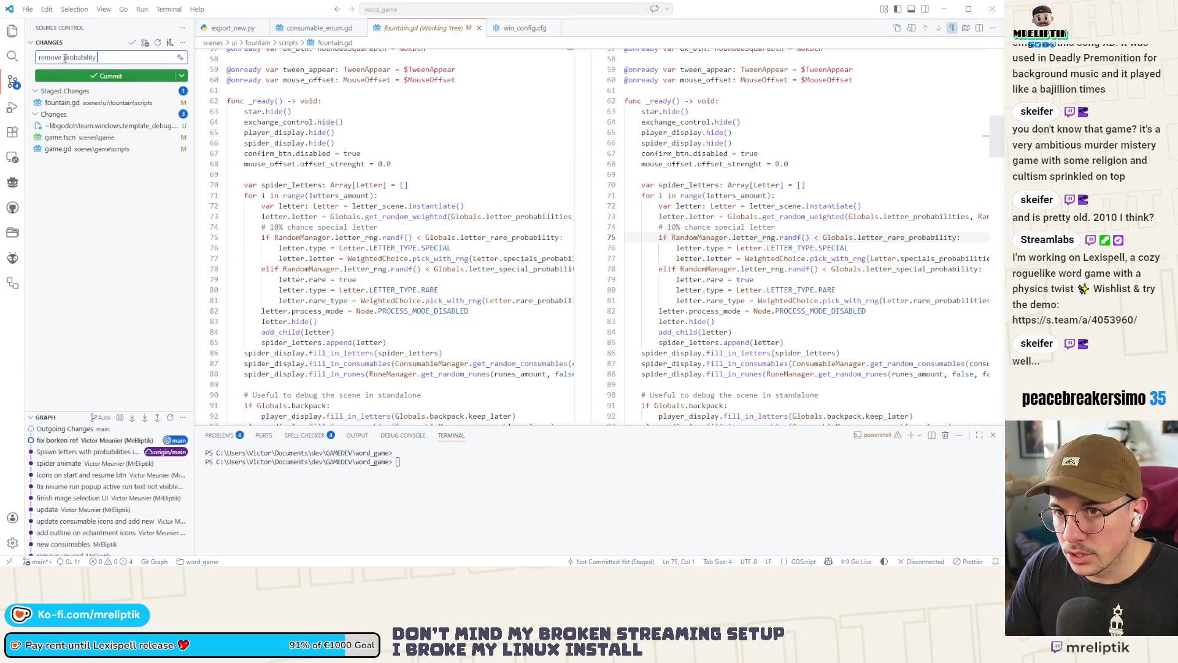
key(ctrl+Return)
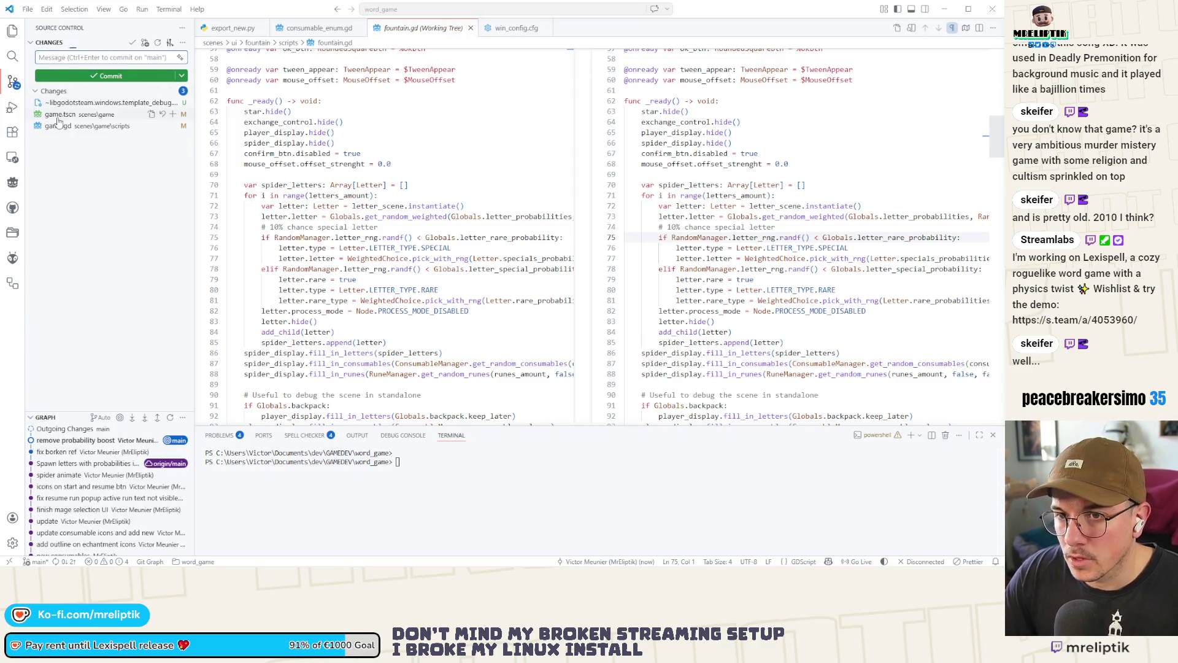
- Stage game.tscn and game.gd together and commit them as the well and enchantment spawn-queue change
click(61, 114)
click(62, 127)
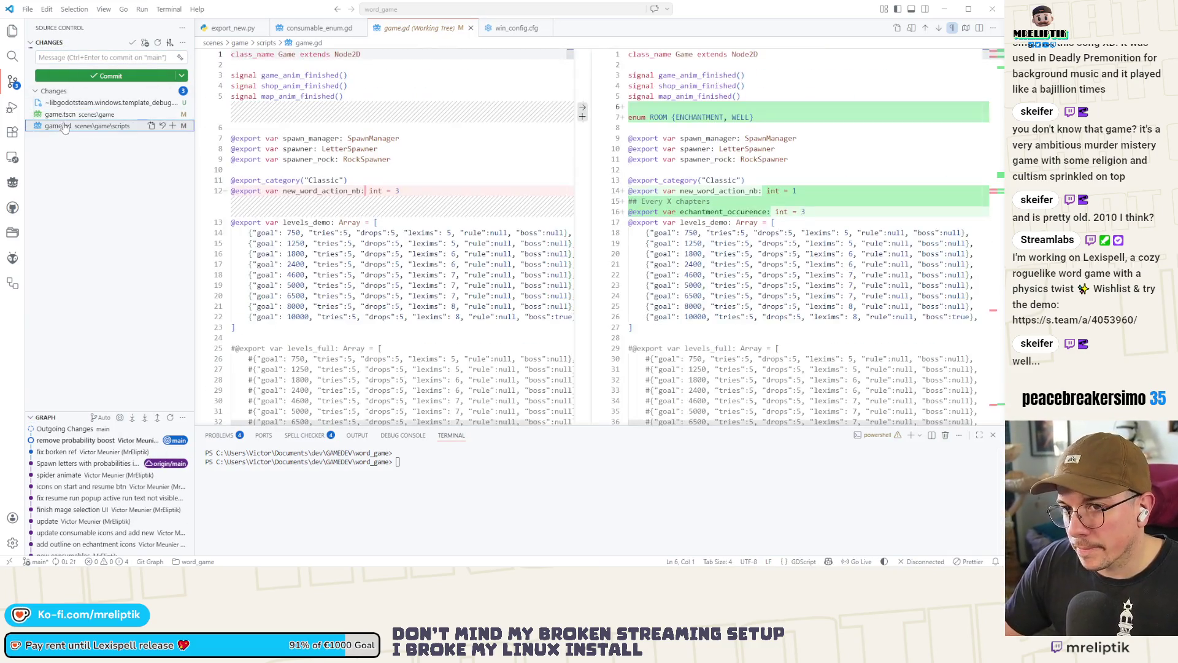
click(175, 116)
click(64, 57)
text(spawn queue)
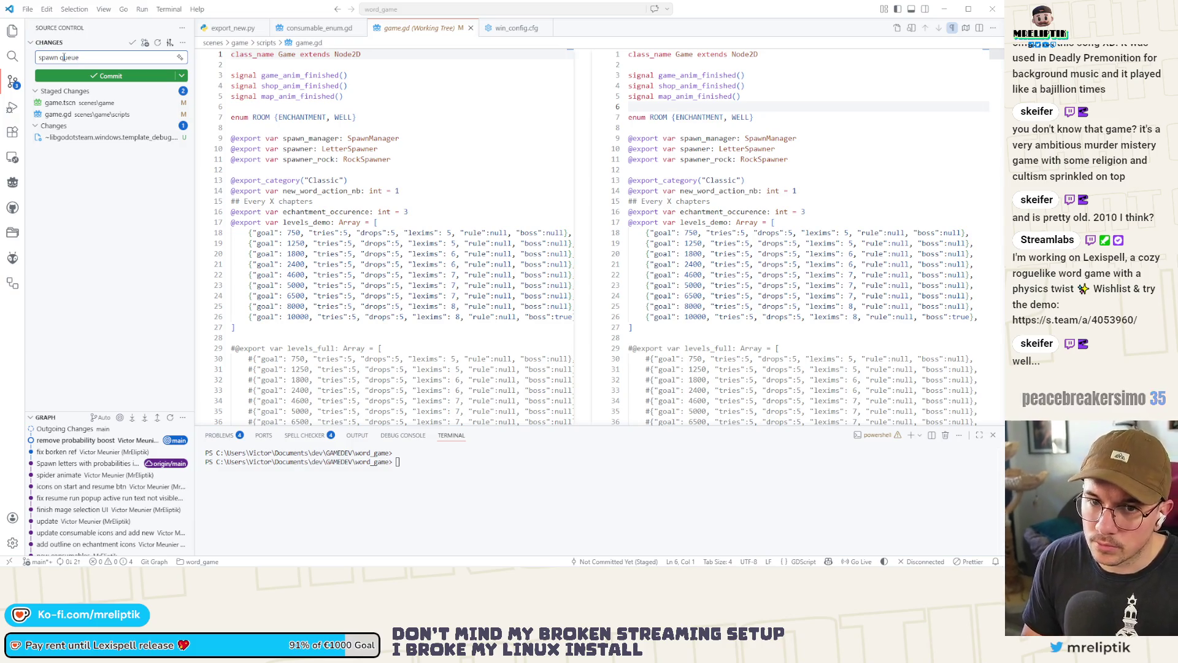
text(for well and)
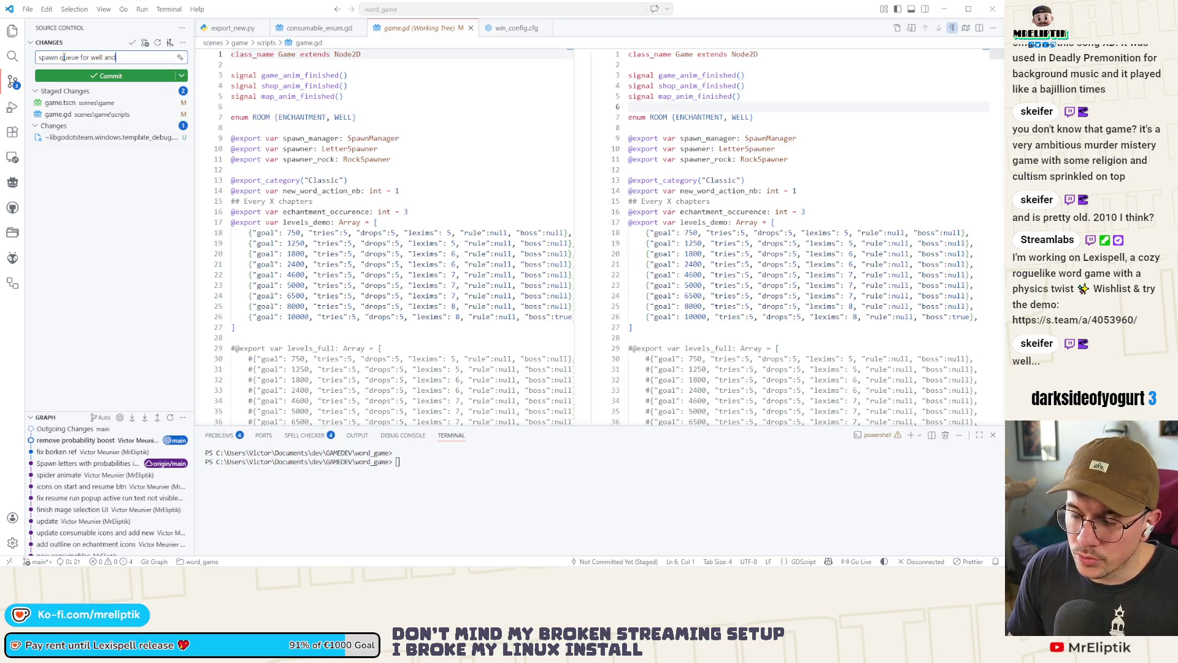
text(tment)
key(ctrl+Return)
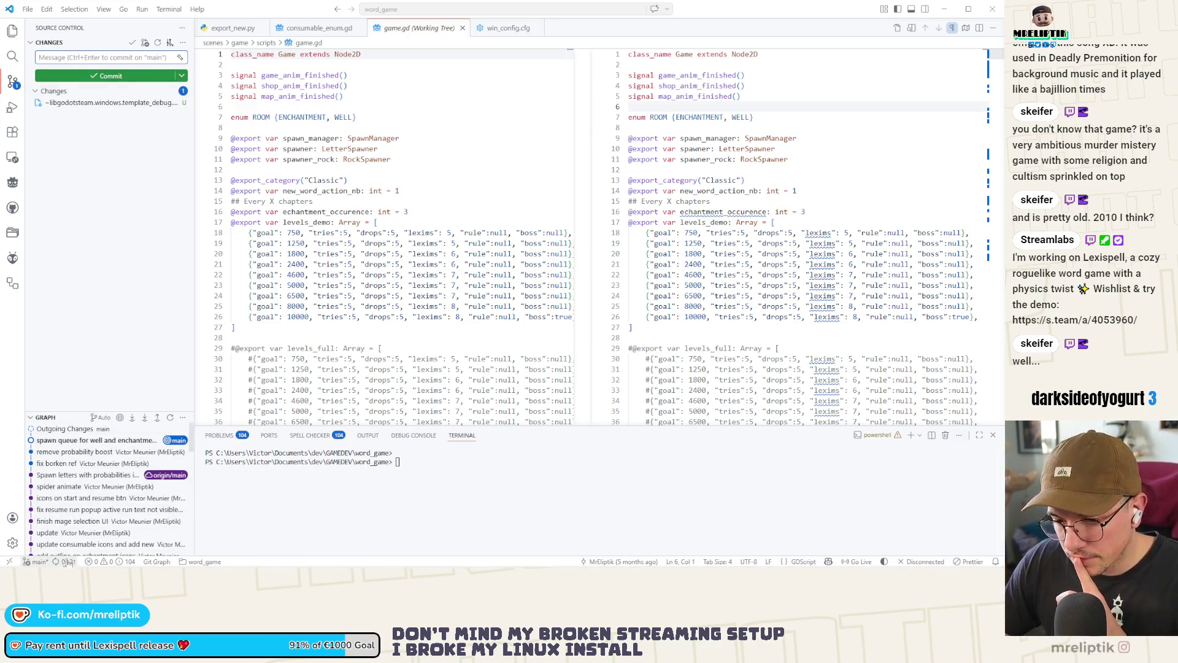
key(alt+Tab)
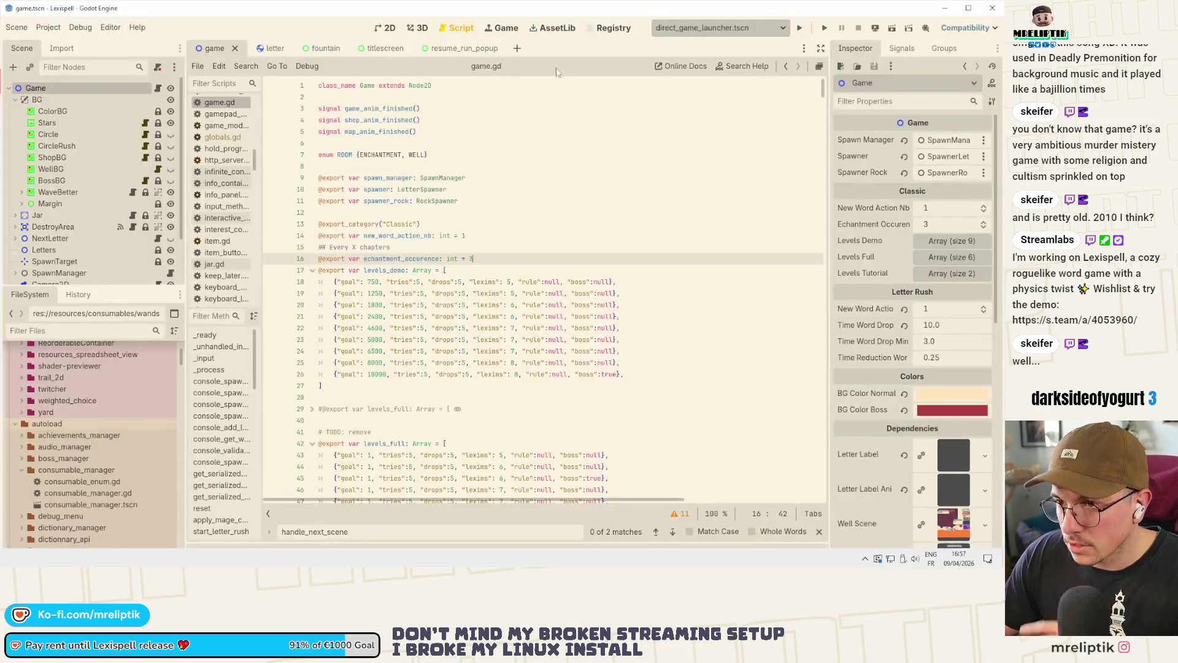
- Drag the Well's ThrowPos marker up by (-48, -296.3) px and save fountain.tscn
scroll(393, 213, down, 2)
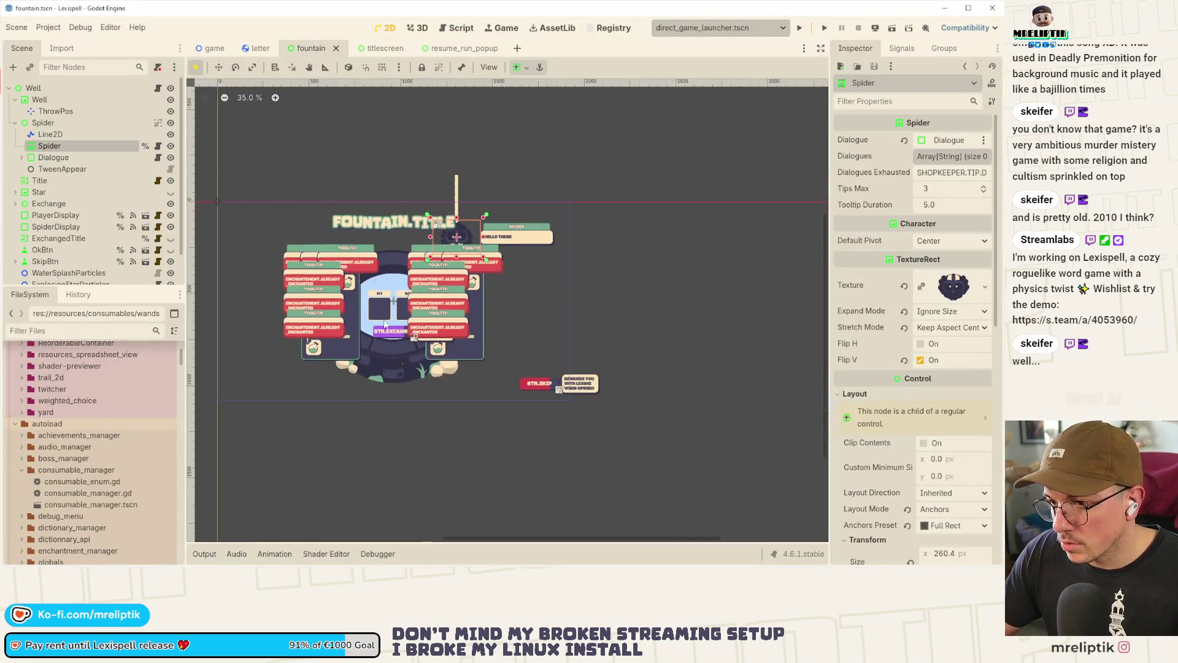
scroll(393, 294, up, 4)
click(394, 326)
scroll(344, 301, up, 1)
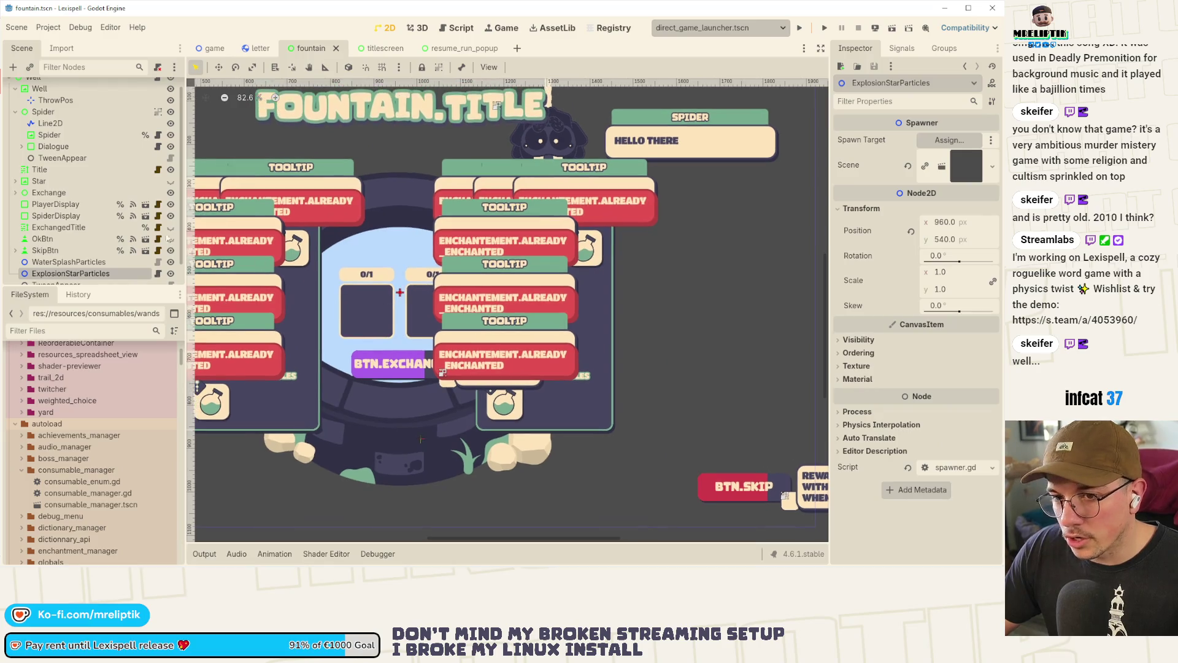
scroll(80, 194, up, 1)
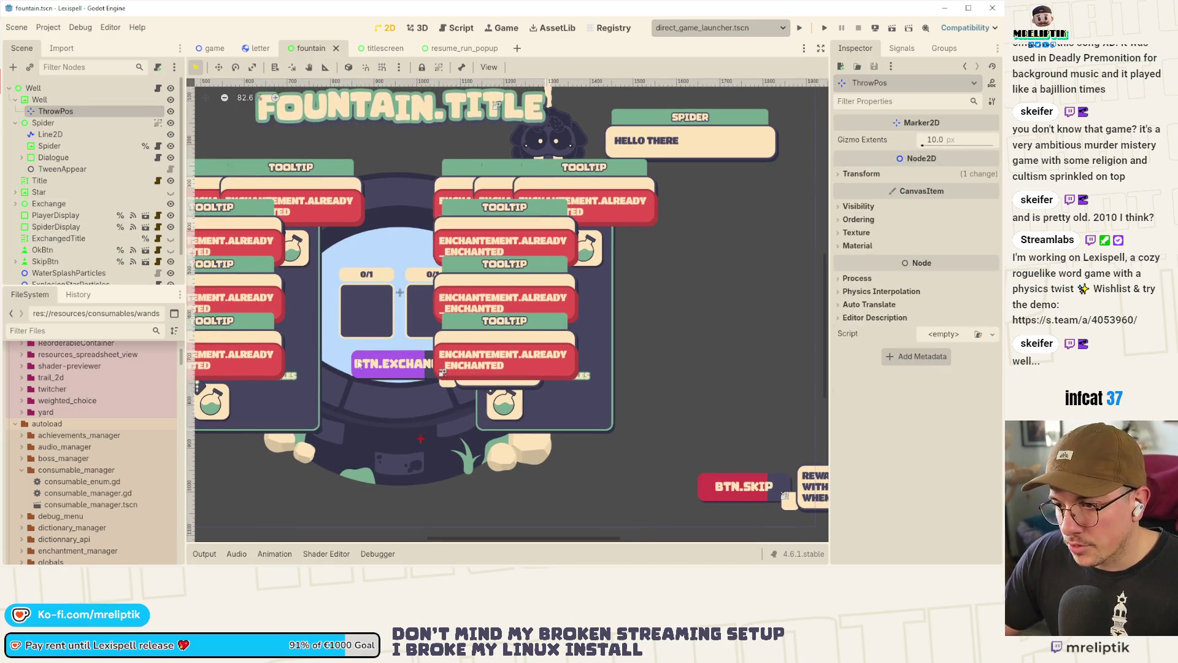
click(62, 100)
click(45, 112)
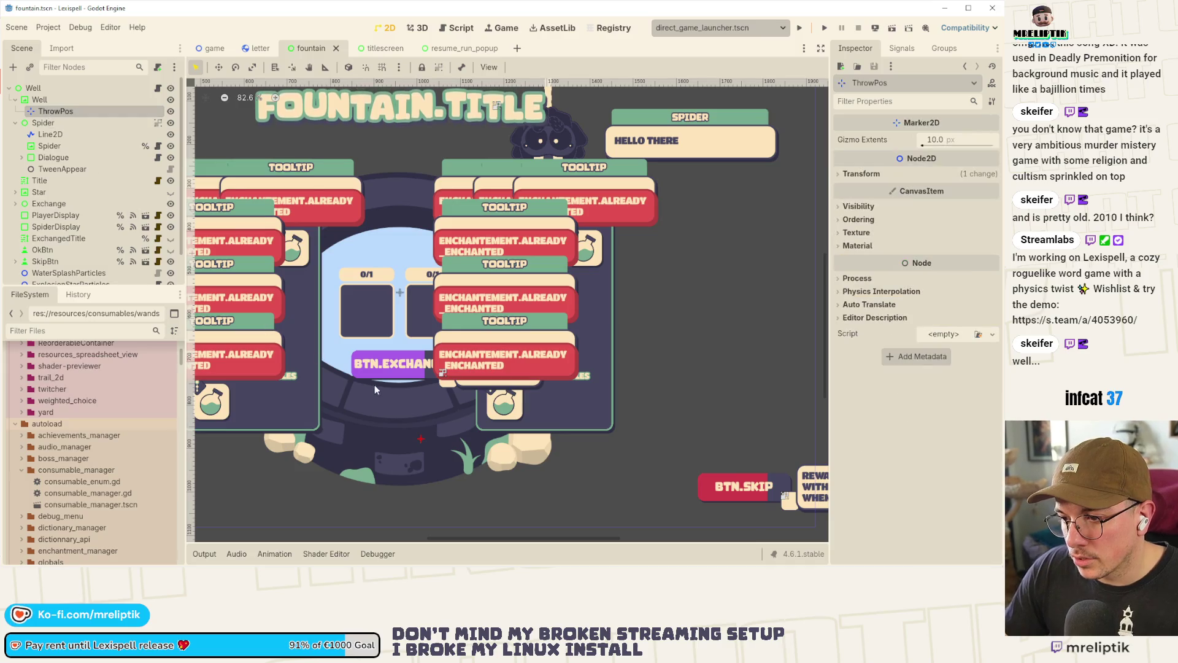
mouse_move(421, 442)
mouse_down()
mouse_move(399, 299)
mouse_move(399, 310)
mouse_up()
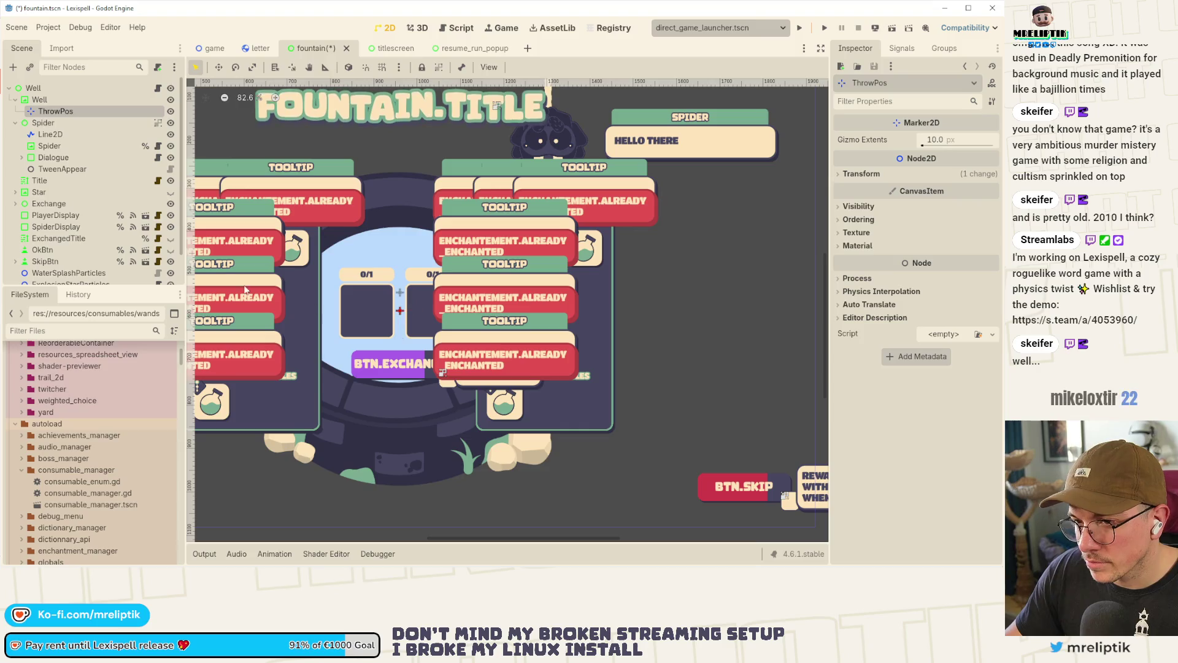
key(ctrl+s)
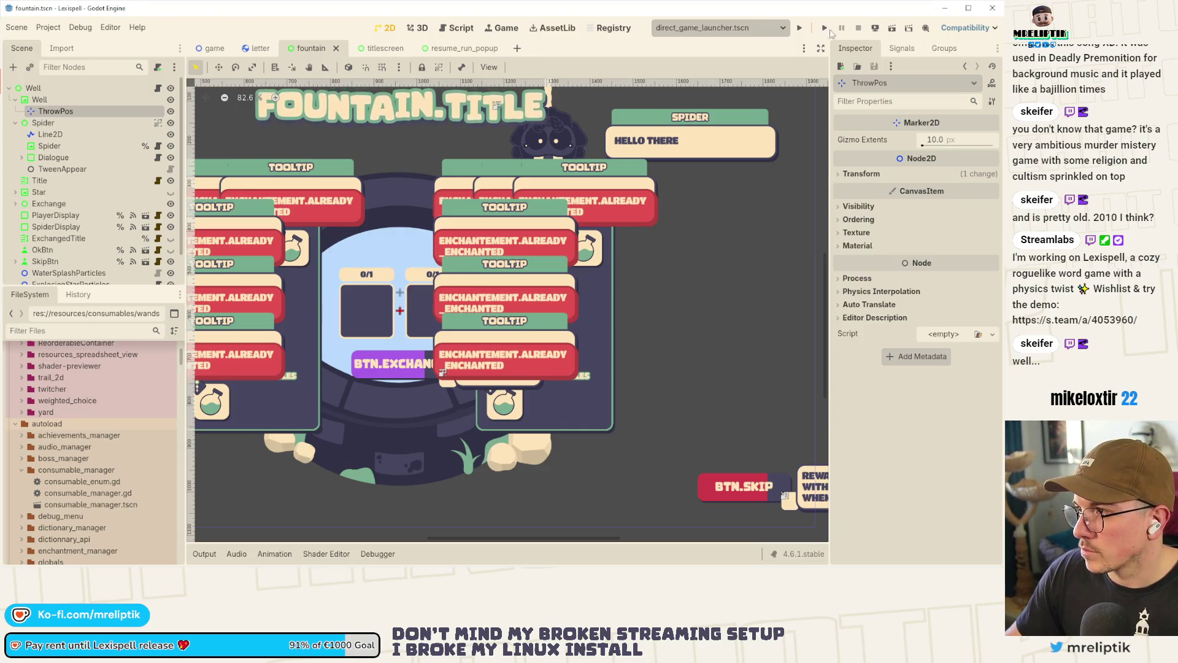
- Run the game, submit a P-A-gem-E word in Chapter 1, open the chest, and continue to the shop
click(825, 28)
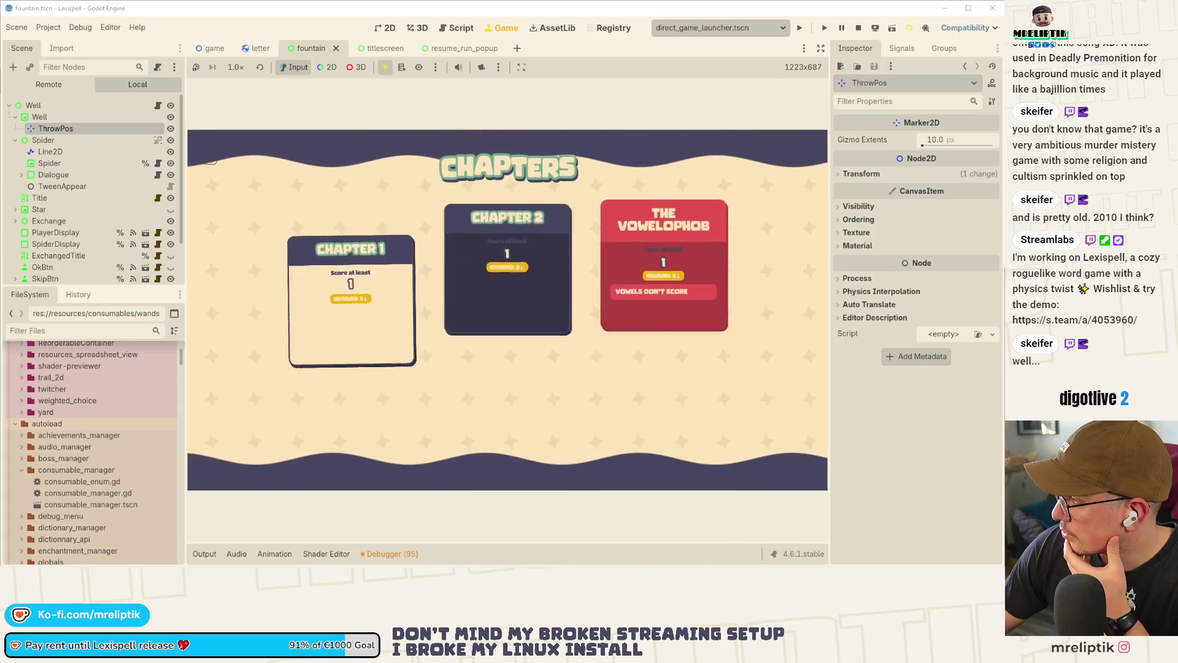
click(387, 351)
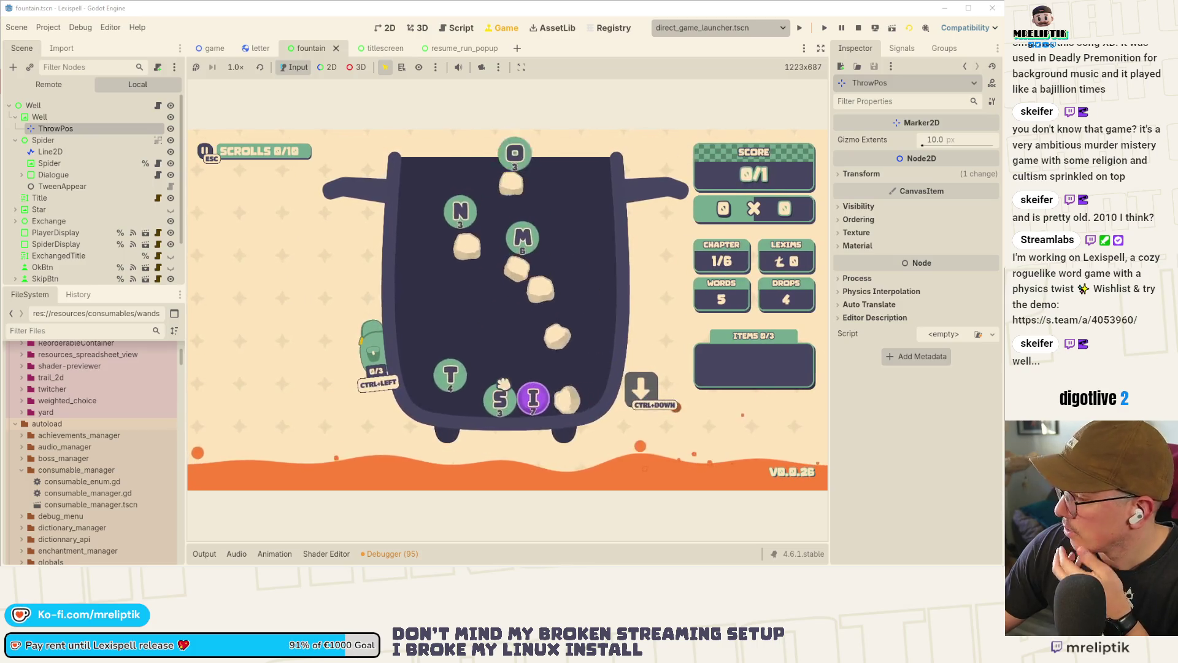
mouse_move(505, 313)
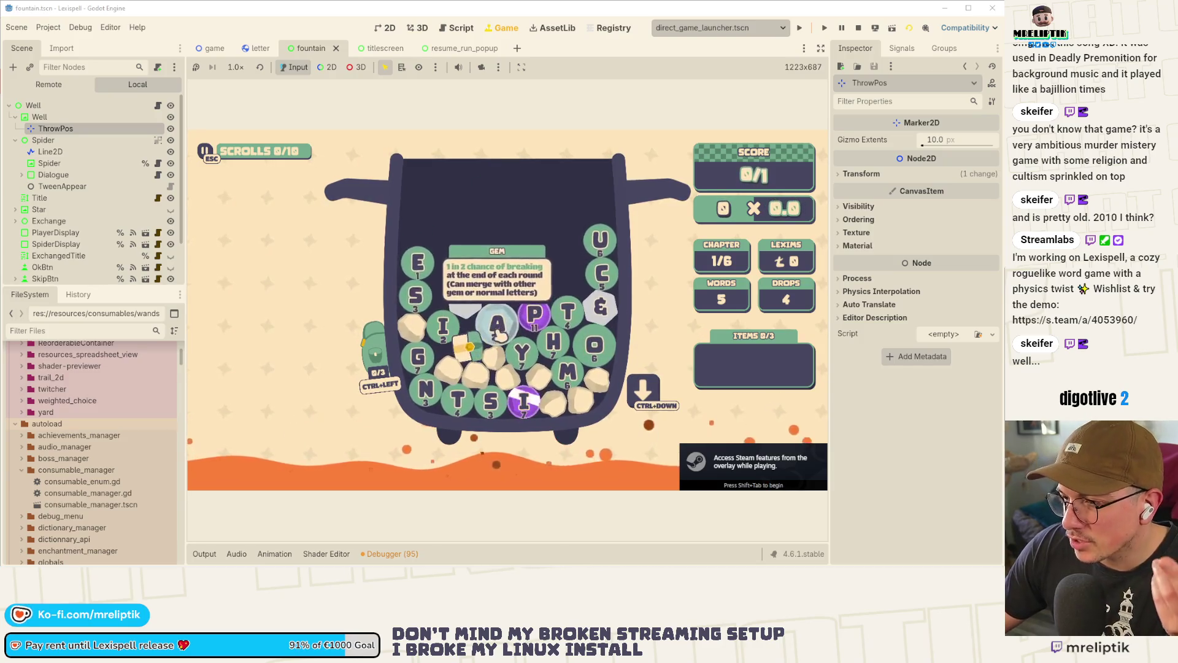
click(534, 314)
click(498, 325)
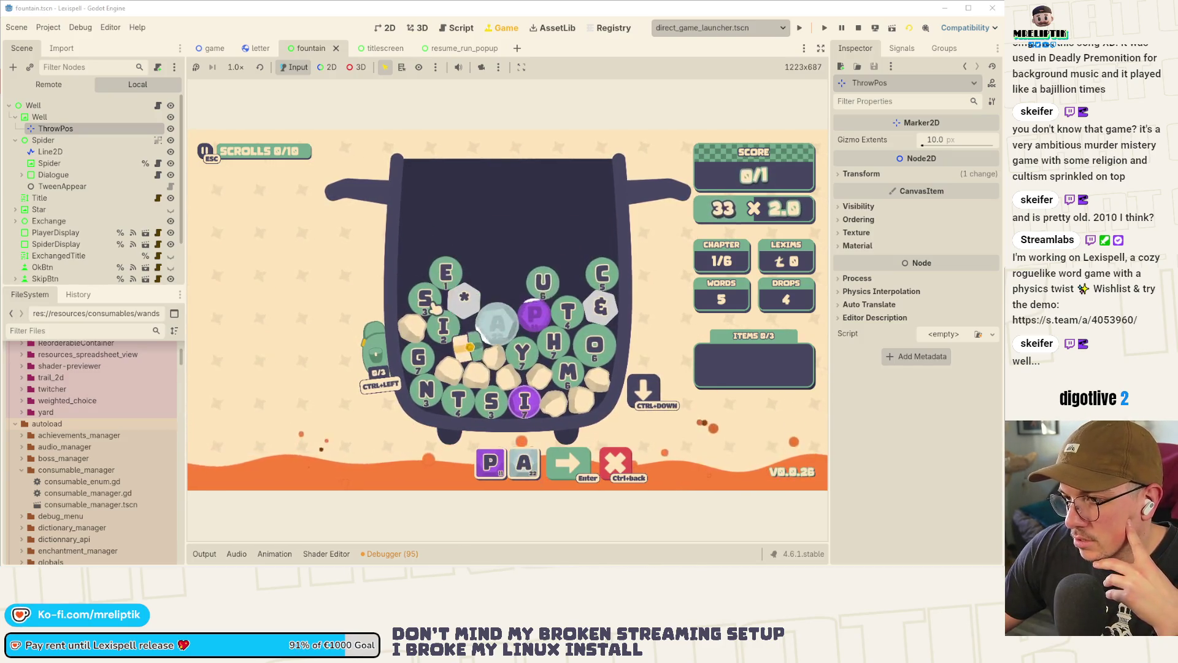
click(464, 297)
click(446, 273)
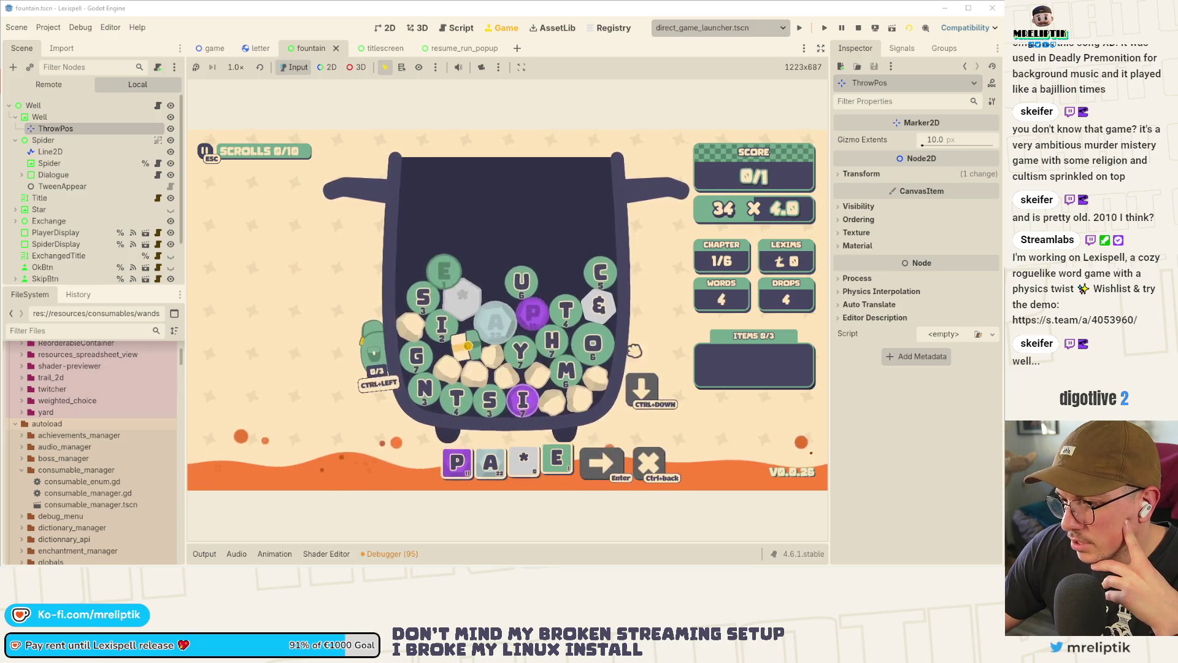
key(Return)
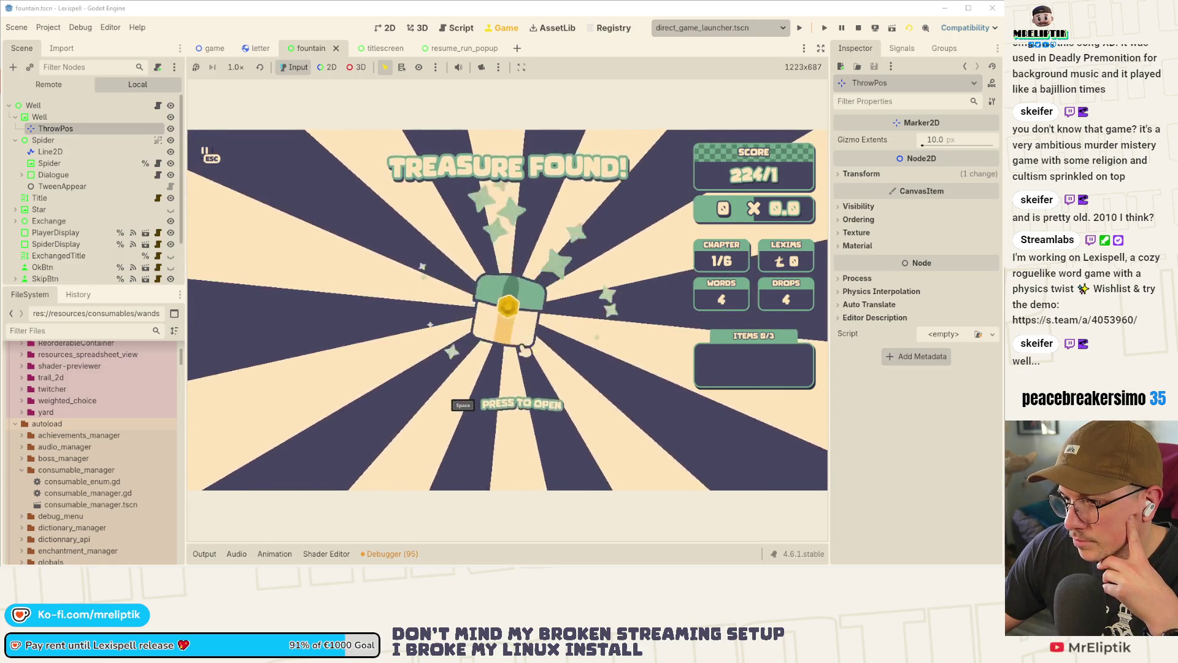
key(space)
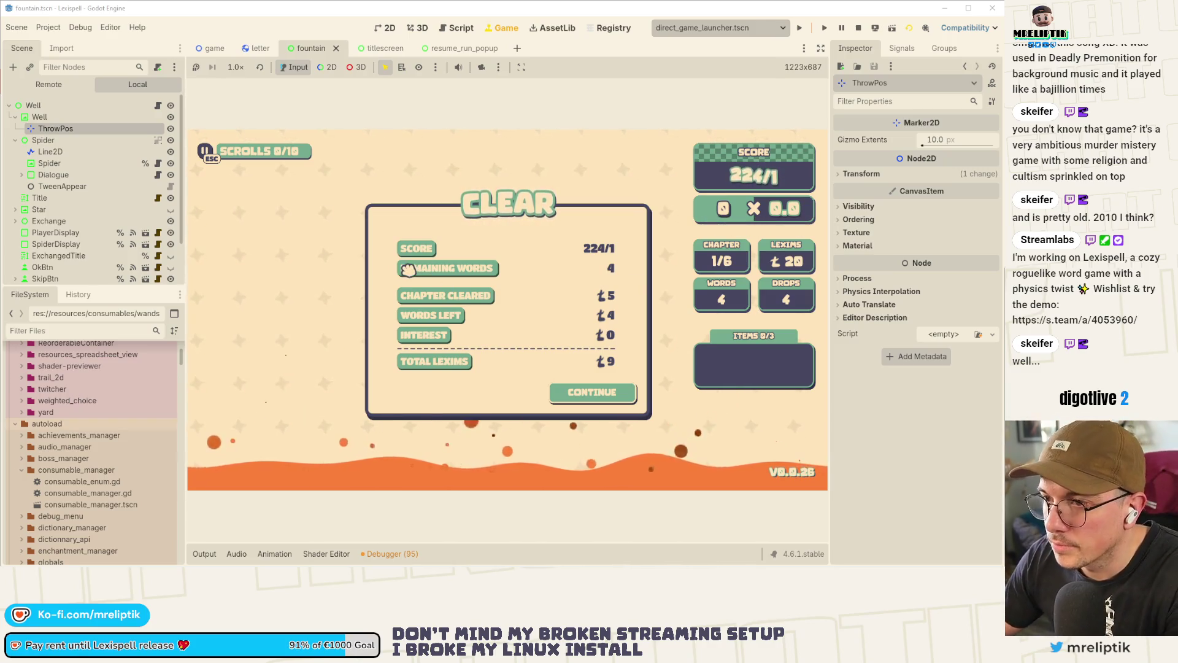
click(580, 395)
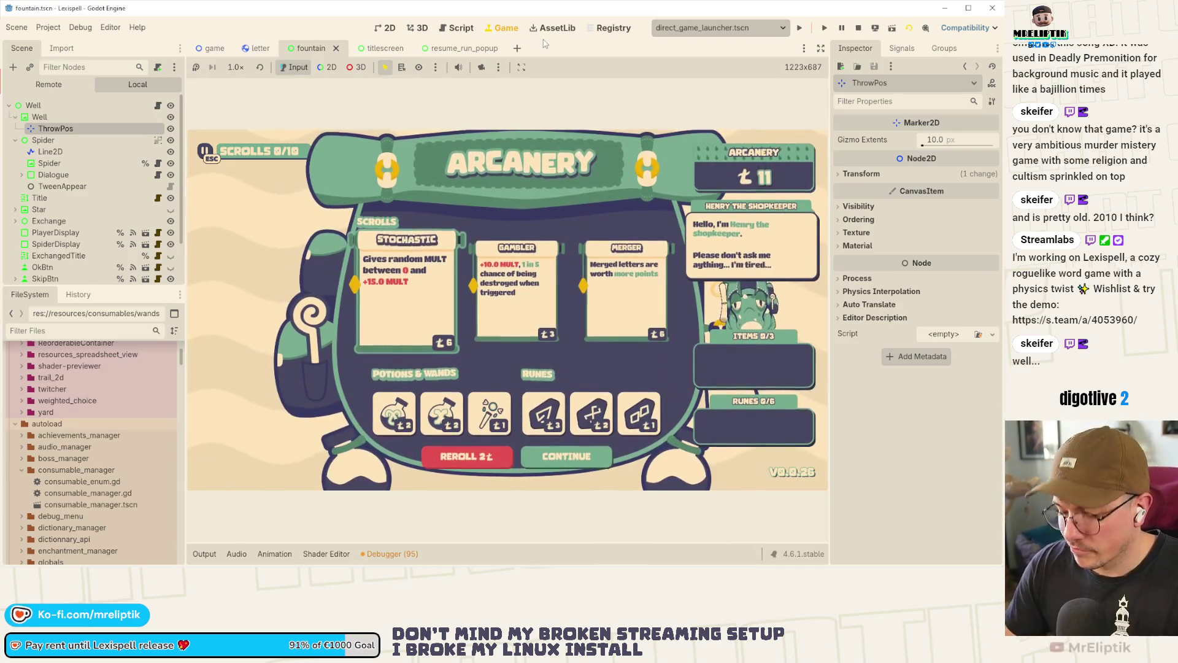
- Quick-open the letter.tscn scene by searching 'letter'
key(ctrl+shift+o)
text(letter)
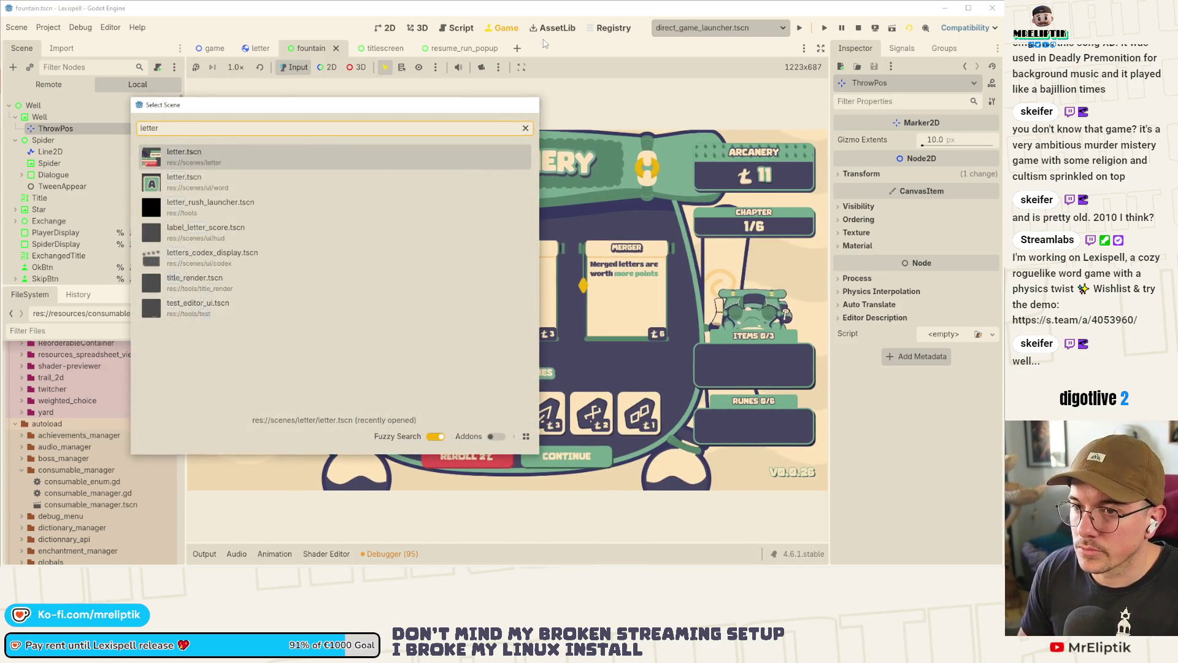
key(Return)
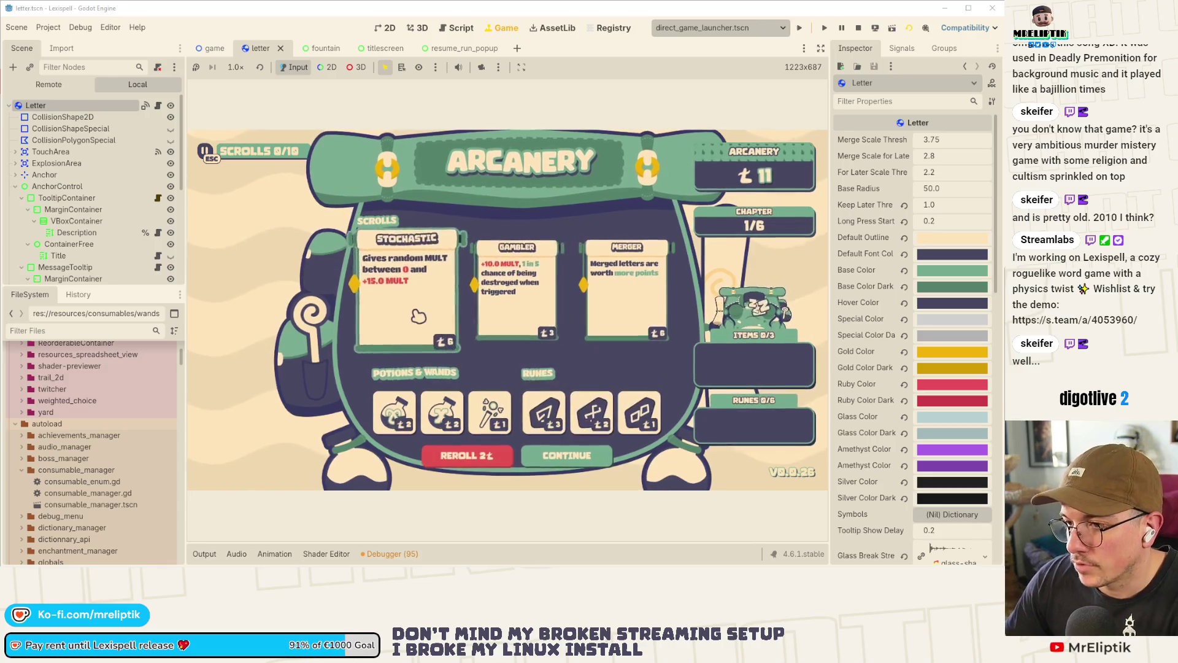
- Buy the Stochastic scroll, clear chapter 2, enchant the letter E, then switch to the game scene
click(395, 312)
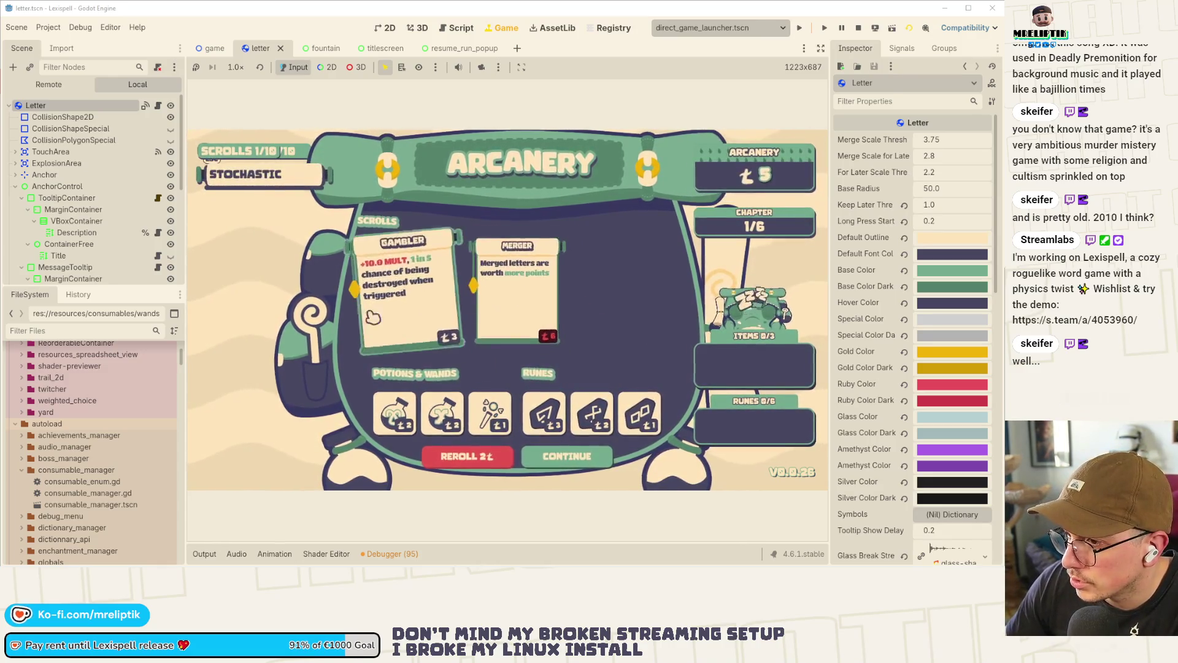
click(580, 460)
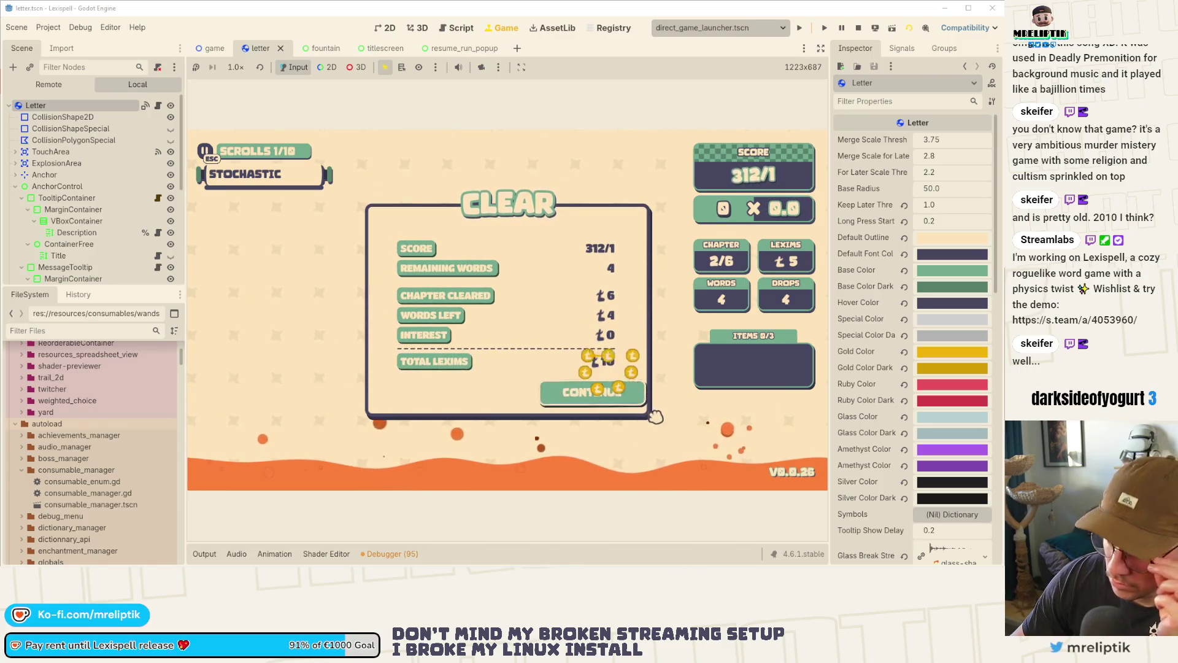
click(631, 394)
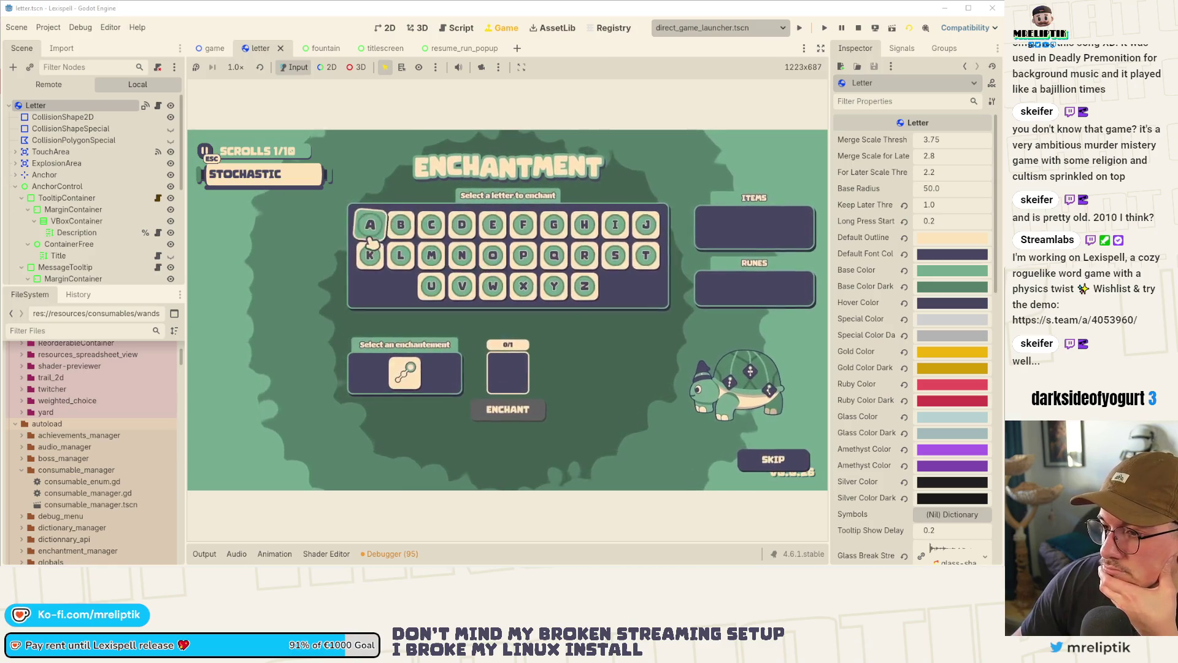
mouse_move(419, 379)
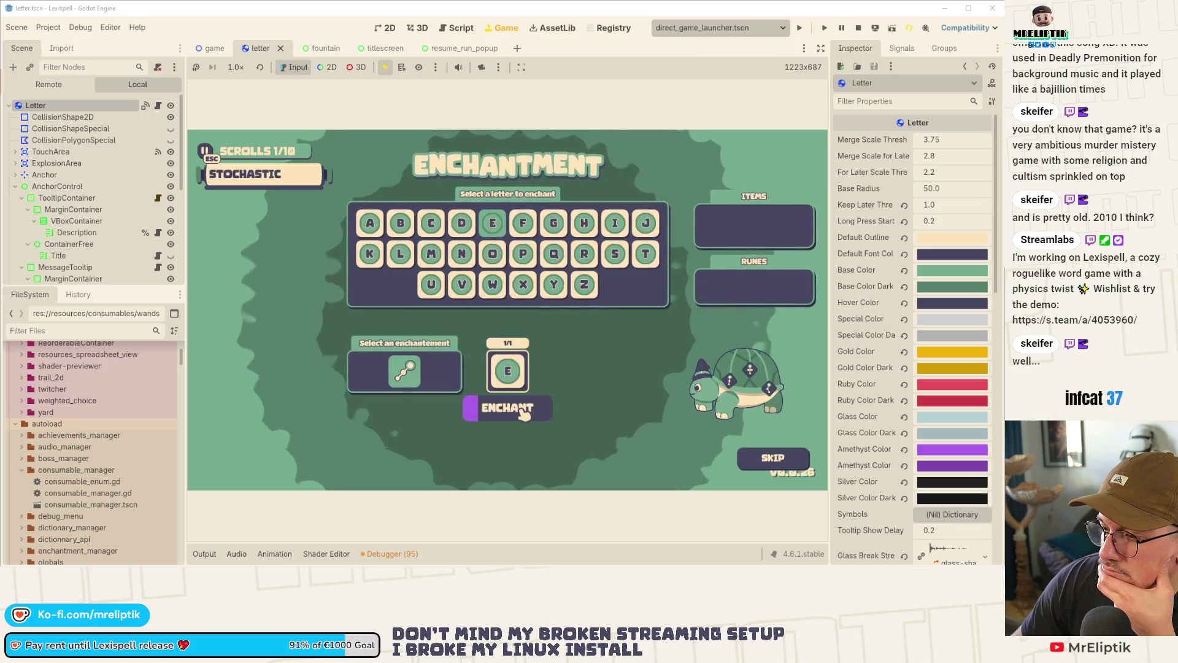
click(521, 410)
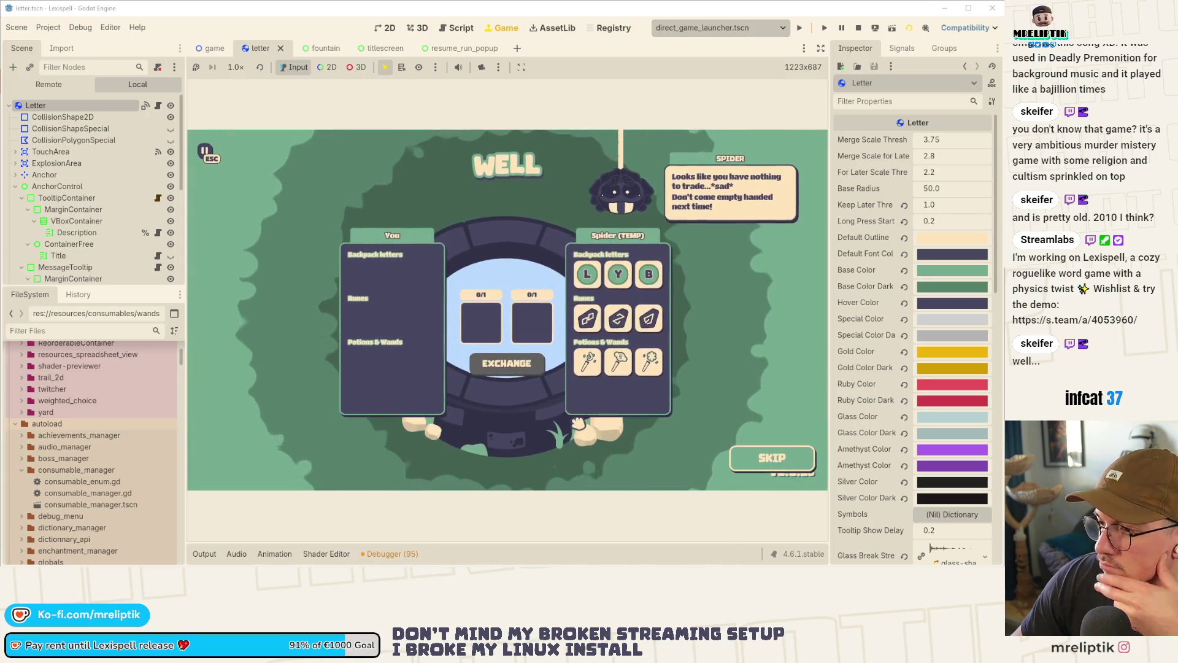
mouse_move(592, 281)
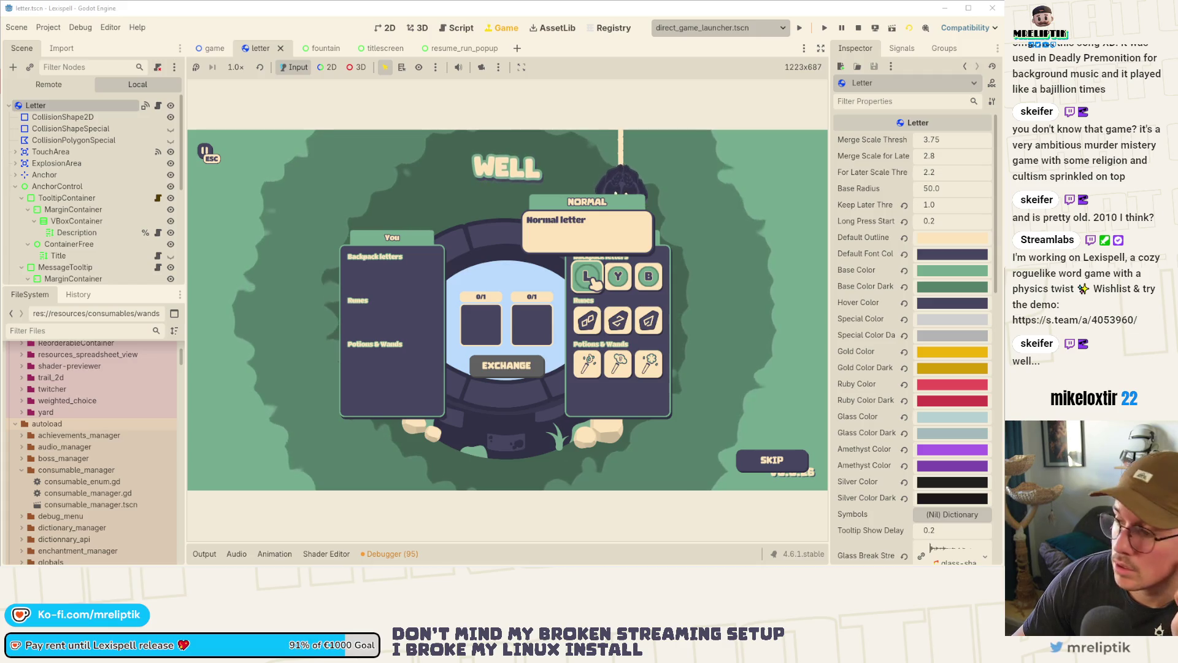
click(212, 48)
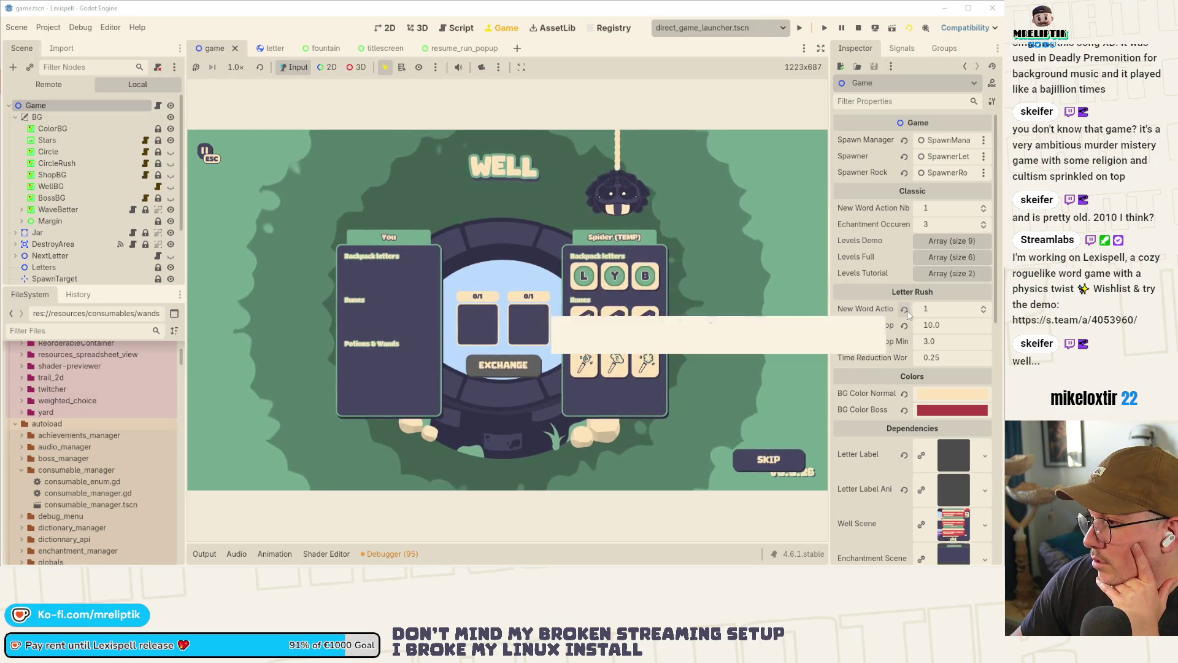
- Open the Game node's script and search it for echantment_occurence
mouse_move(885, 227)
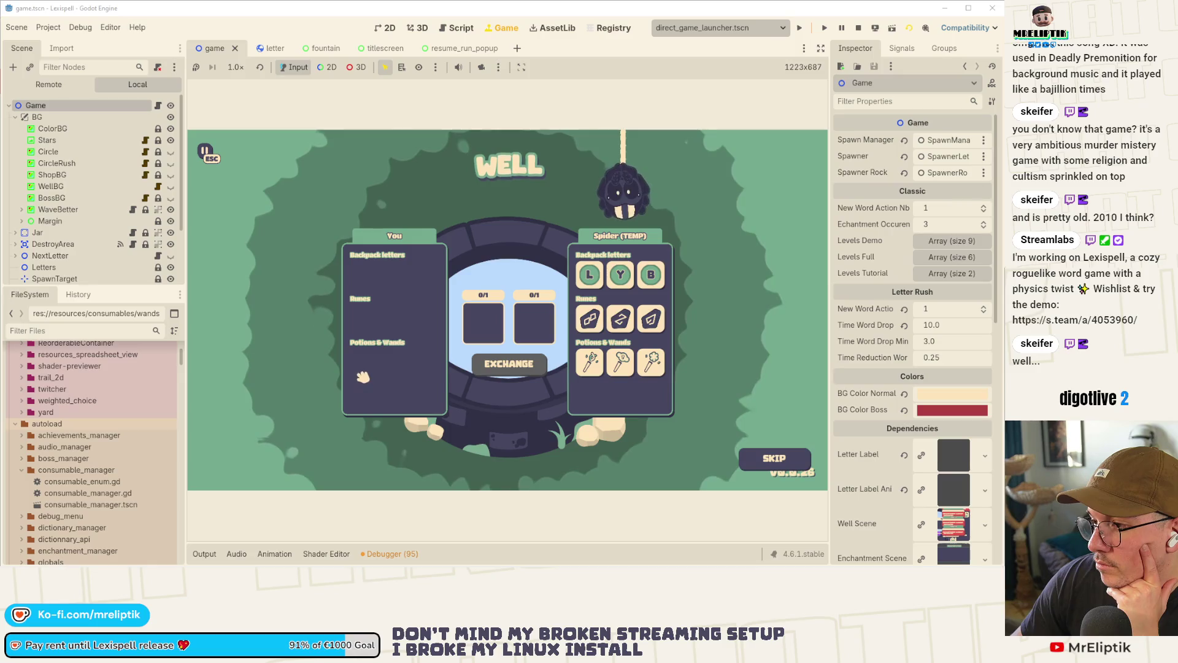
click(157, 105)
key(ctrl+f)
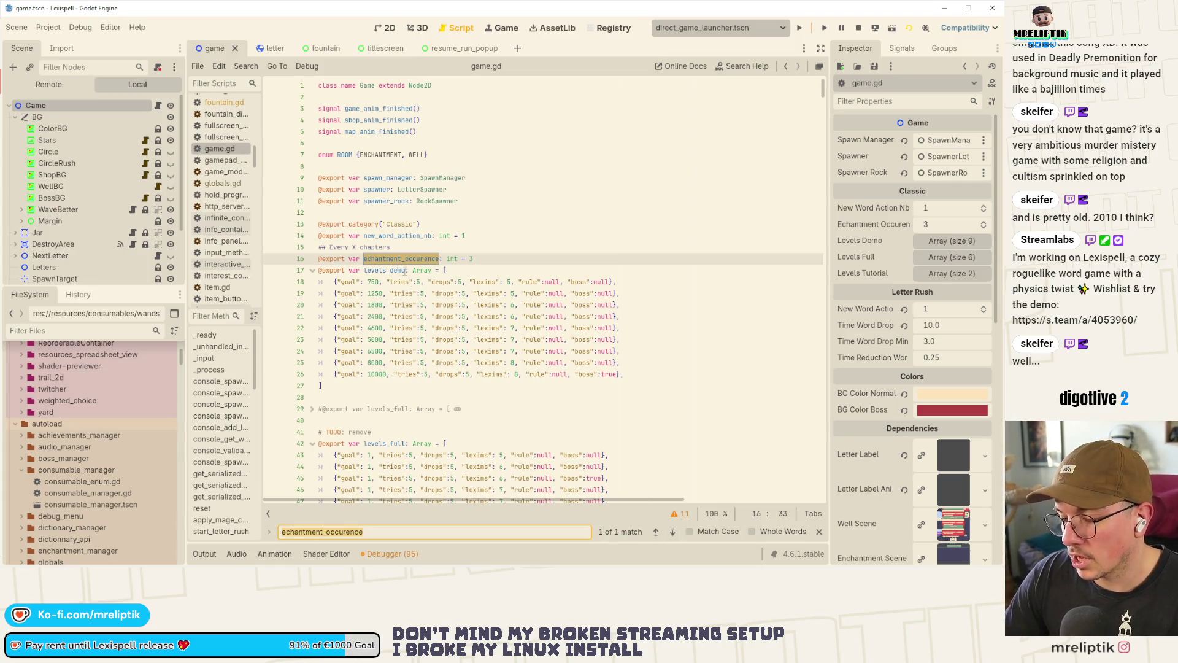
scroll(408, 276, down, 10)
scroll(221, 456, down, 5)
scroll(221, 385, up, 2)
- Replace the hard-coded 2 in handle_next_scene with echantment_occurence, save, and skip the Well room
click(220, 373)
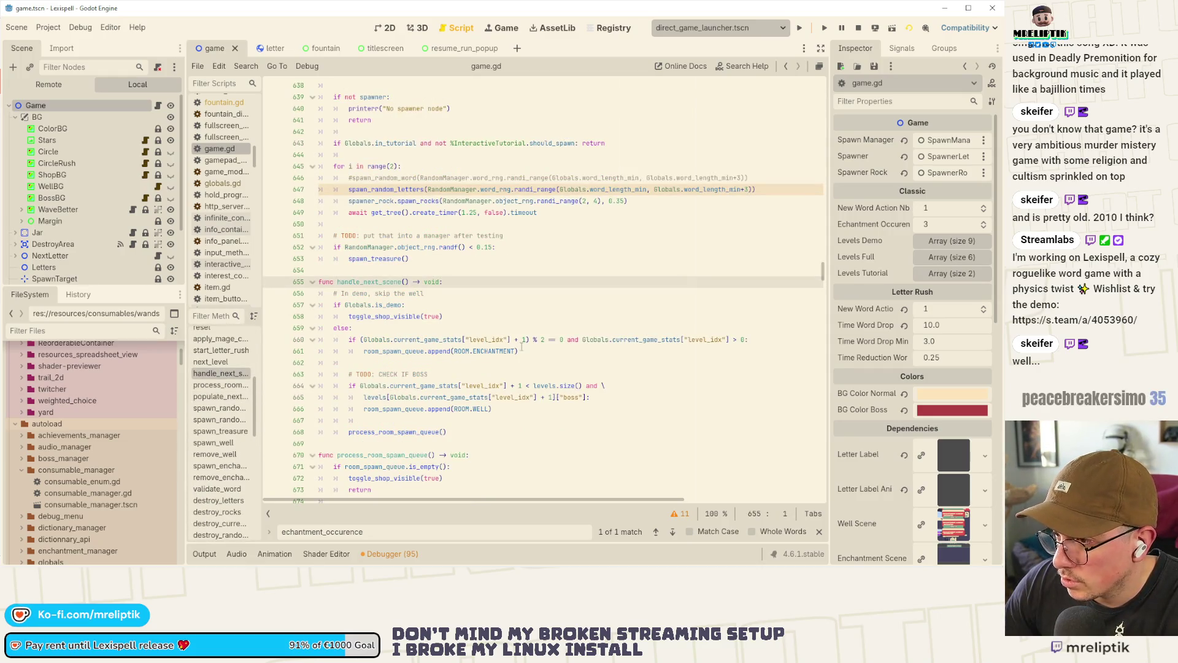
double_click(542, 339)
text(echantment_occurence)
key(ctrl+s)
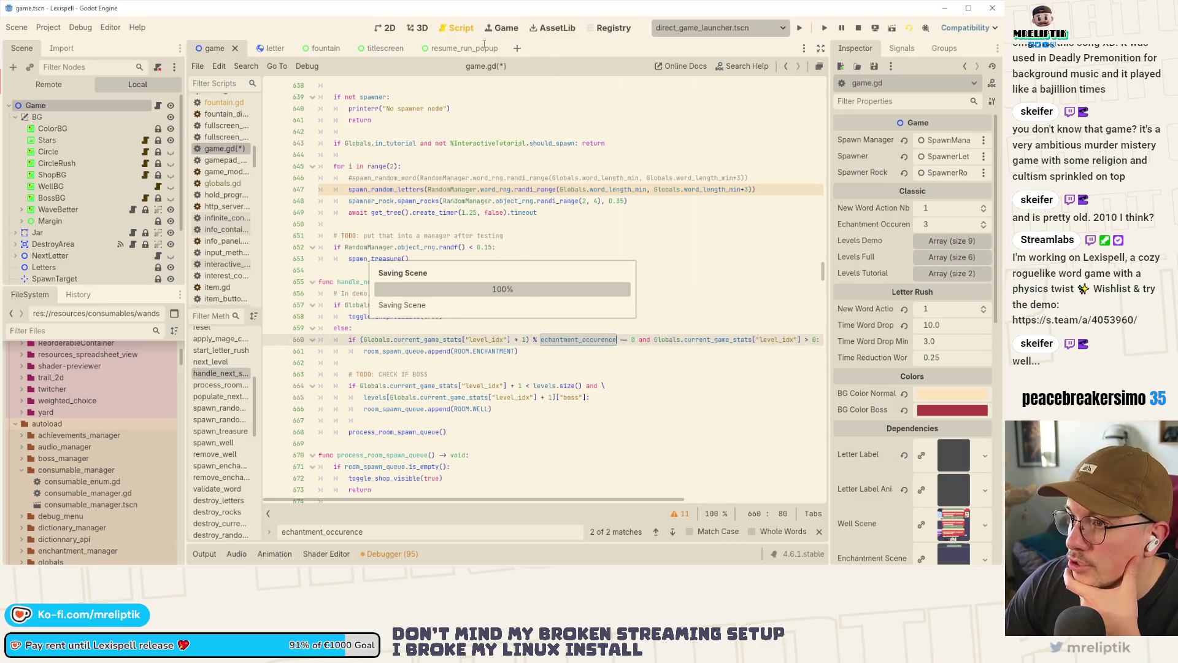
click(508, 29)
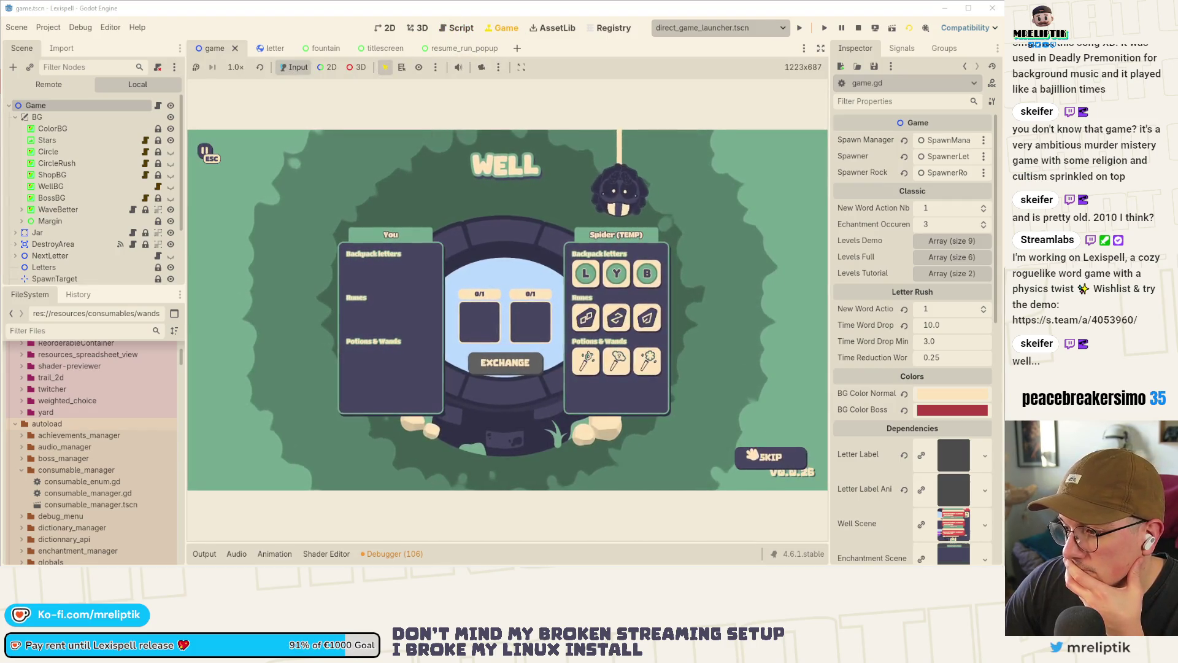
click(761, 459)
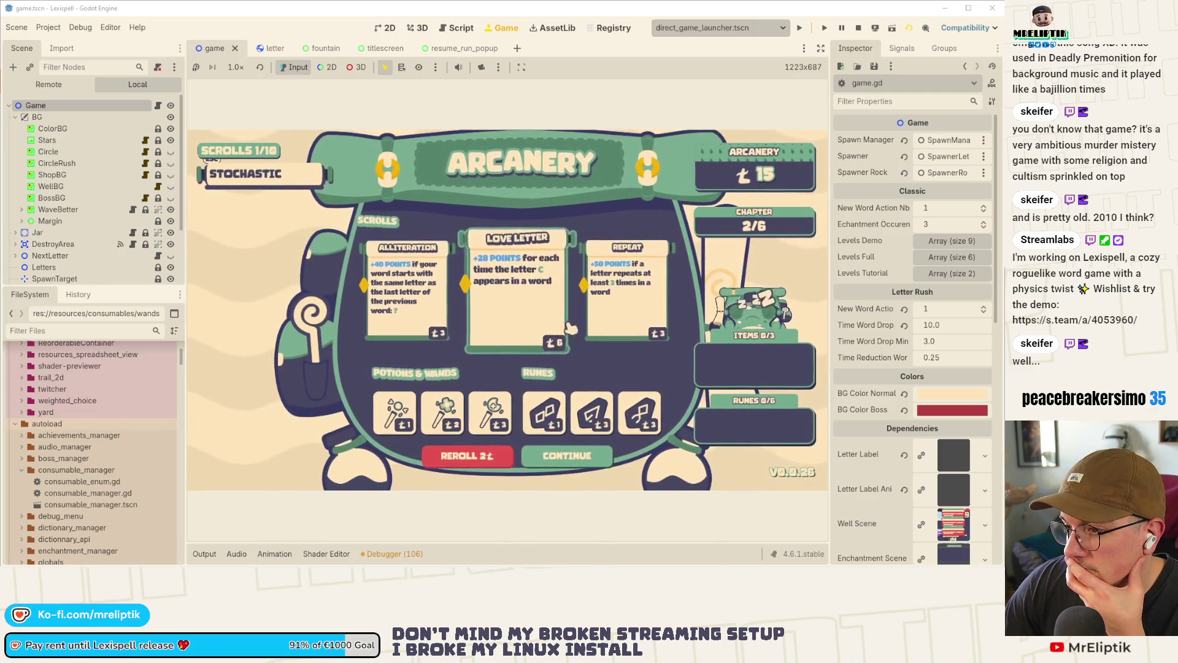
- Buy the Love Letter and Apotheosis scrolls and start chapter 4
click(545, 317)
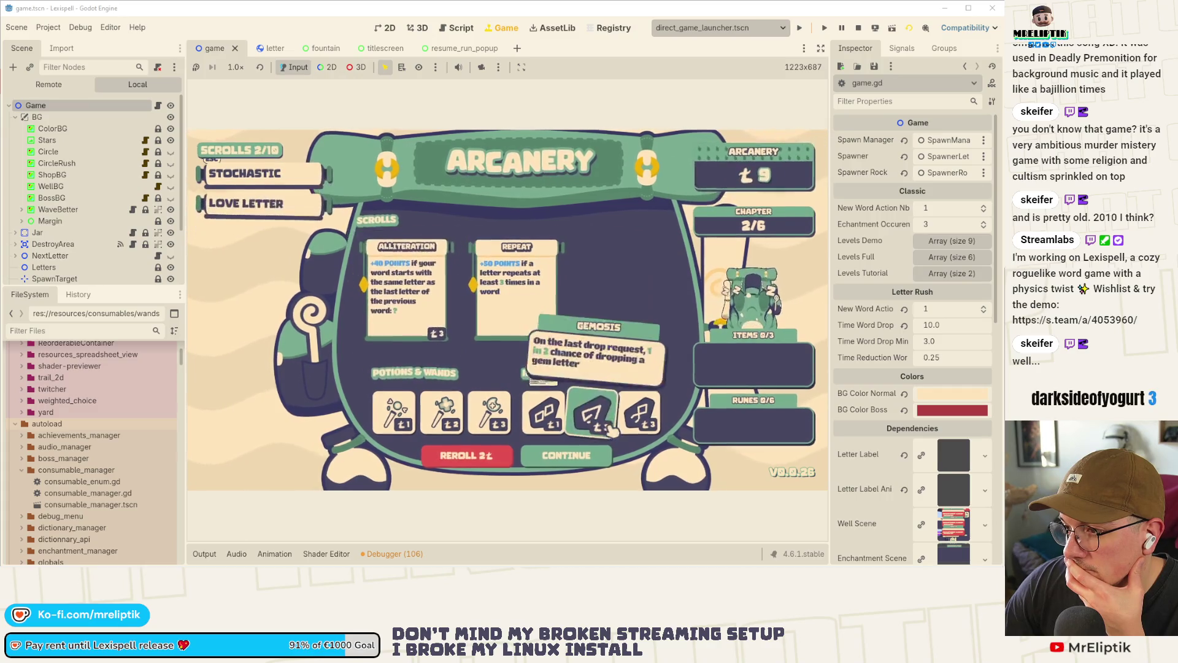
click(593, 463)
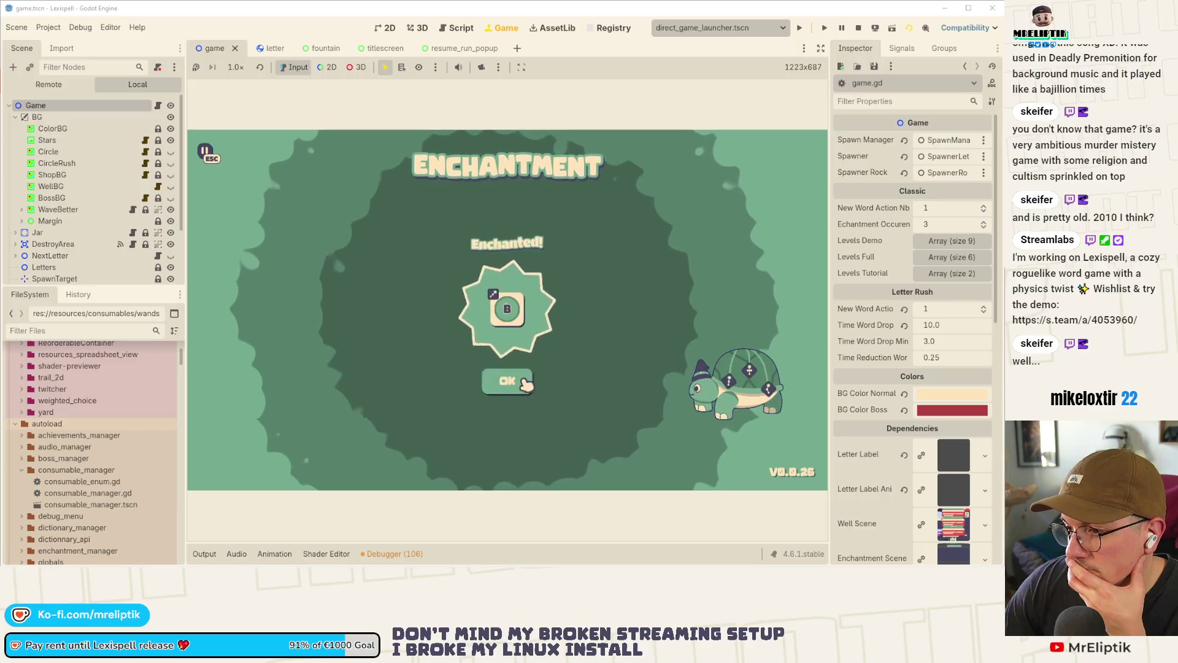
click(422, 282)
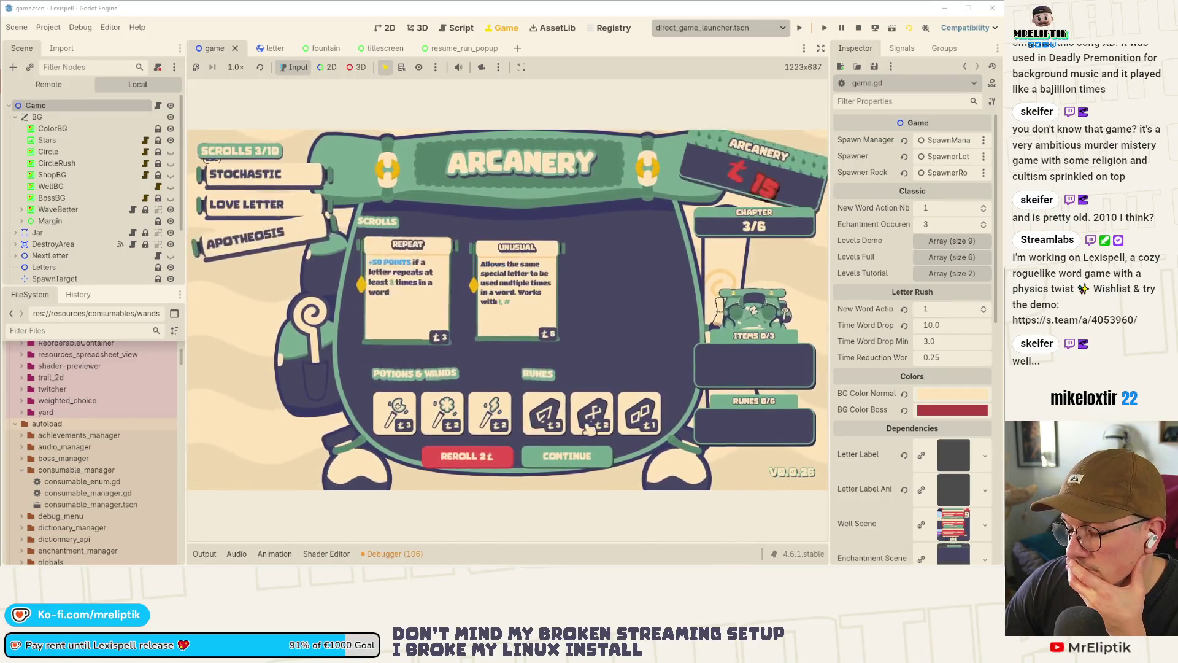
click(591, 460)
click(335, 331)
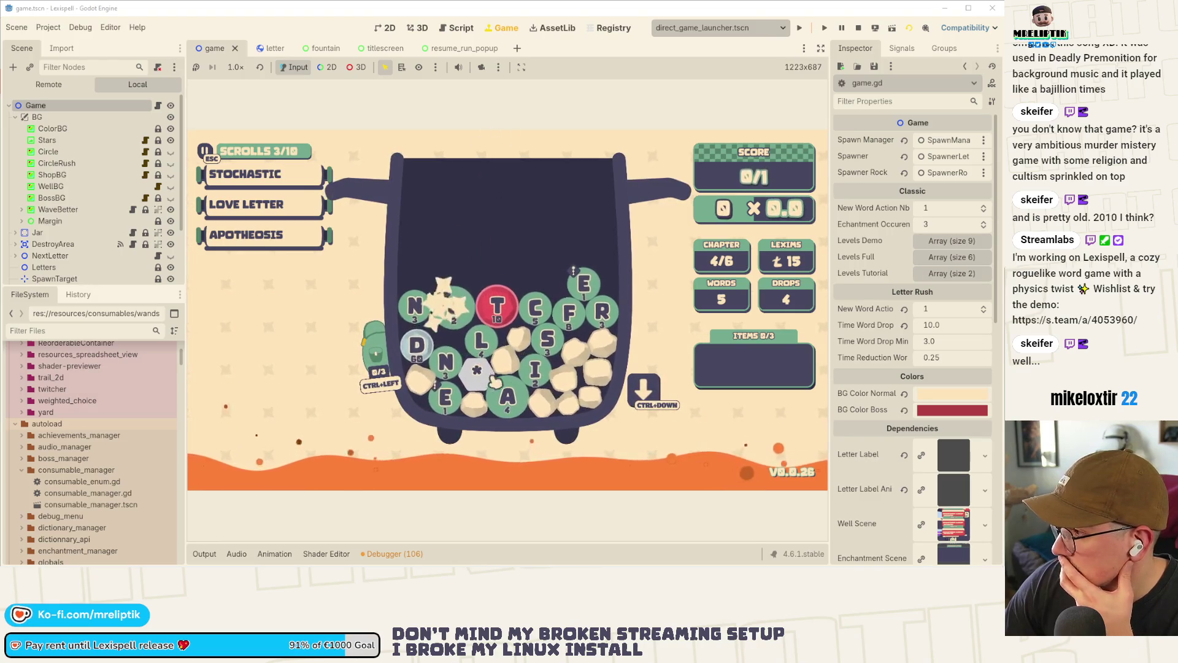
- Score the word NEAL, buy the Back to Start scroll, and start chapter 5
key(n)
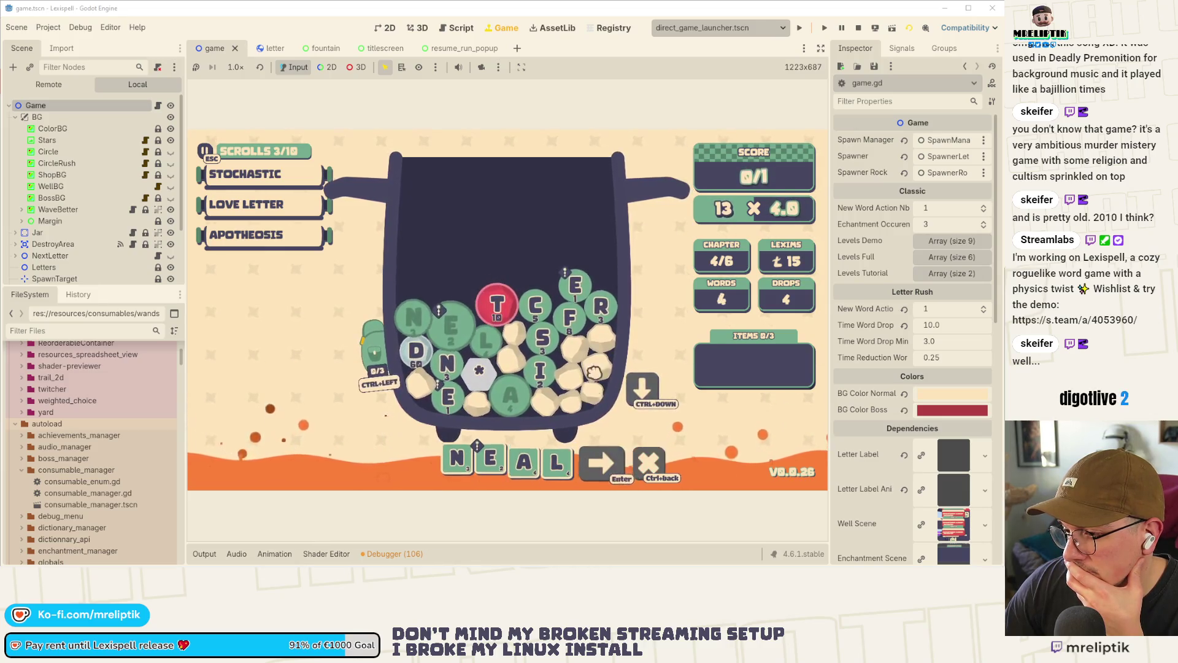
key(Return)
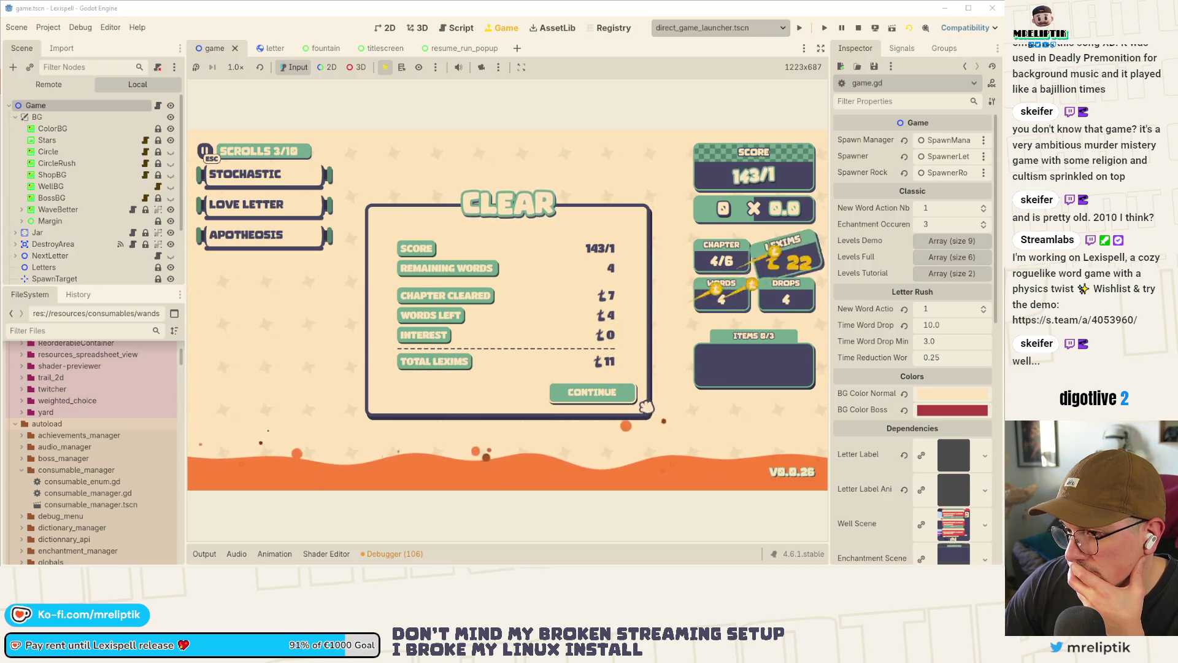
click(592, 392)
click(405, 288)
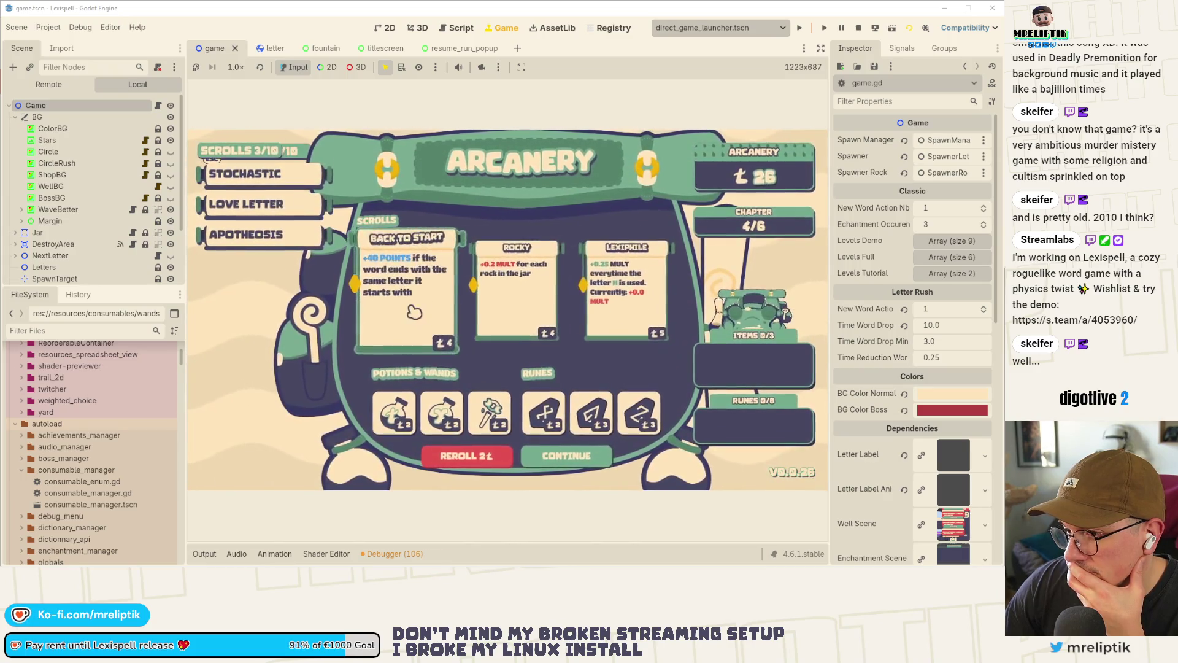
click(564, 455)
click(570, 355)
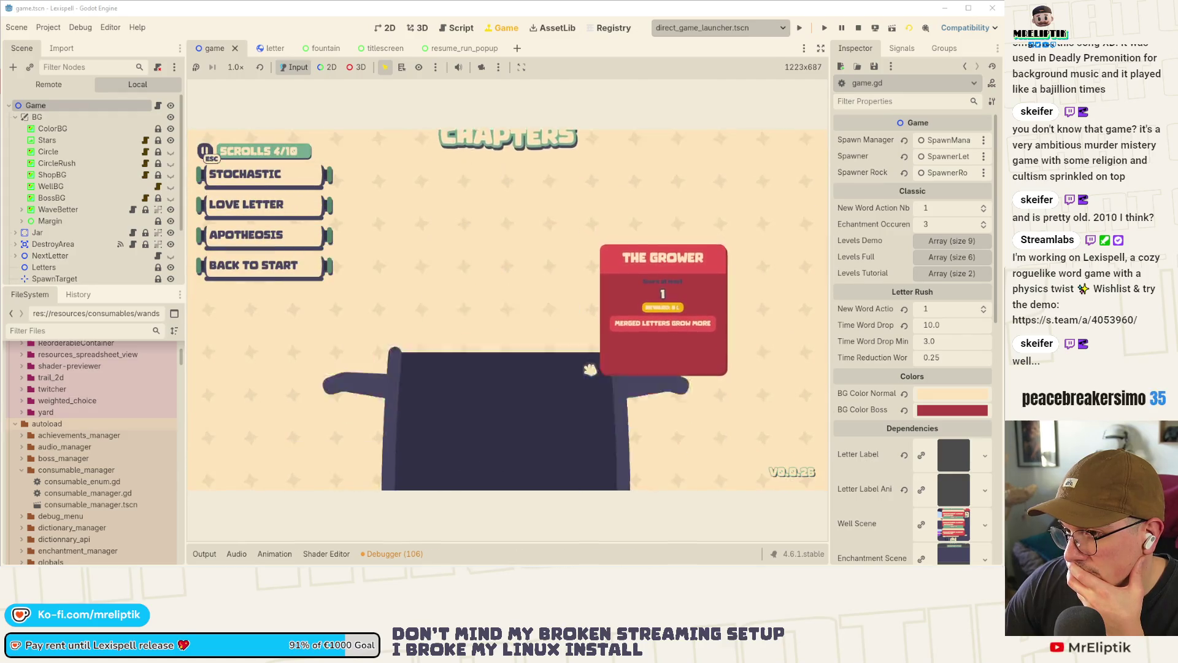
- Drop a new batch of letters into the jar, then submit PEN and open the treasure chest
click(650, 396)
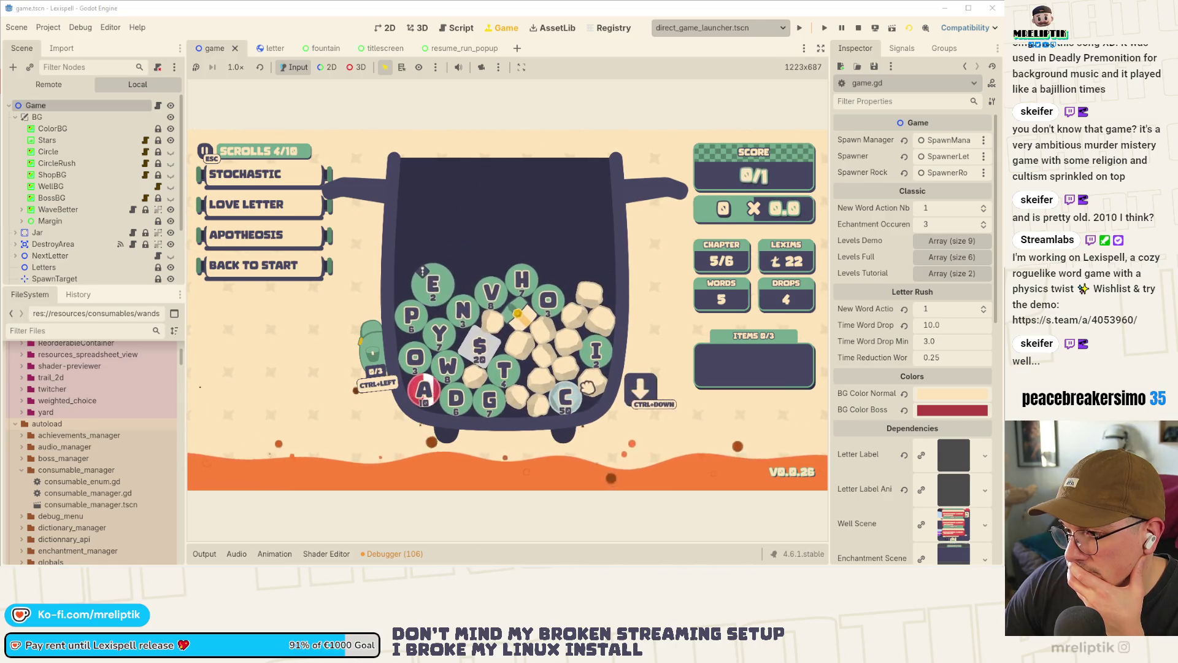
click(414, 318)
click(439, 290)
click(457, 308)
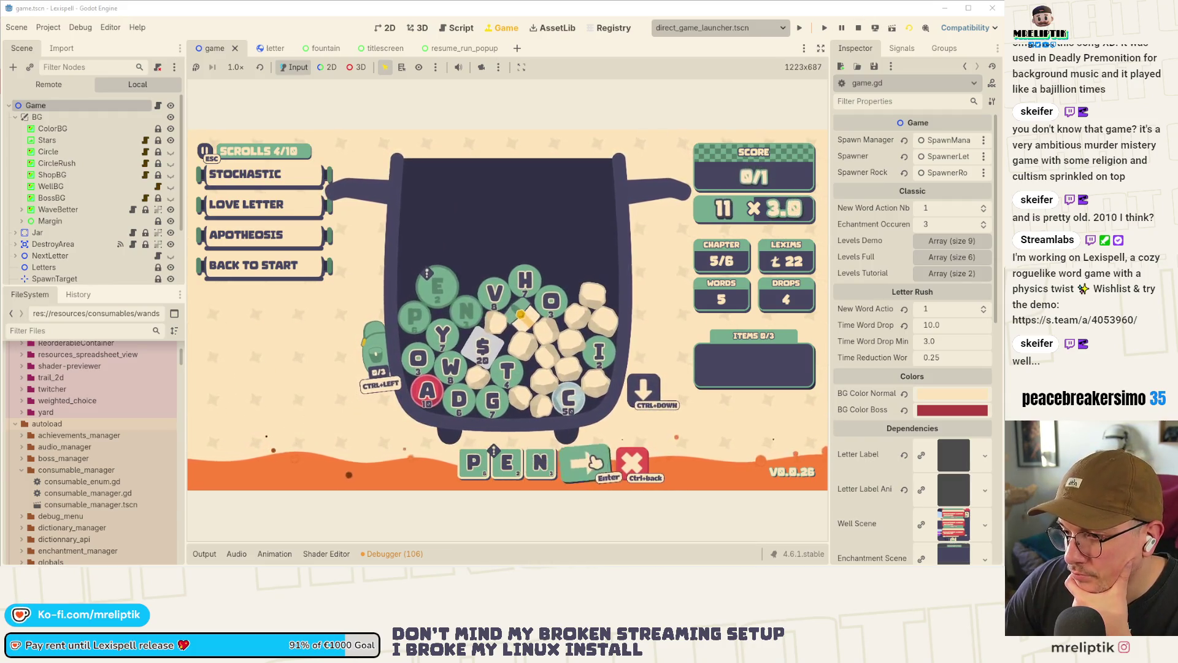
key(Return)
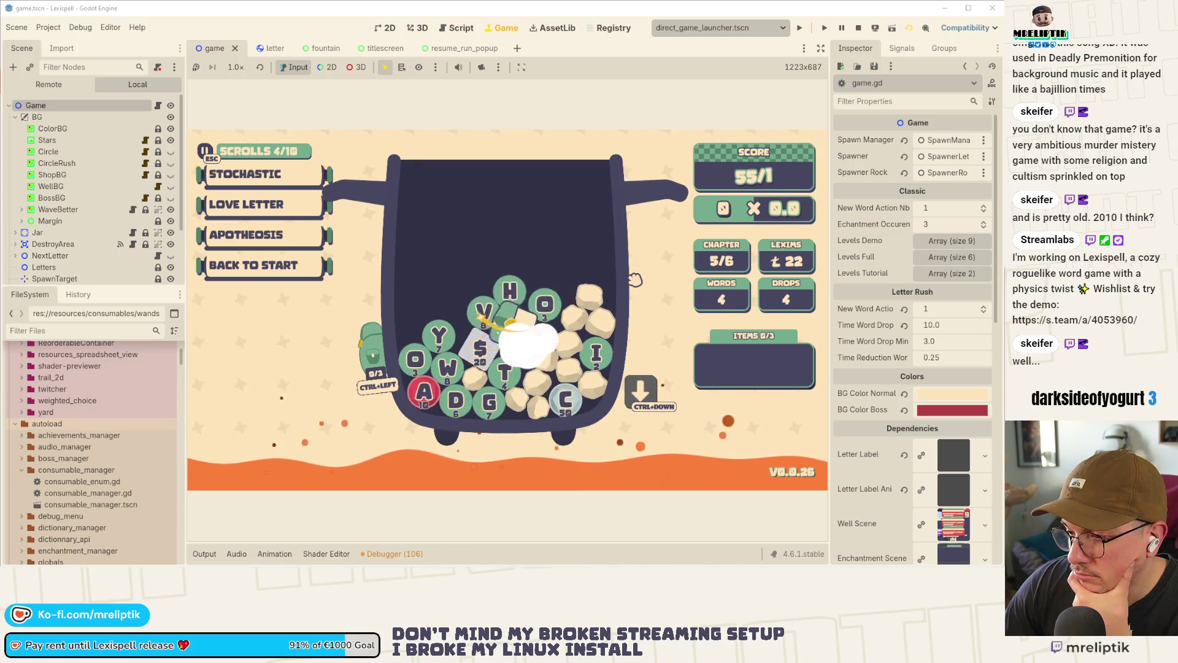
key(space)
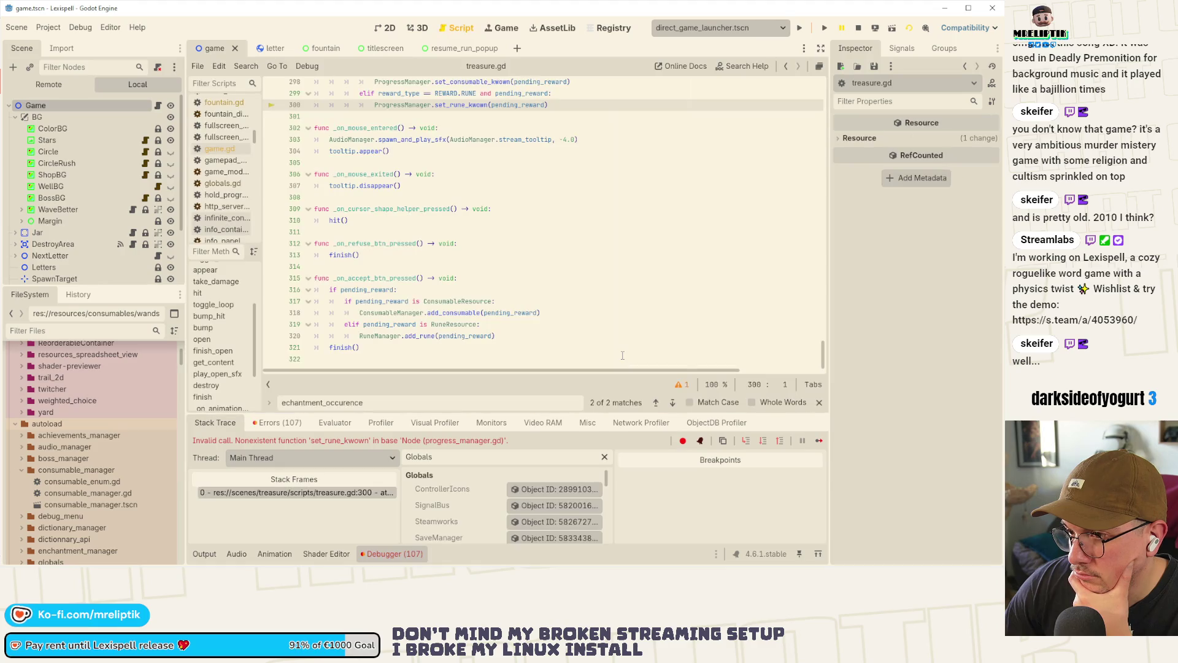
- Follow the misspelled set_rune_kwown call to the set_rune_known definition in progress_manager.gd
scroll(613, 348, up, 2)
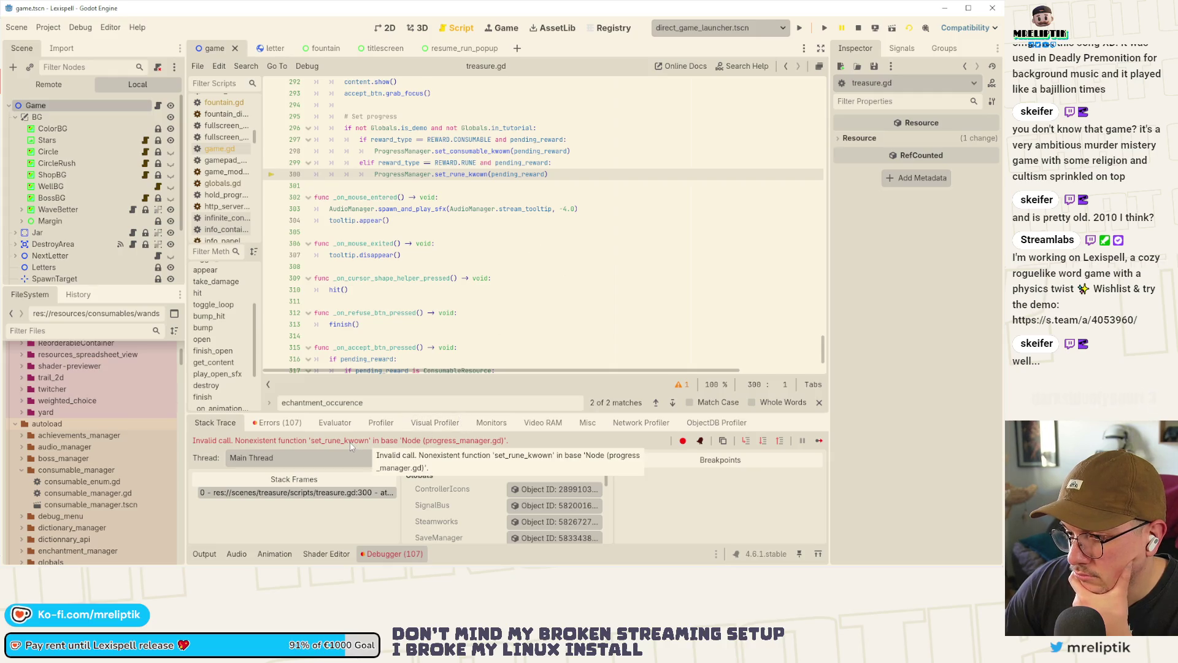
double_click(467, 174)
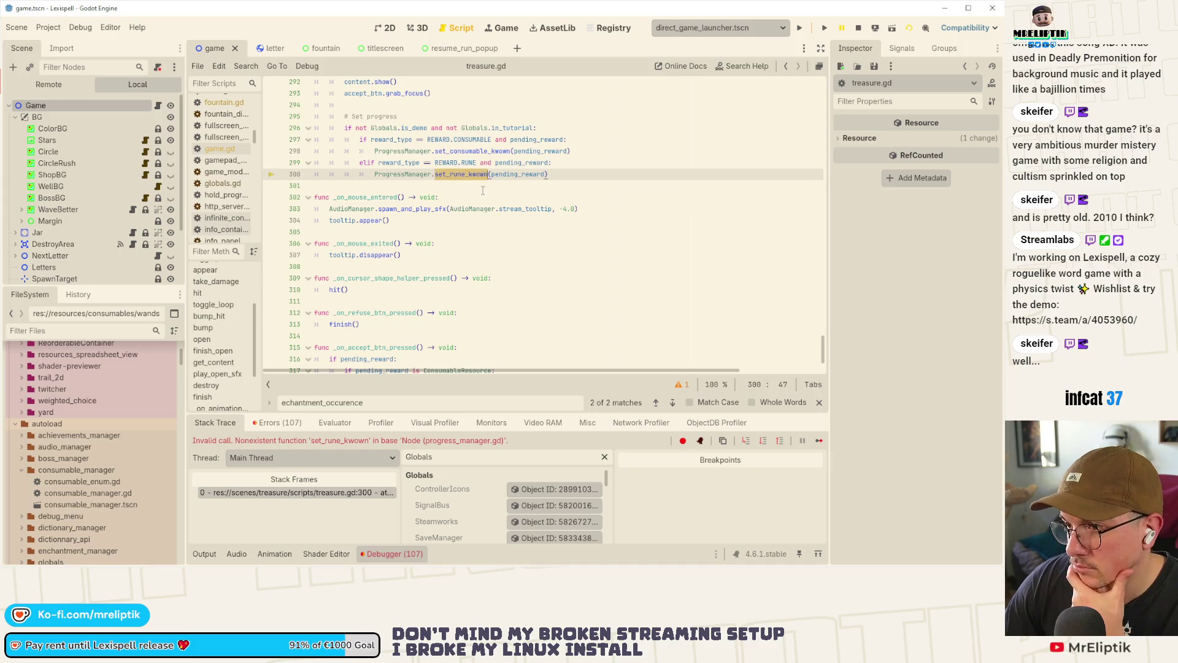
ctrl+click(417, 183)
scroll(456, 294, down, 15)
scroll(456, 293, down, 5)
scroll(461, 294, down, 8)
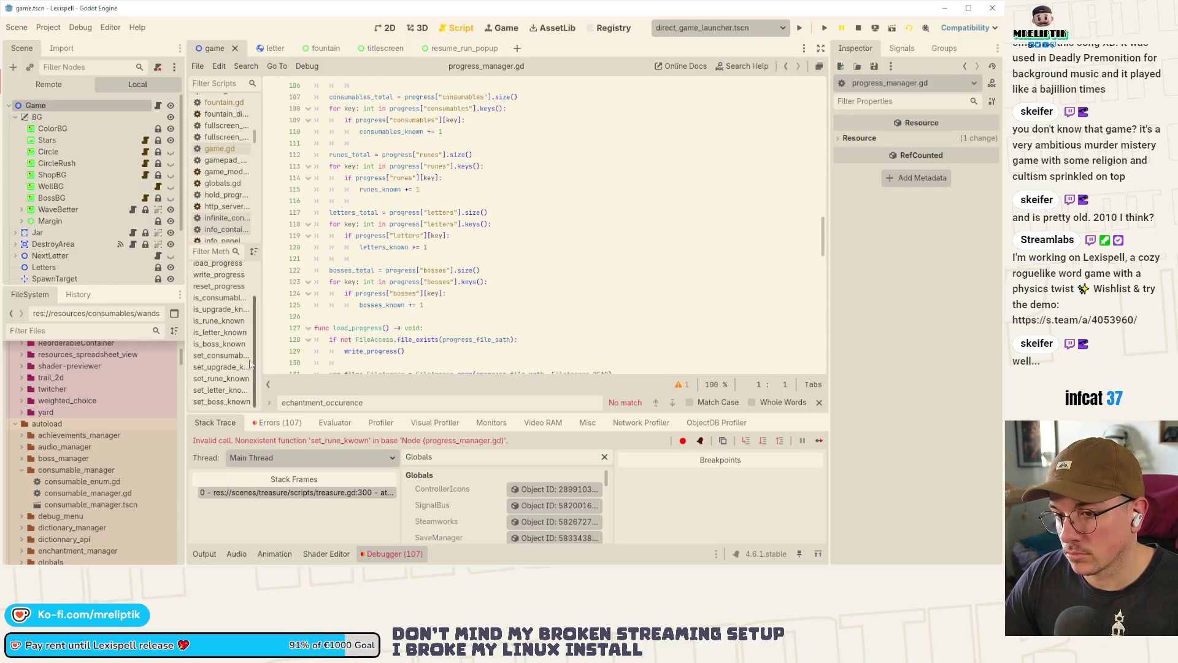
click(221, 379)
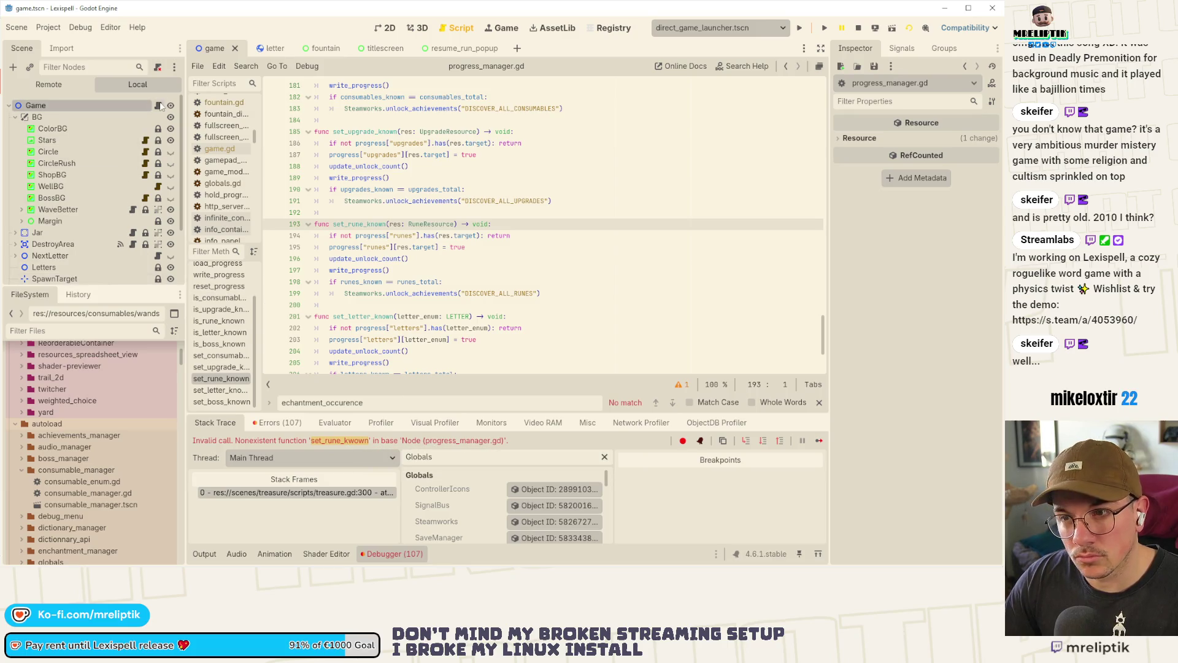
- Back in treasure.gd, filter the stack variables by 'pending' and inspect pending_reward
click(316, 493)
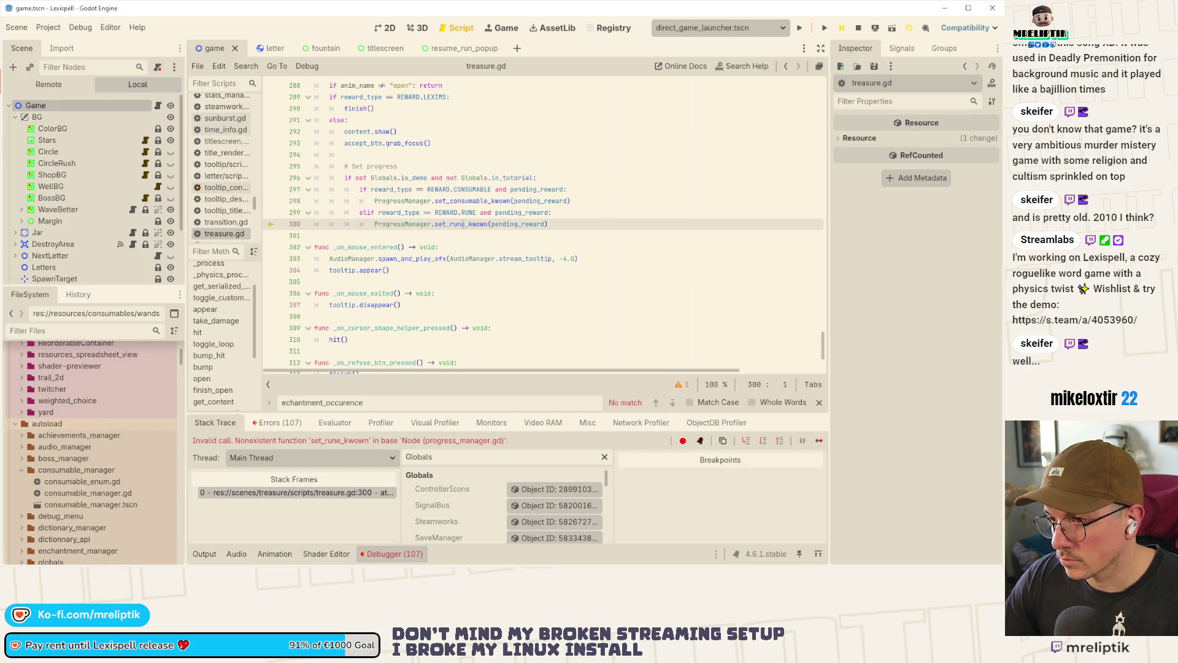
mouse_move(519, 224)
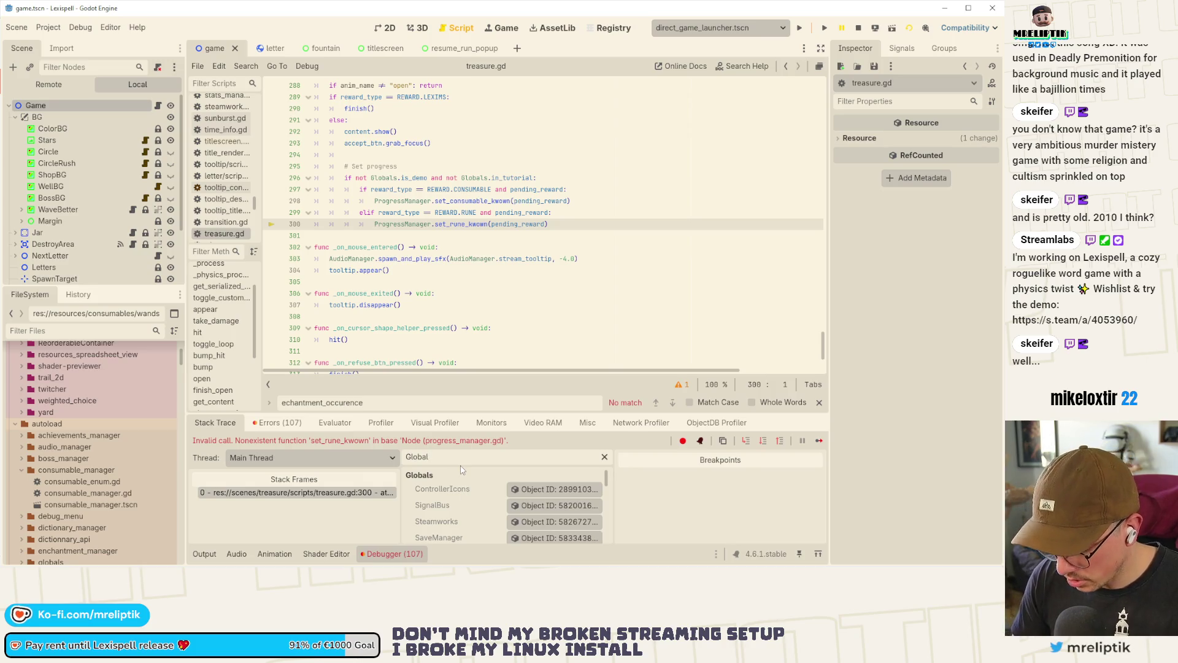
key(BackSpace)
key(BackSpace)
key(BackSpace)
text(pending)
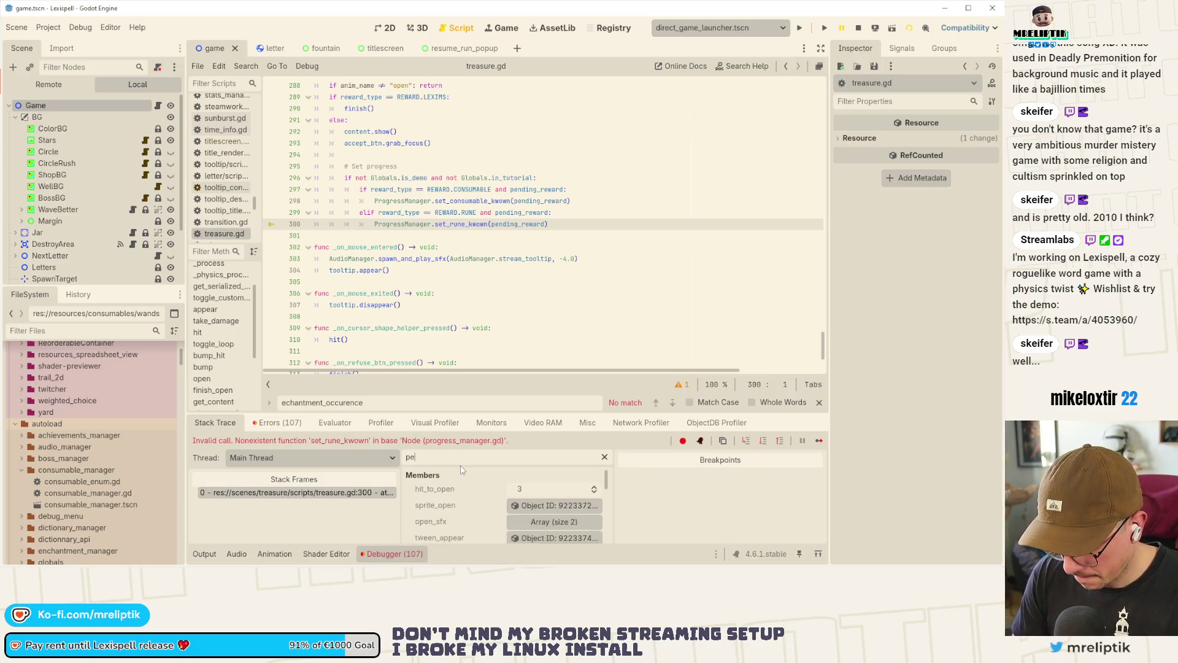
click(527, 493)
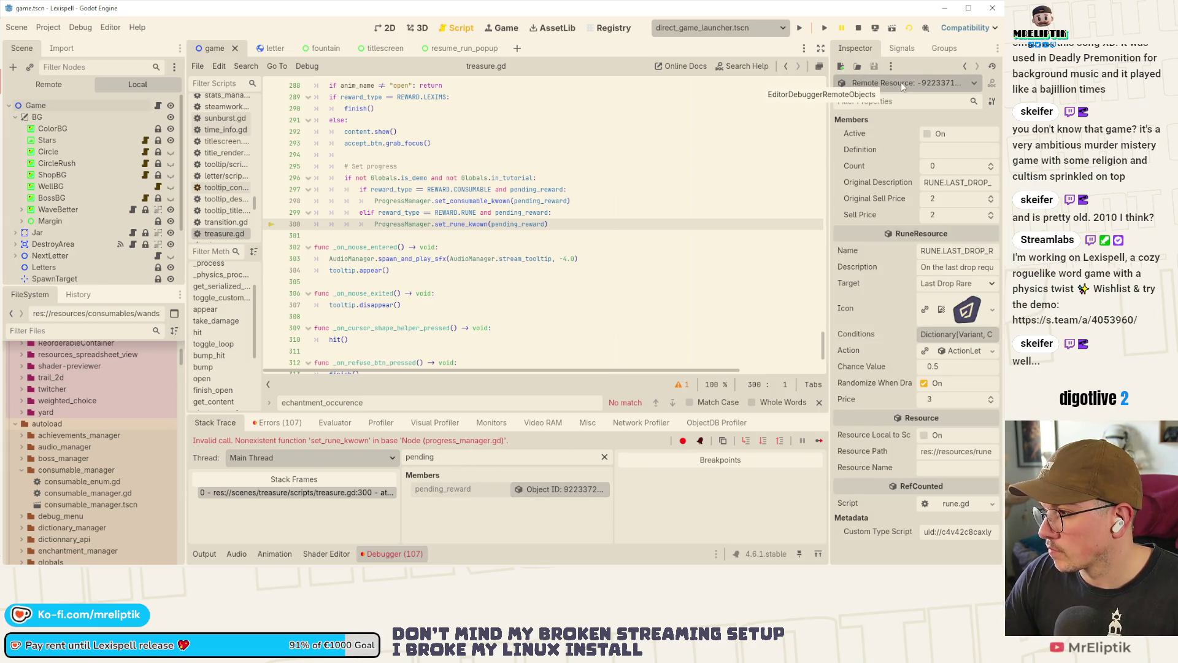
- Compare the set_rune_known definition in progress_manager.gd against the misspelled set_rune_kwown in the error message
mouse_move(412, 227)
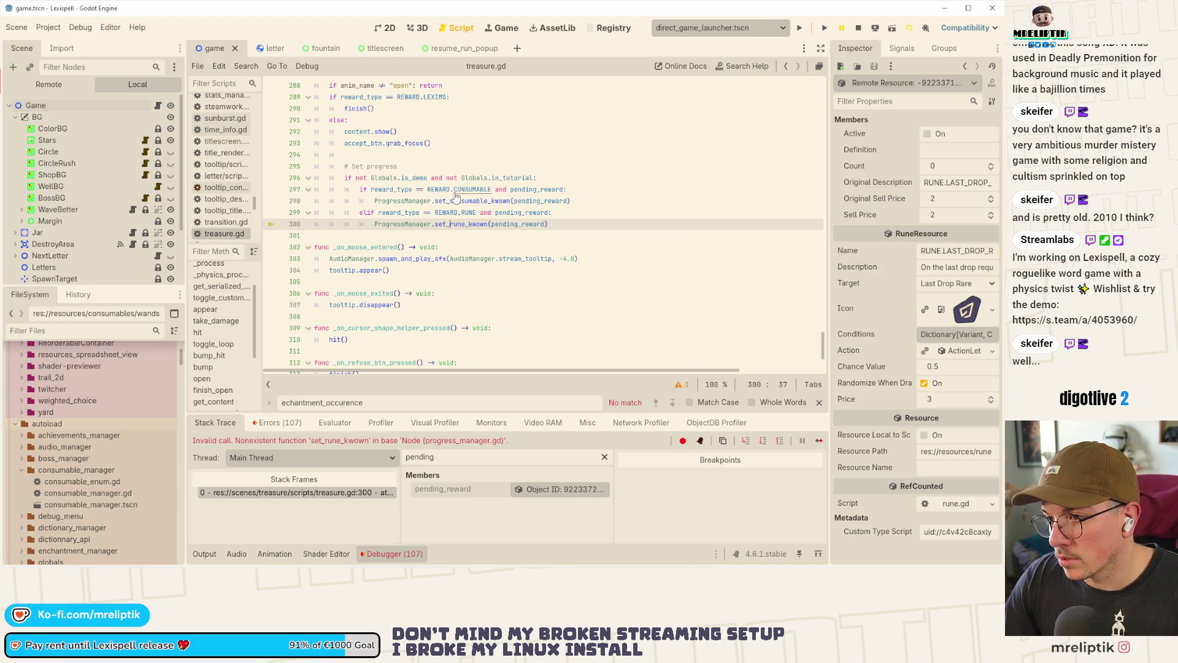
ctrl+click(408, 230)
scroll(410, 300, down, 15)
scroll(410, 300, down, 20)
scroll(412, 304, down, 15)
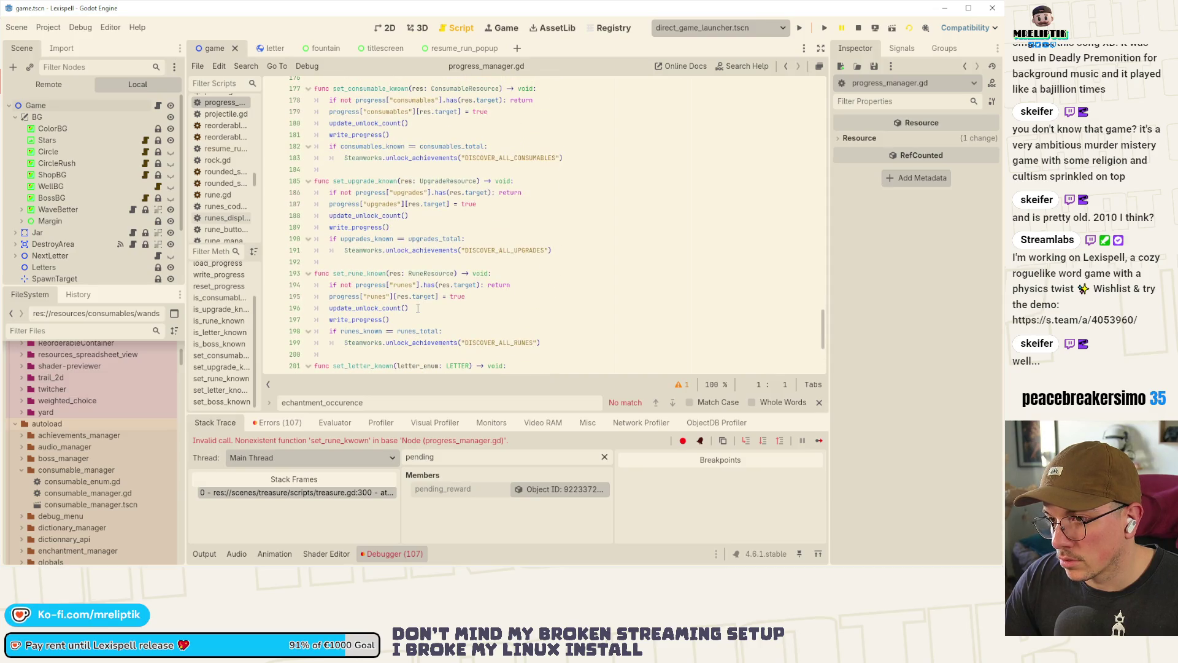
double_click(357, 274)
click(483, 274)
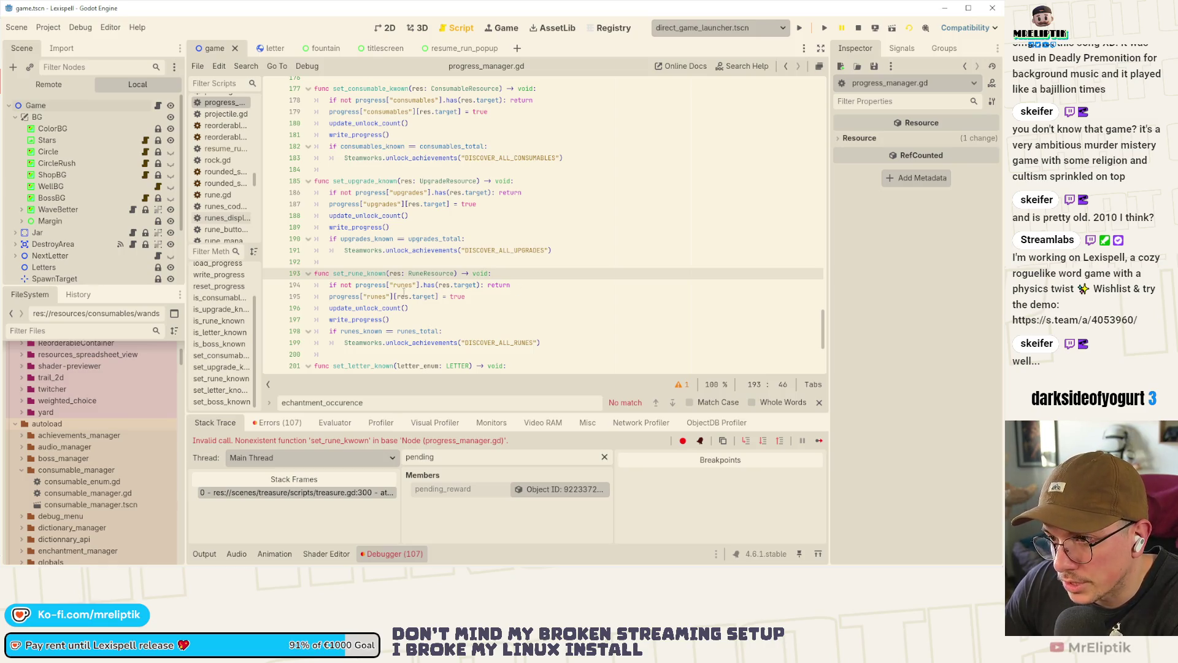
double_click(361, 274)
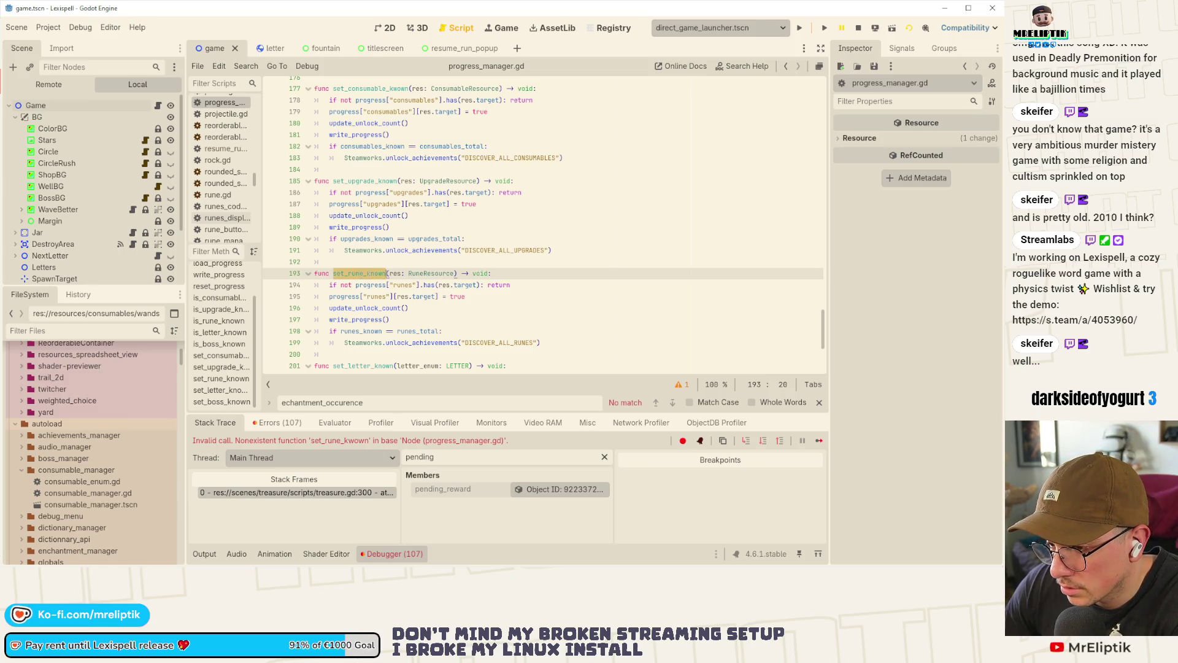
double_click(347, 440)
double_click(442, 440)
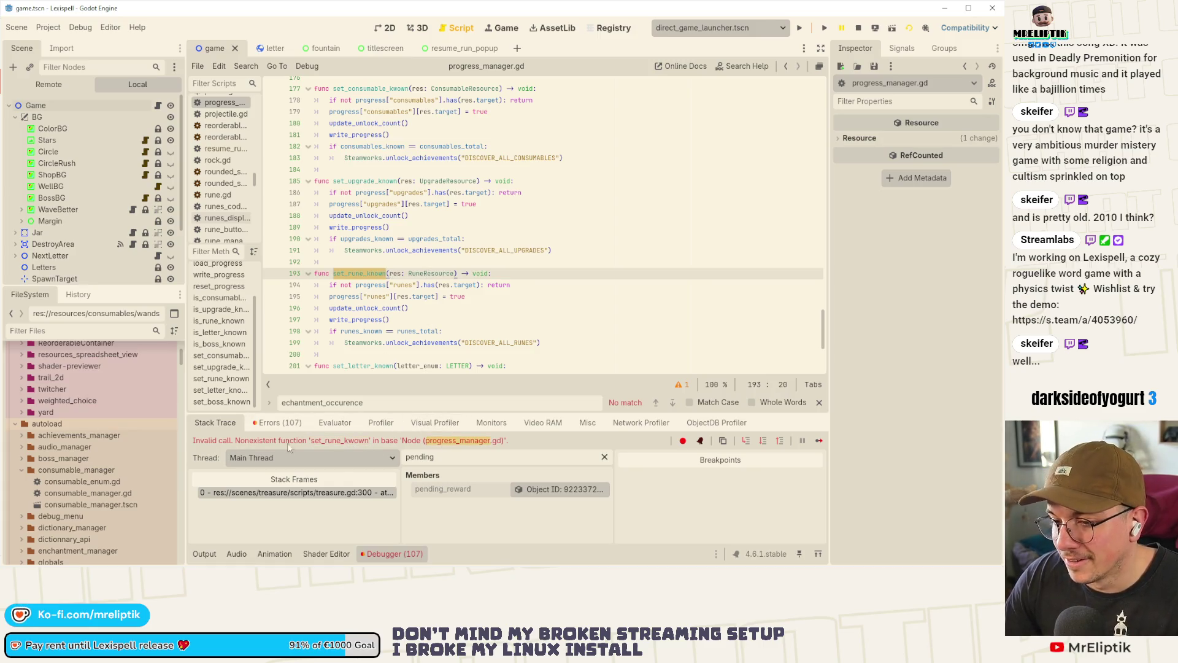
- Correct set_rune_kwown to set_rune_known on line 300 of treasure.gd and save the script
click(293, 494)
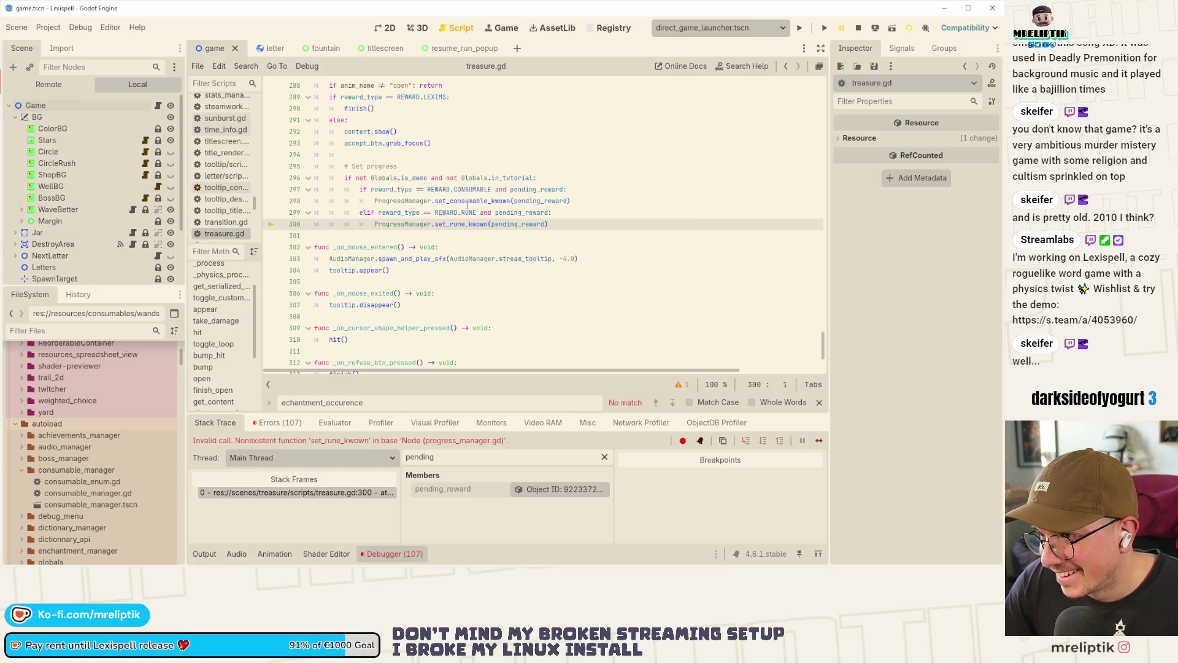
click(478, 224)
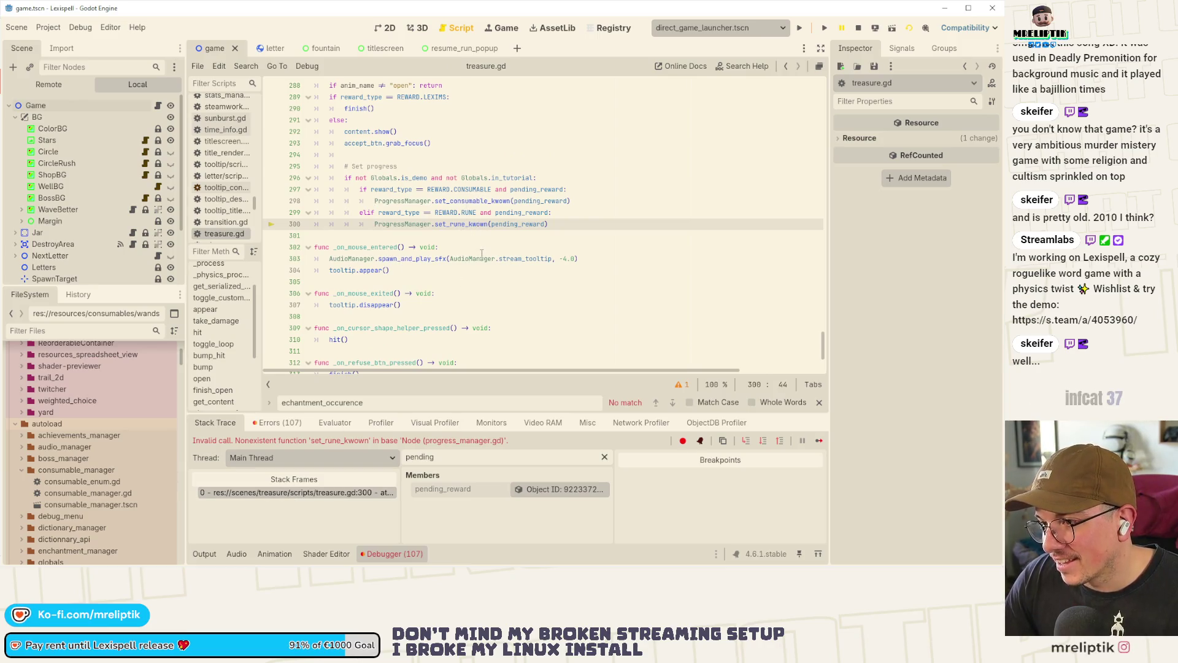
key(BackSpace)
text(n)
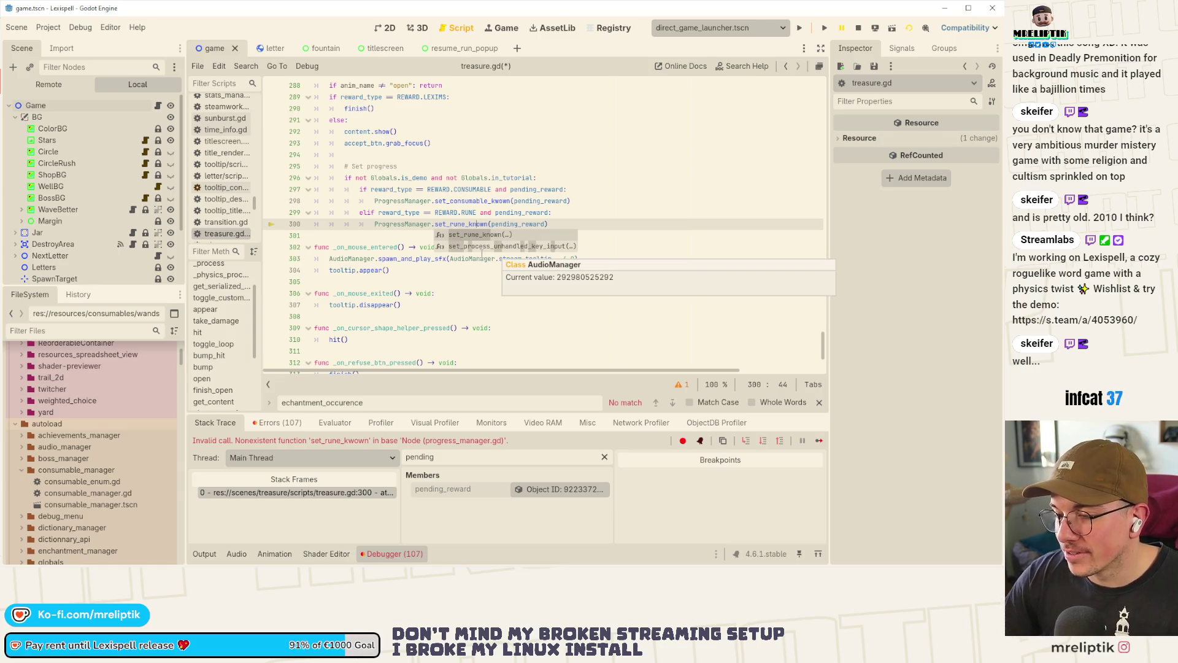
click(498, 200)
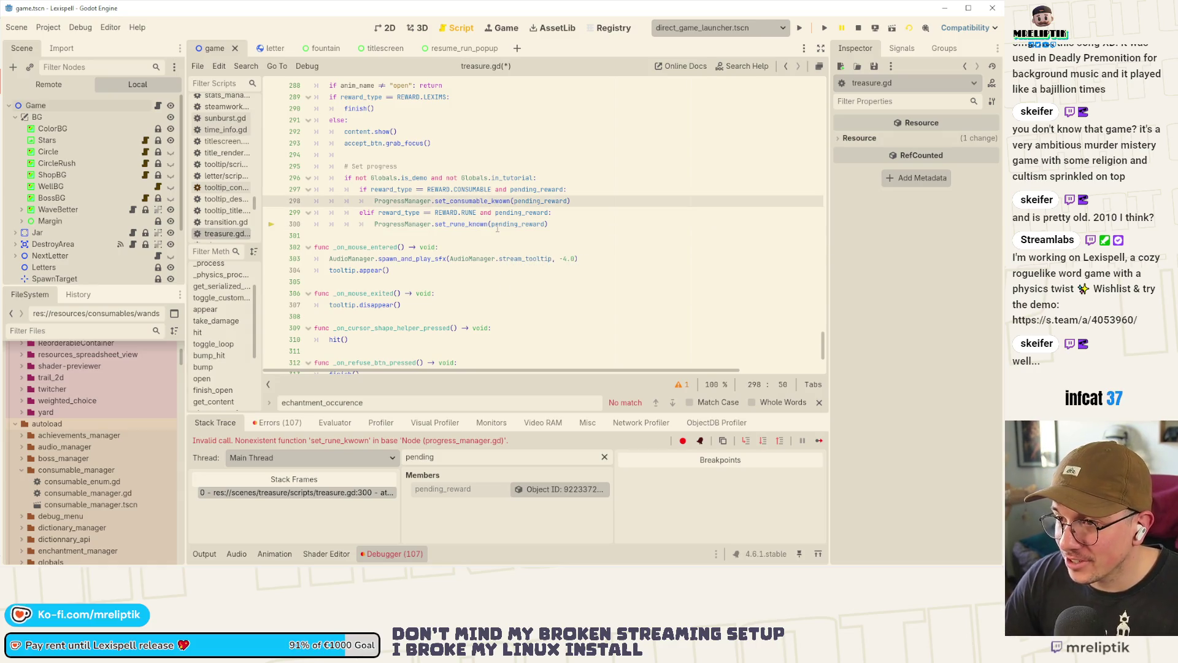
key(ctrl+s)
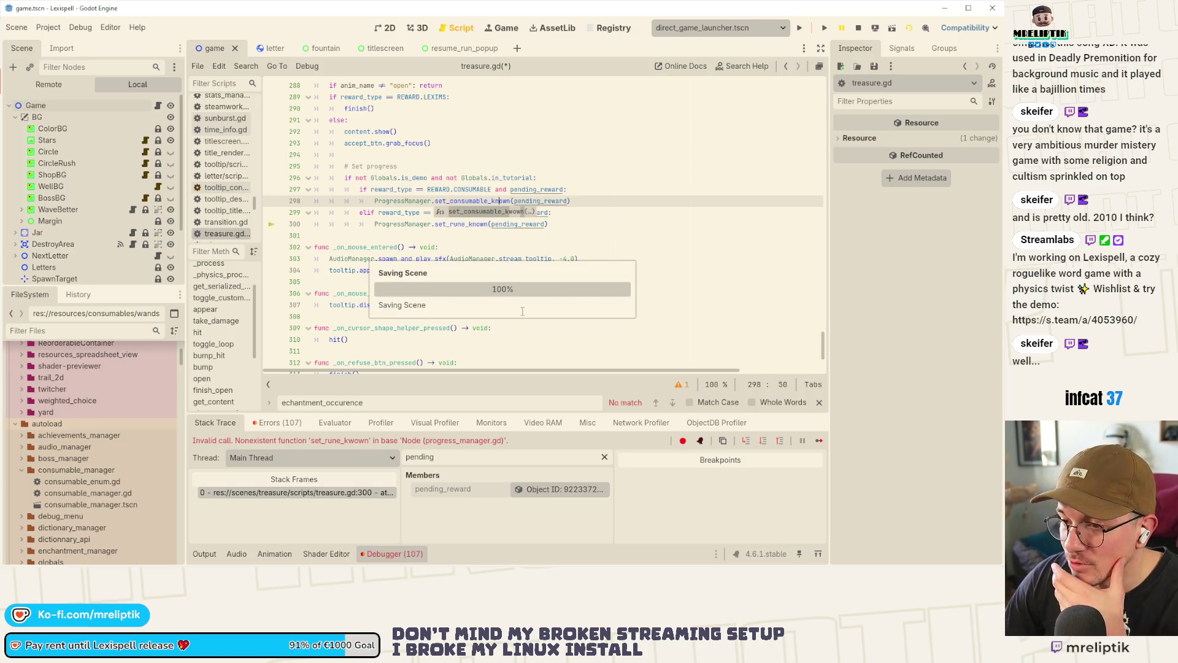
- Resume the paused Lexispell playtest from the debugger
scroll(485, 296, down, 3)
scroll(453, 319, up, 6)
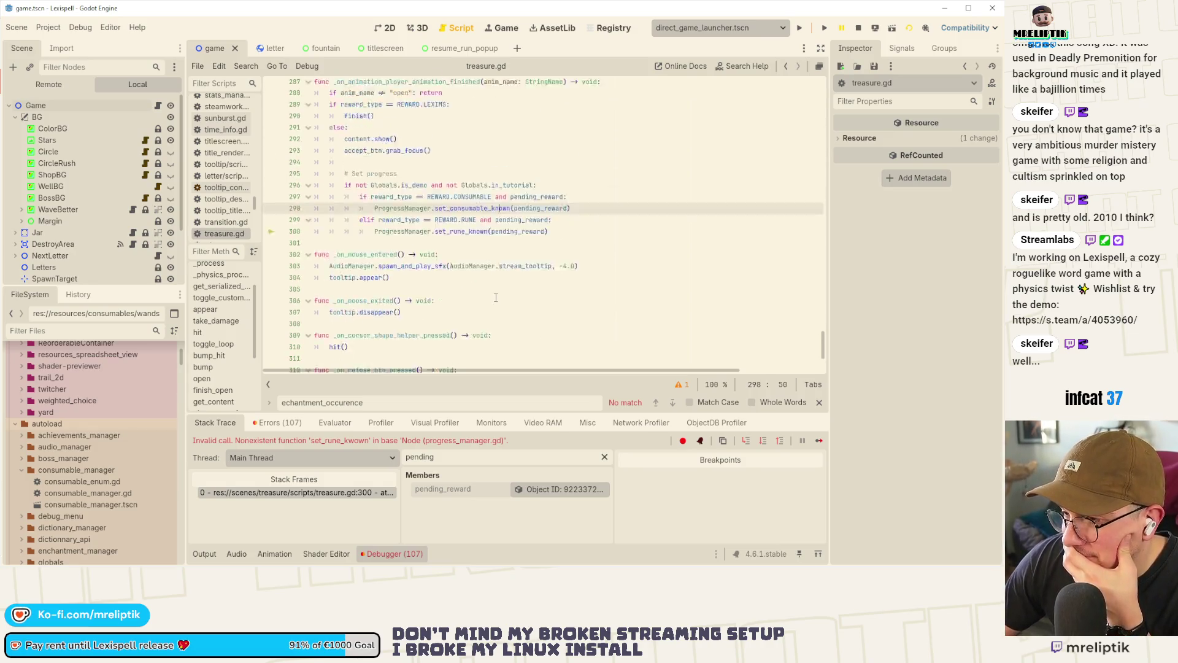
click(819, 442)
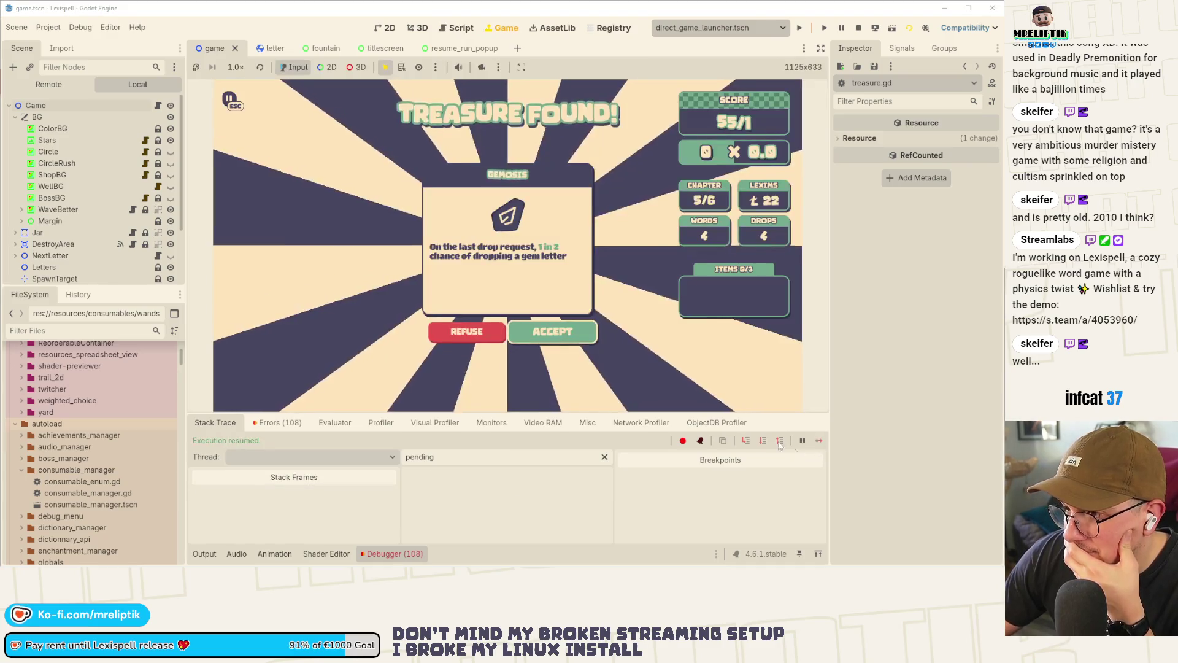
- Accept the Gemosis treasure, pass the Clear screen, and trade Gemosis at the Well for Vowelae
click(562, 339)
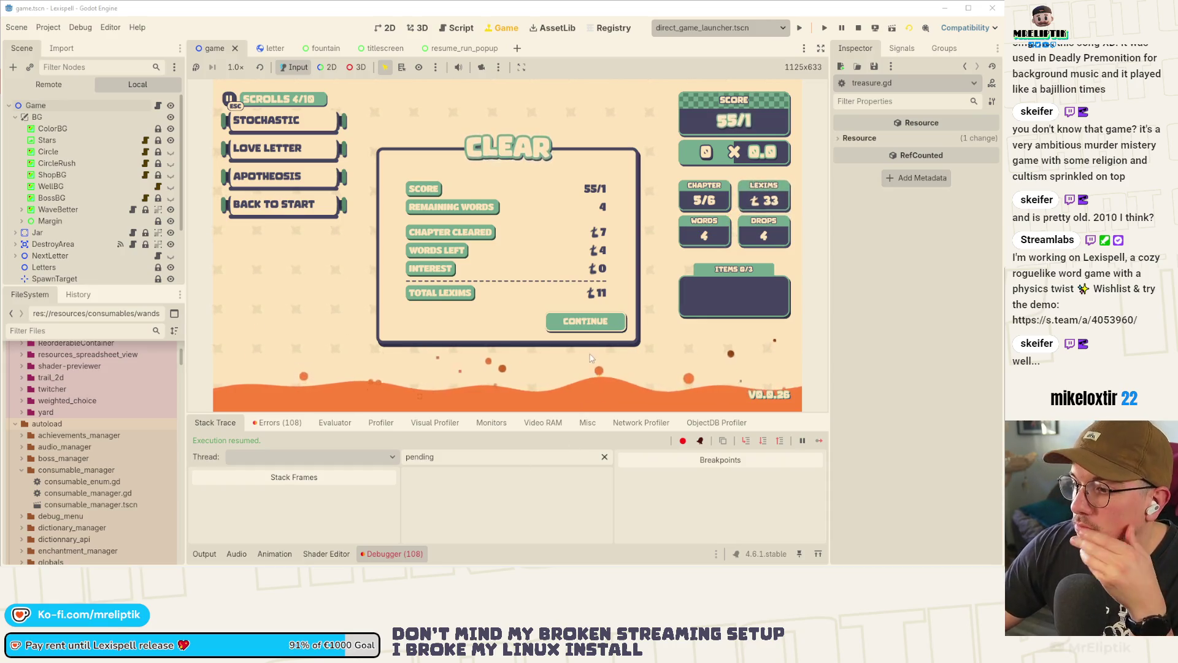
click(590, 327)
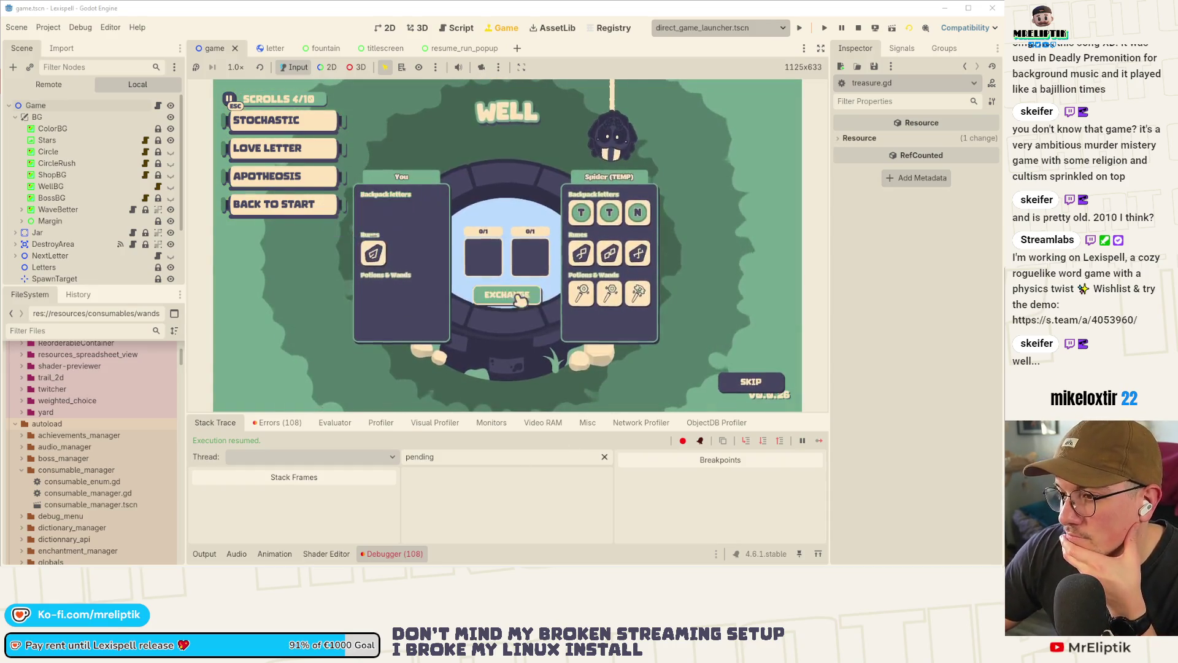
click(373, 254)
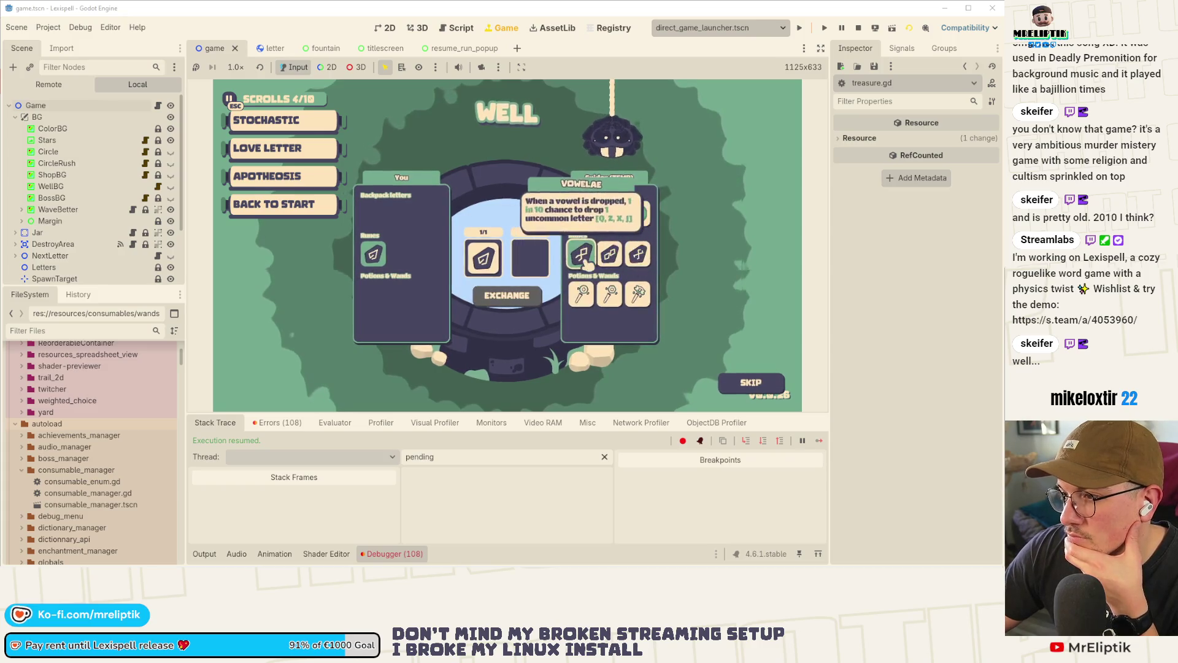
mouse_move(485, 261)
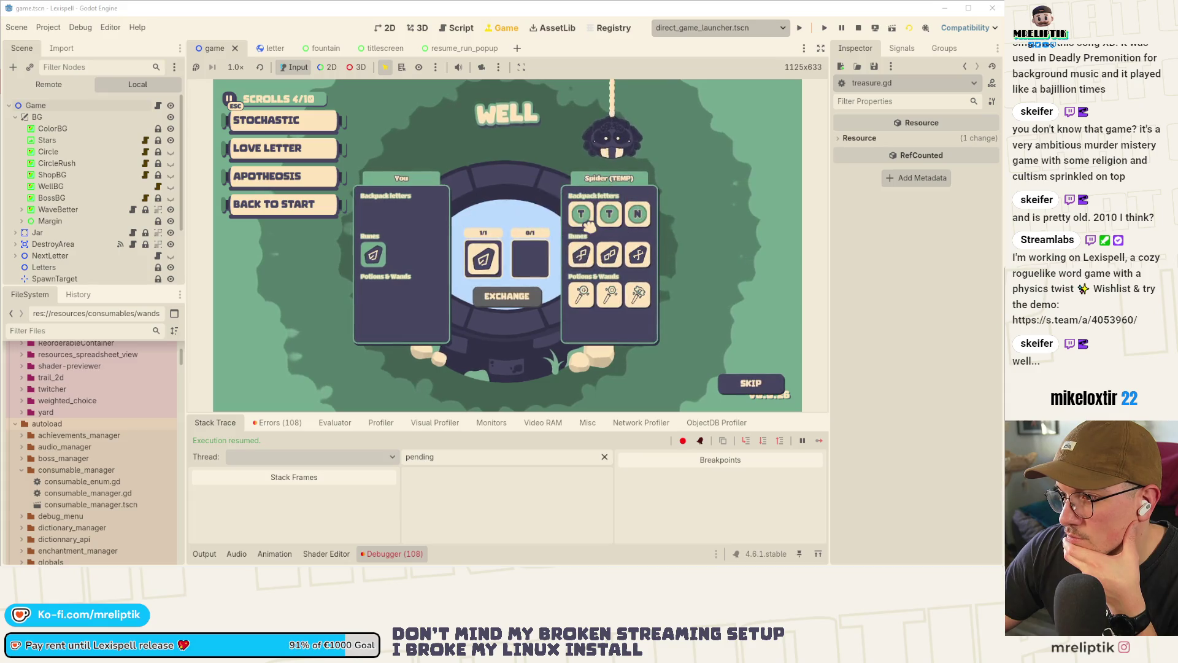
mouse_move(584, 296)
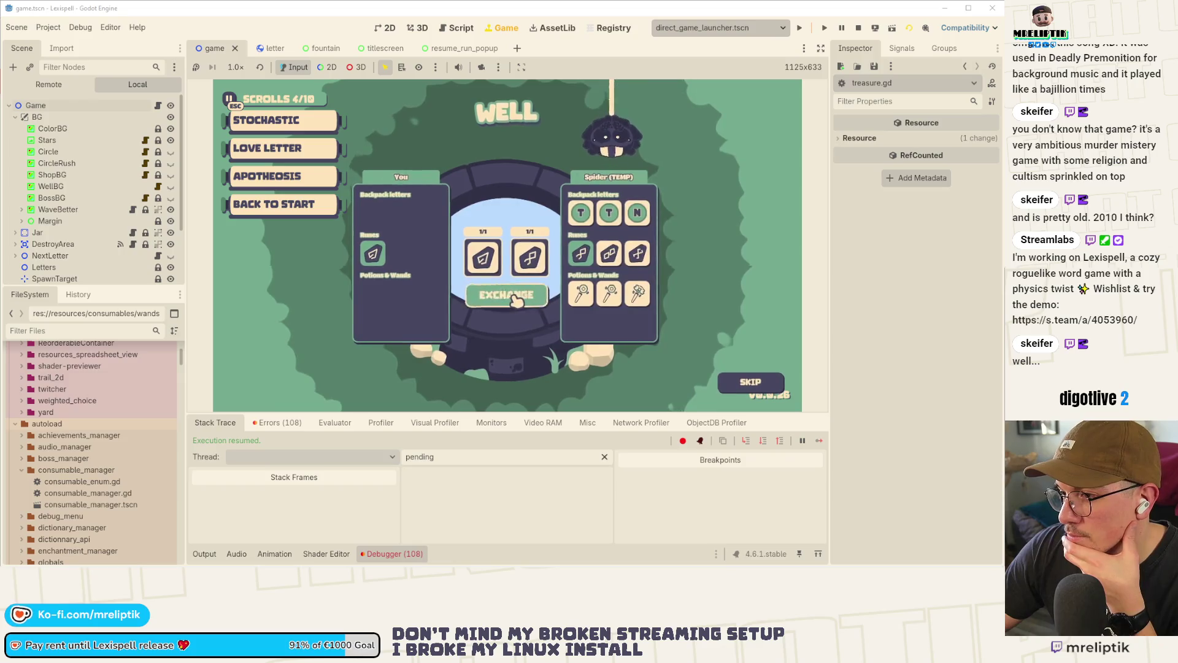
click(515, 298)
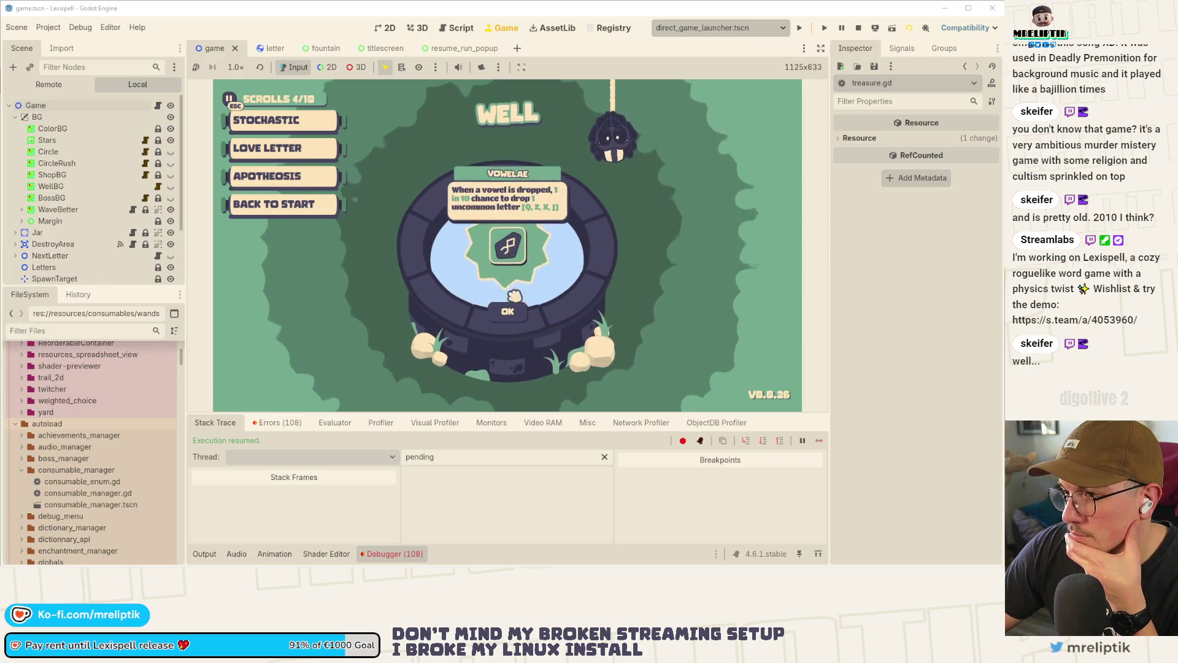
click(506, 252)
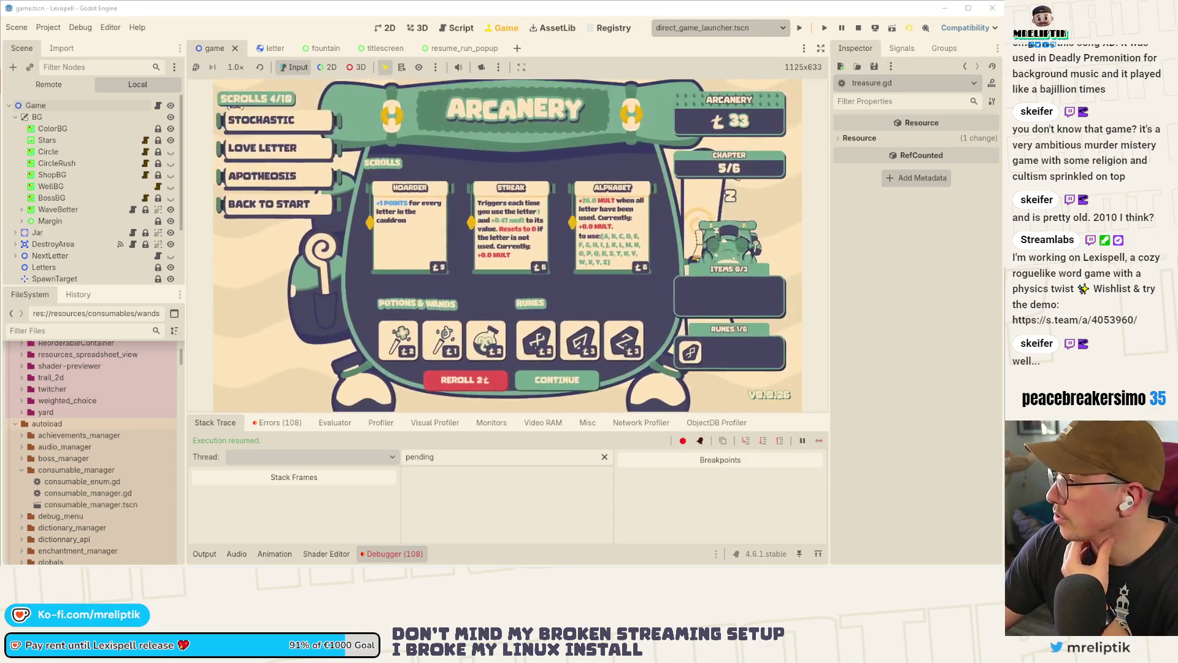
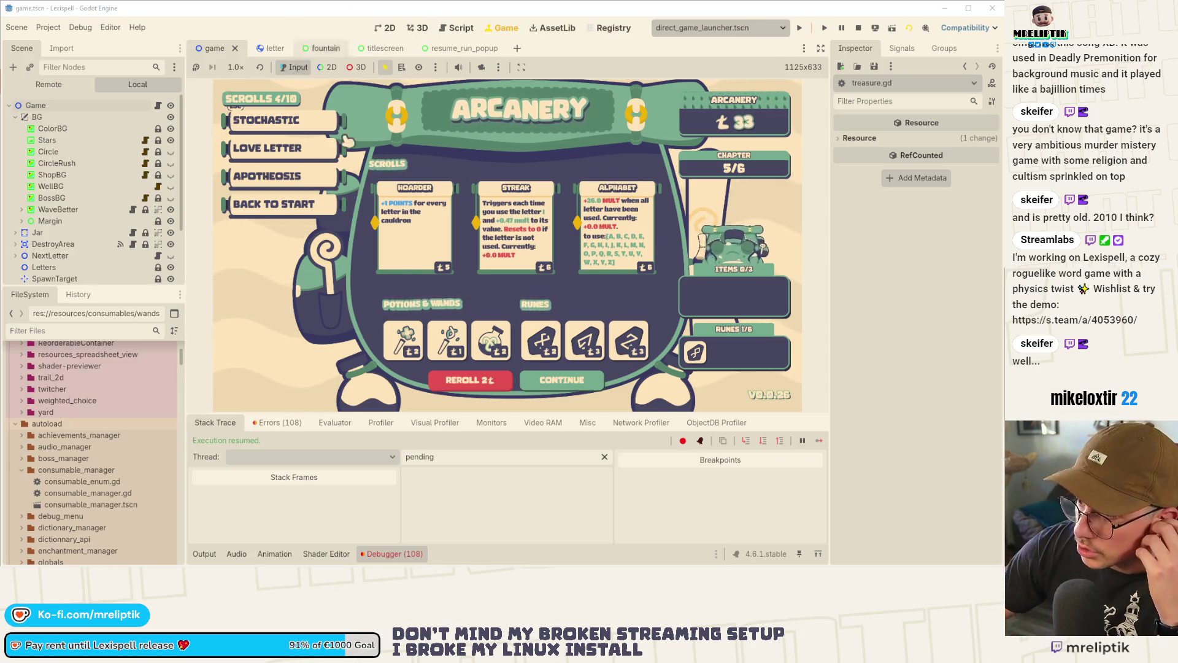
- Buy the Streak and Hoarder scrolls plus a potion, then leave the shop for the chapters
click(515, 230)
click(434, 257)
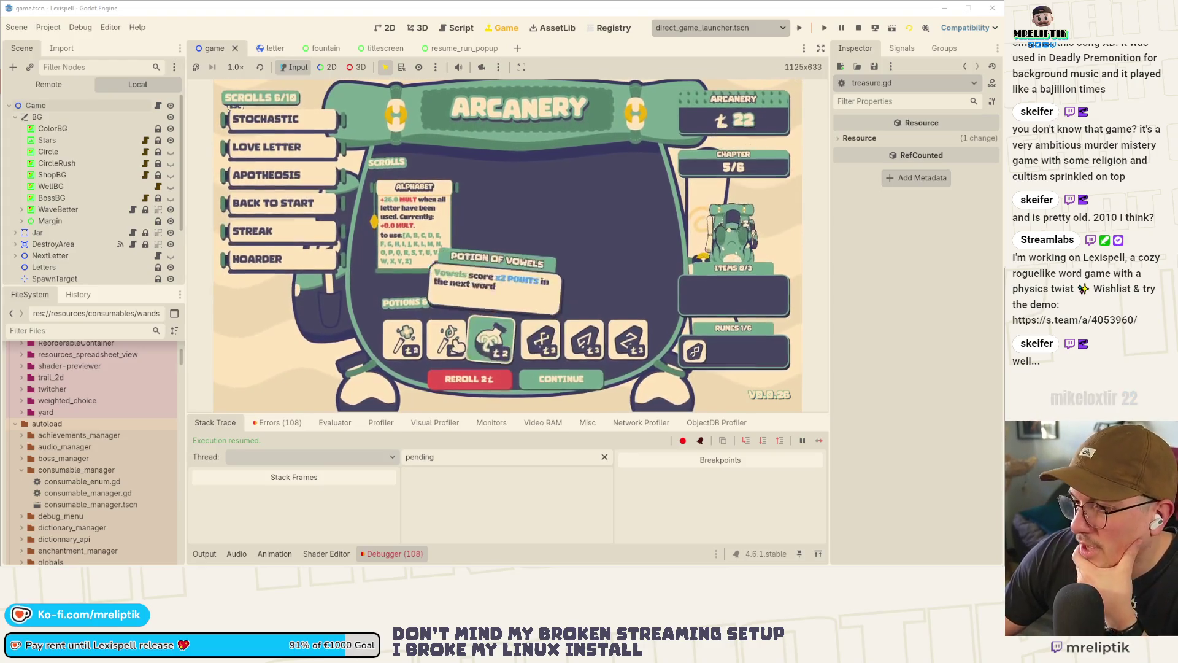
click(473, 348)
click(540, 340)
click(560, 378)
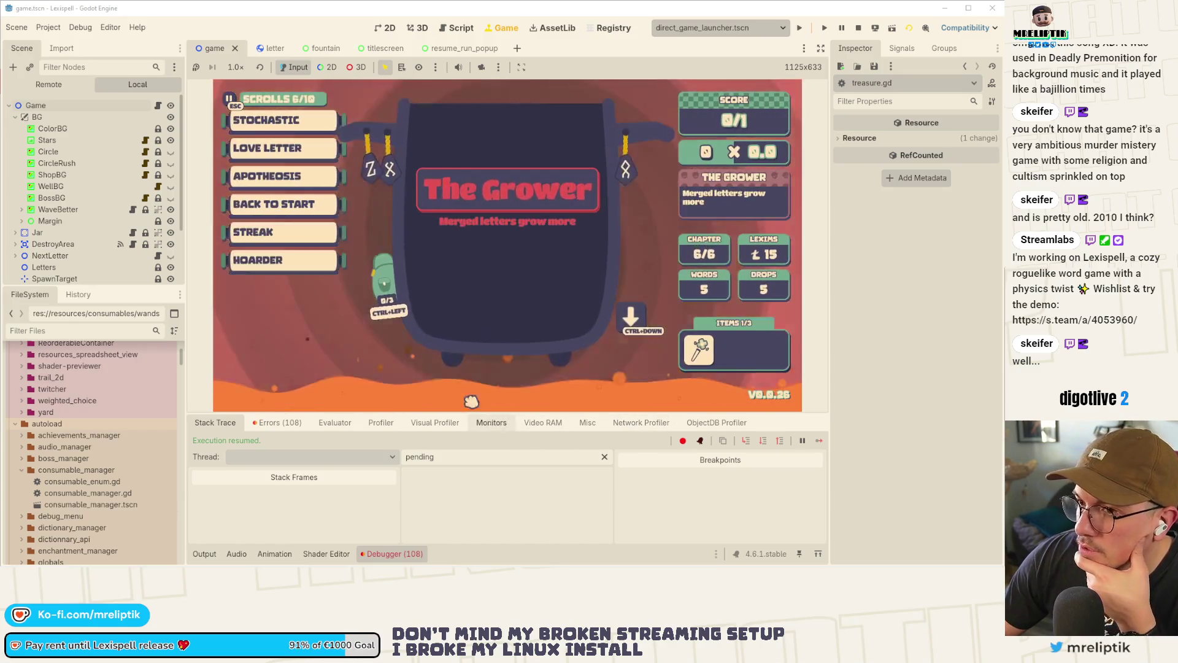
- Drop two fresh batches of letters into the jar
mouse_move(702, 355)
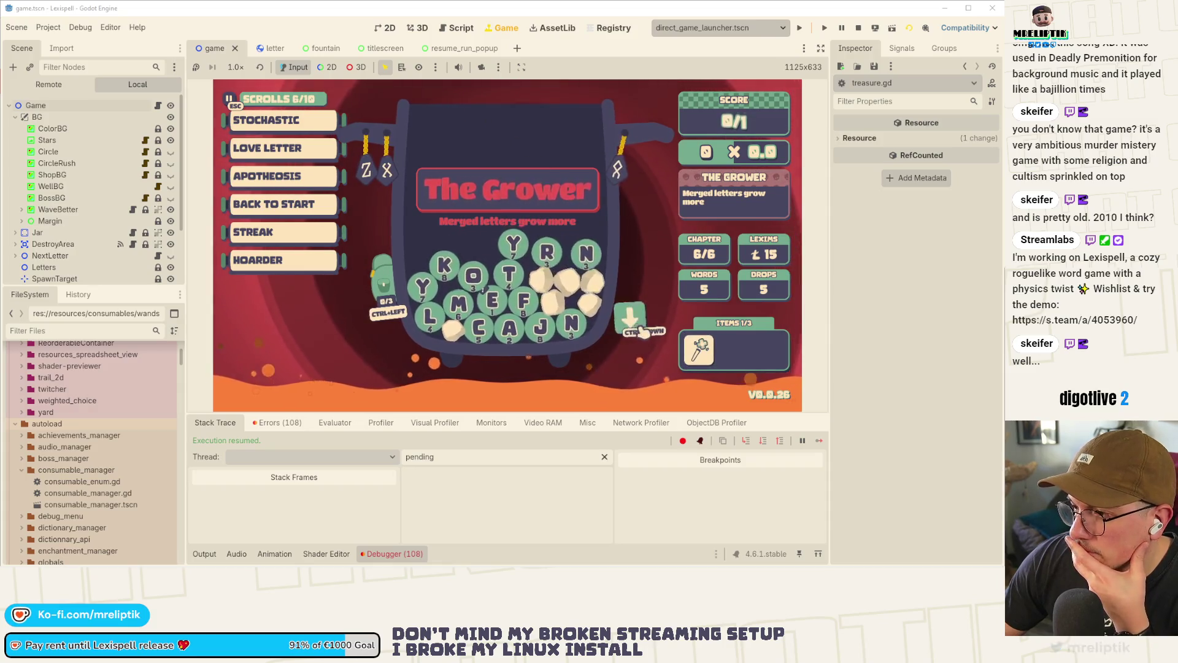
click(642, 331)
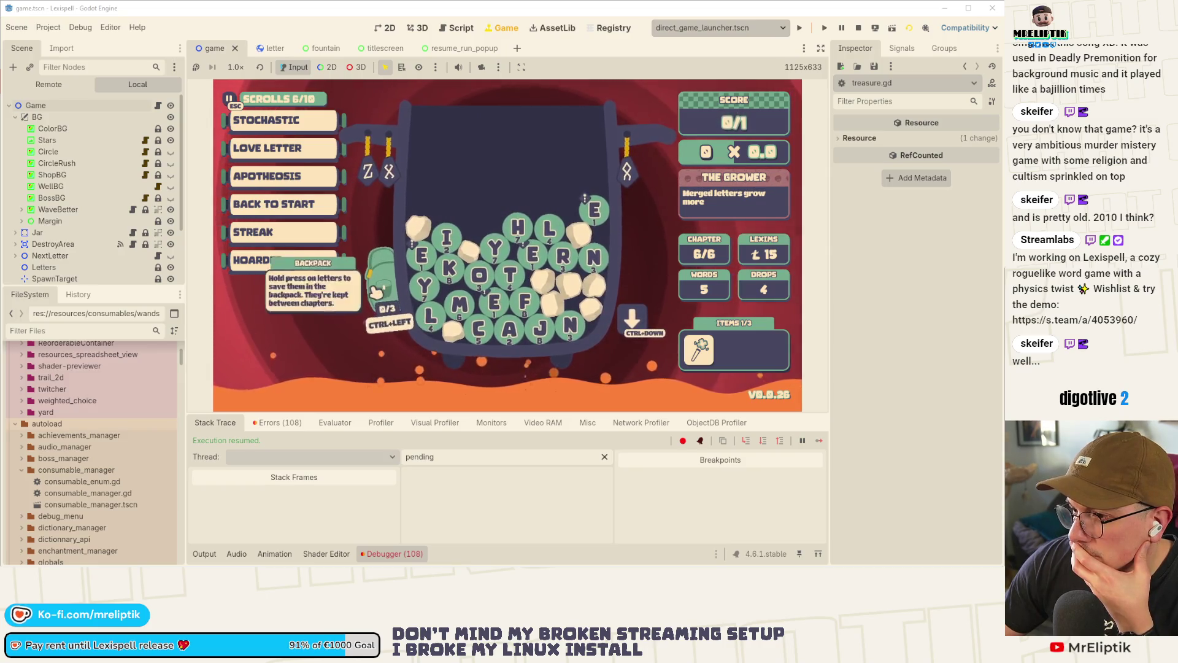
mouse_move(527, 241)
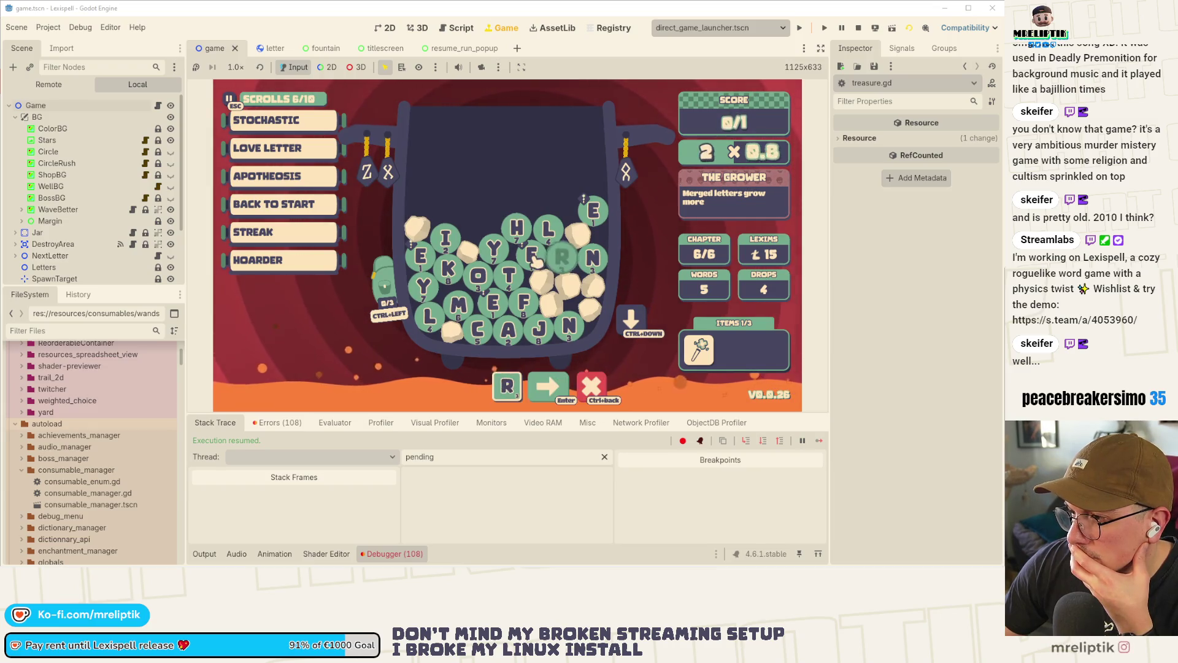
text(info)
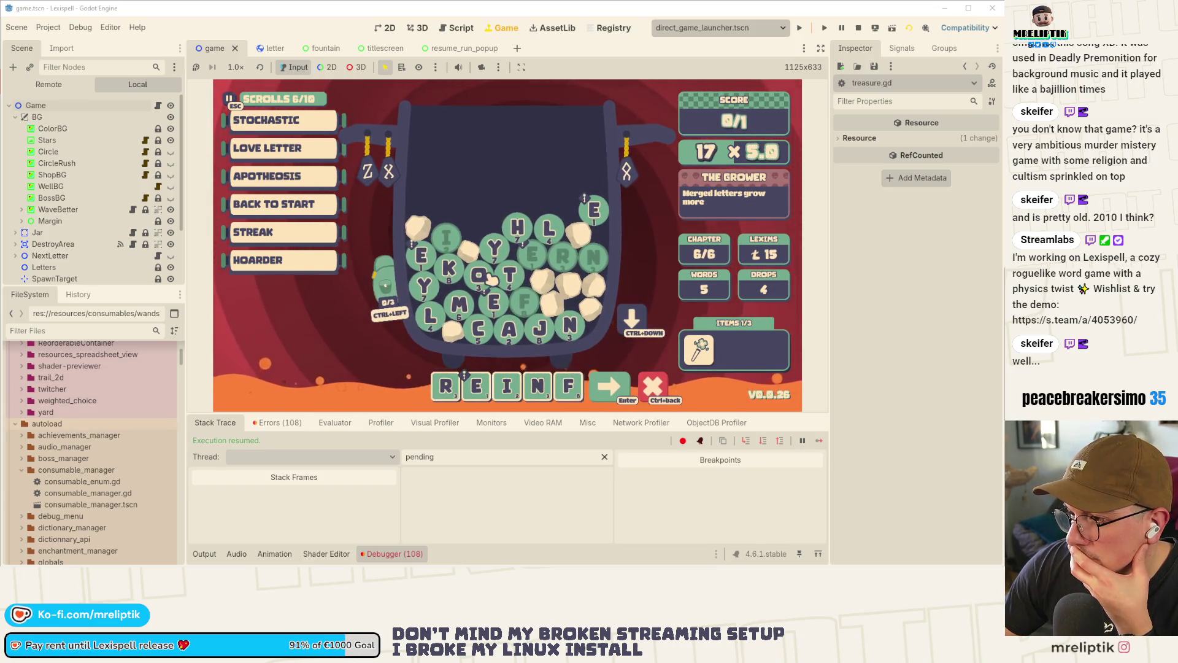
key(ctrl+Down)
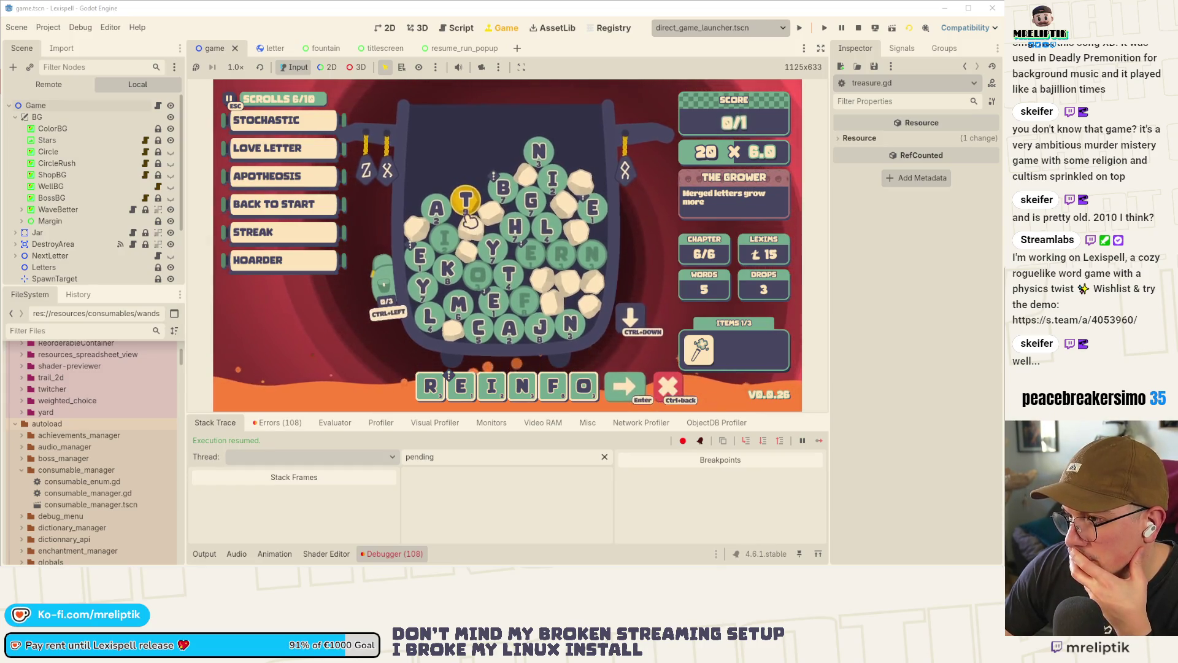
- Spell IMAGINATE using the gold T gem and submit it for 1530 points
mouse_move(455, 205)
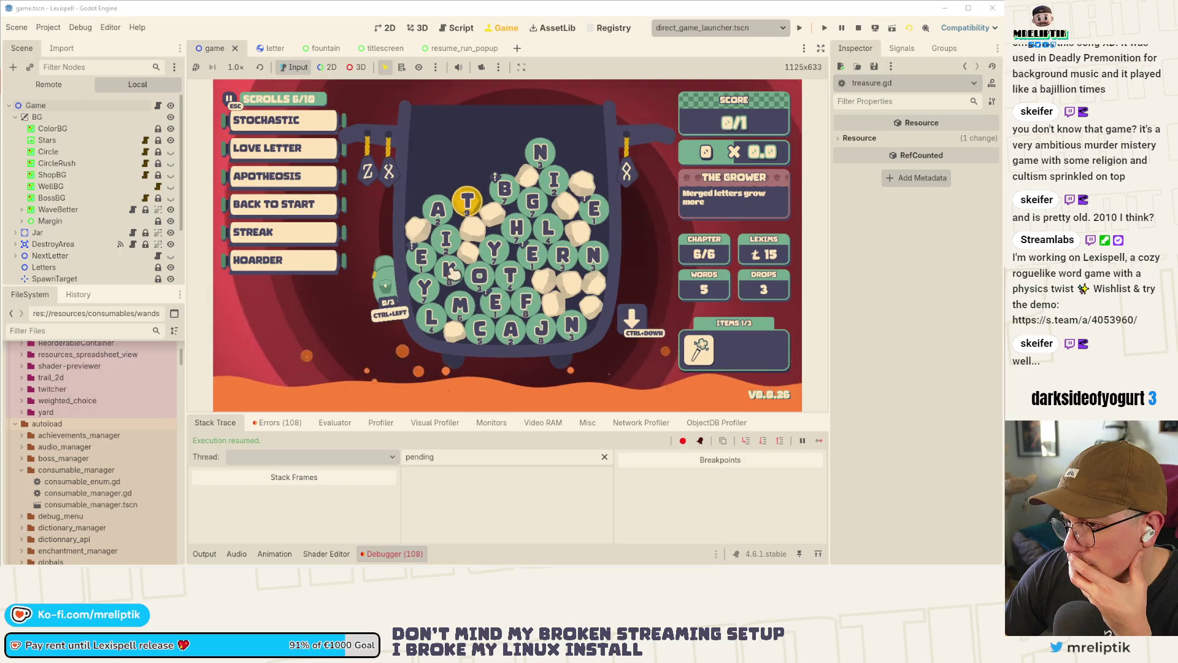
click(446, 238)
click(461, 302)
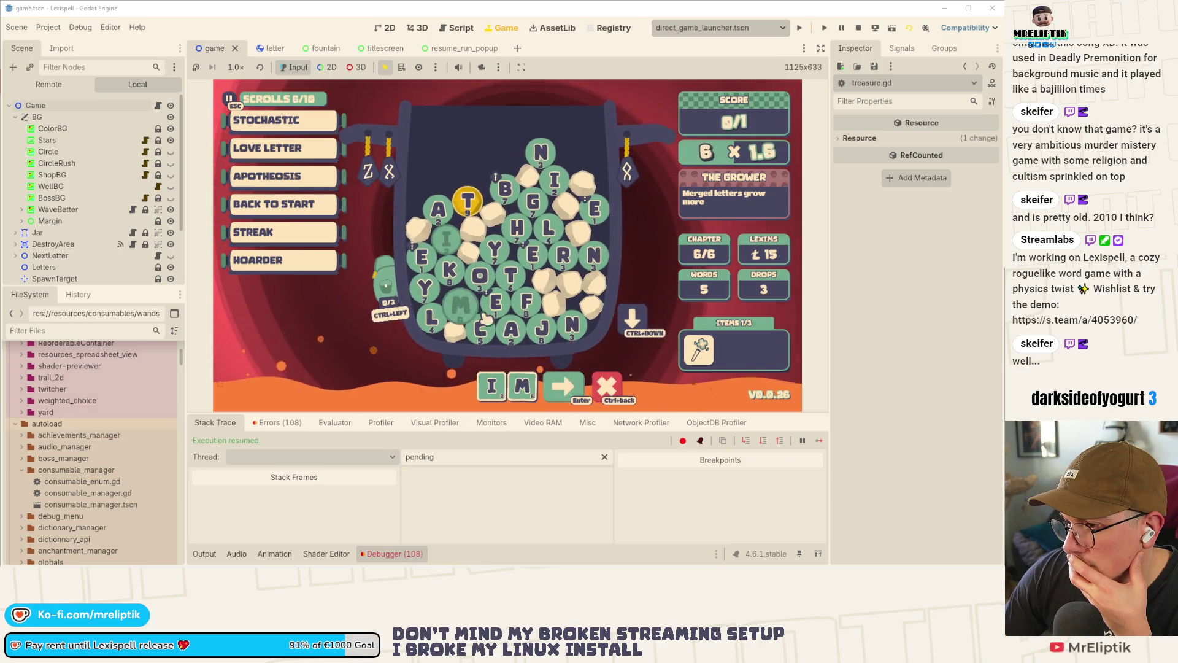
click(511, 330)
click(533, 201)
click(555, 179)
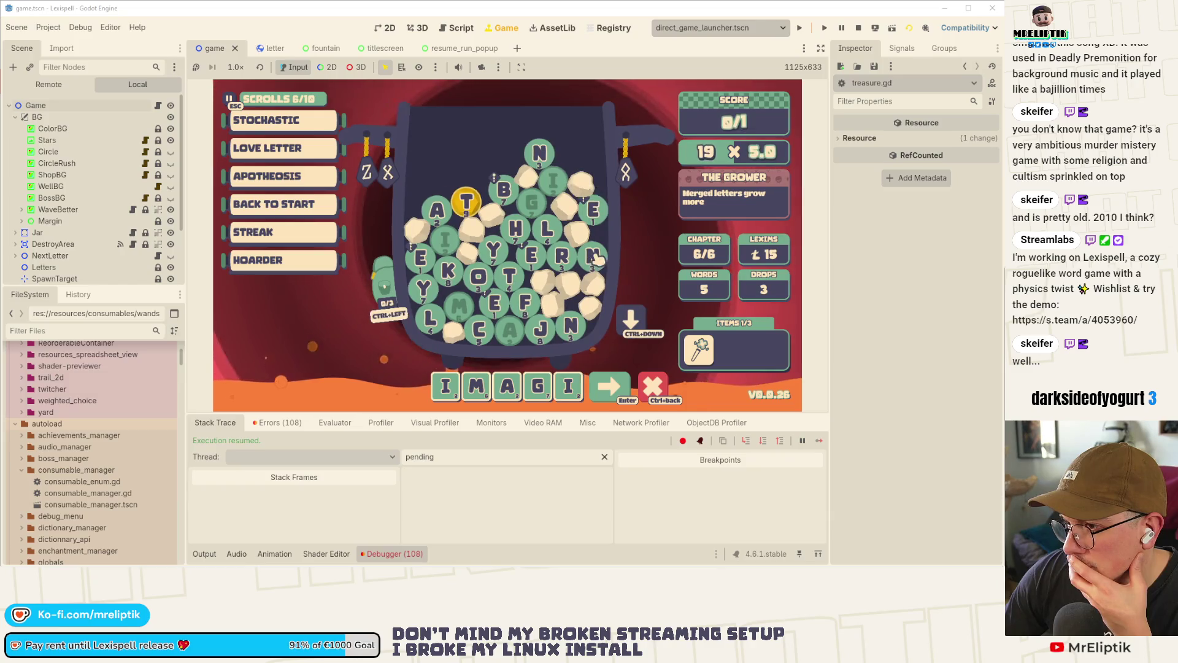
click(592, 256)
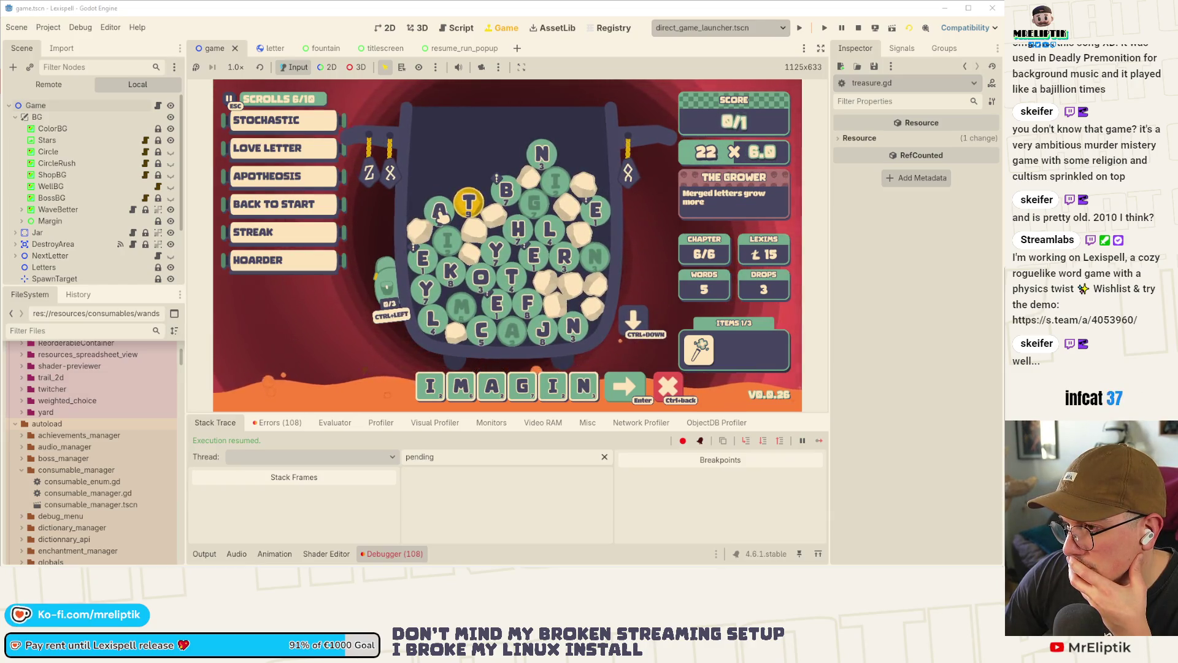
click(439, 212)
click(468, 203)
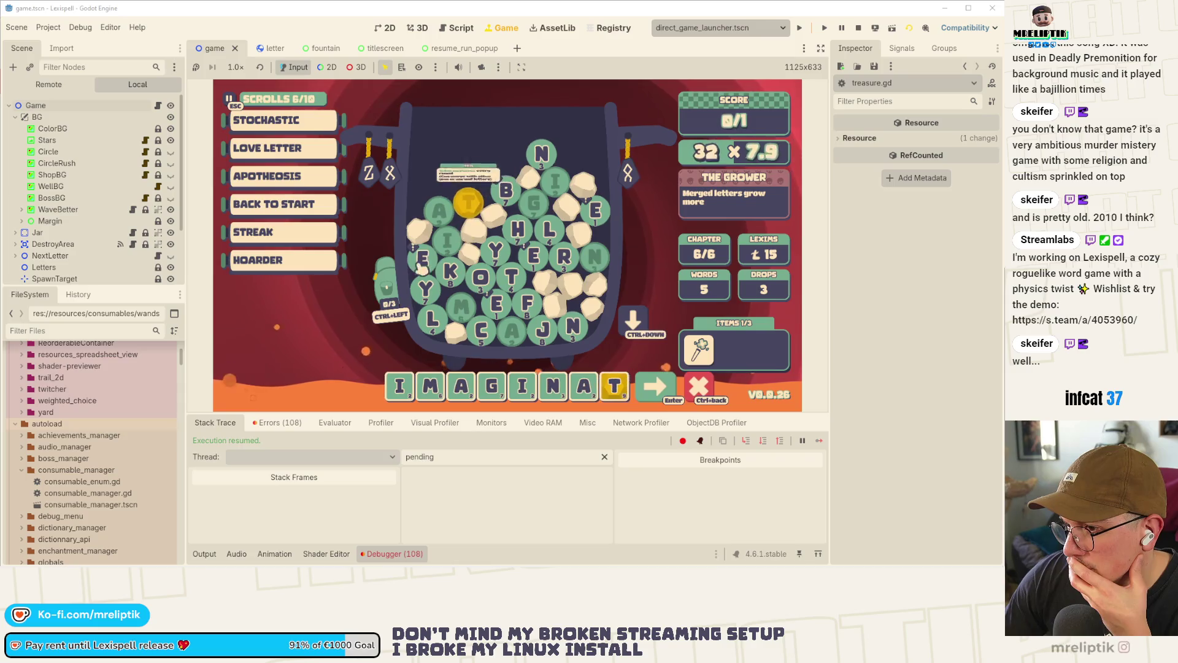
click(670, 388)
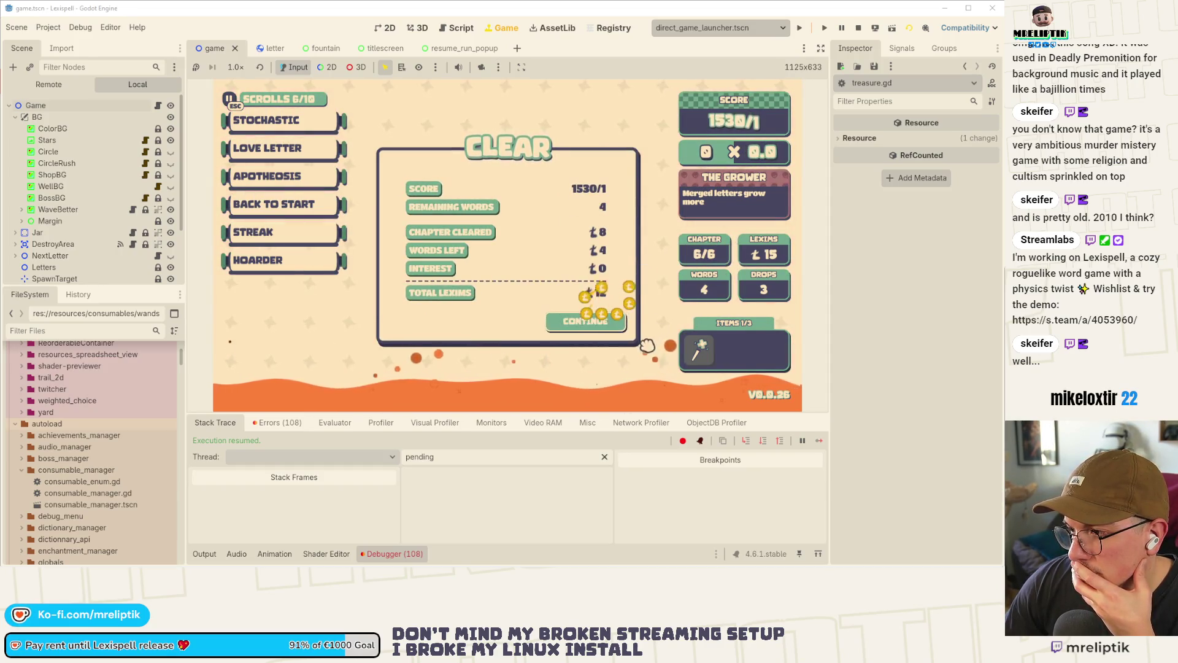
- Continue past the chapter results, read the scroll descriptions on the thank-you screen, and go Home
click(621, 330)
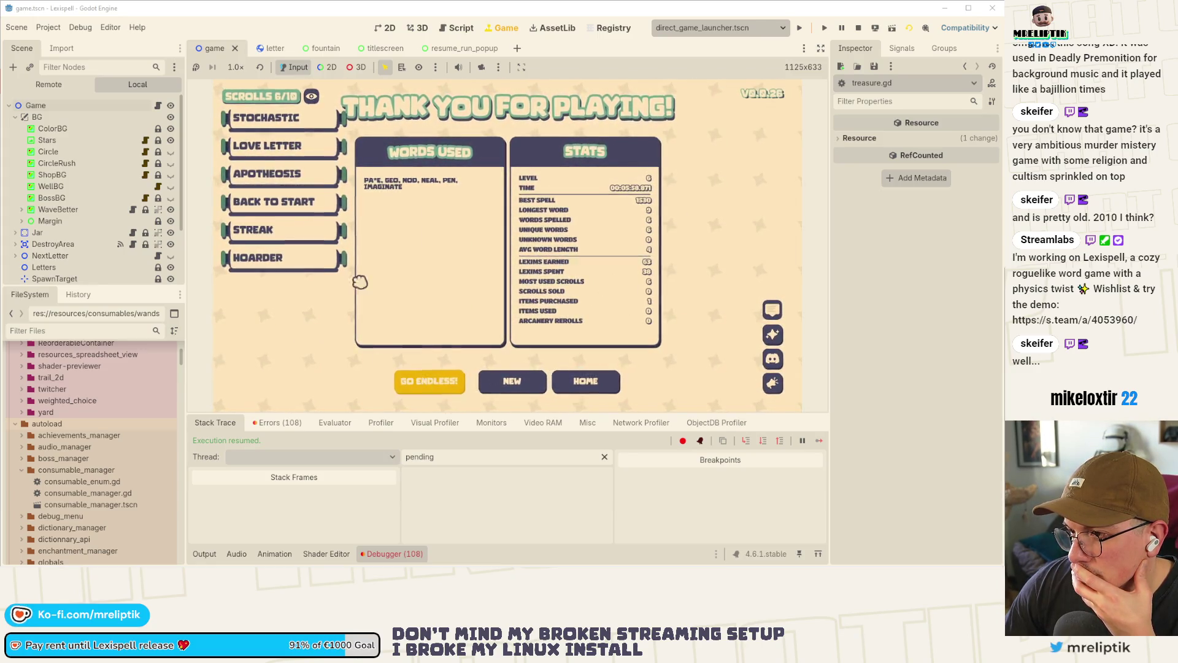
mouse_move(307, 211)
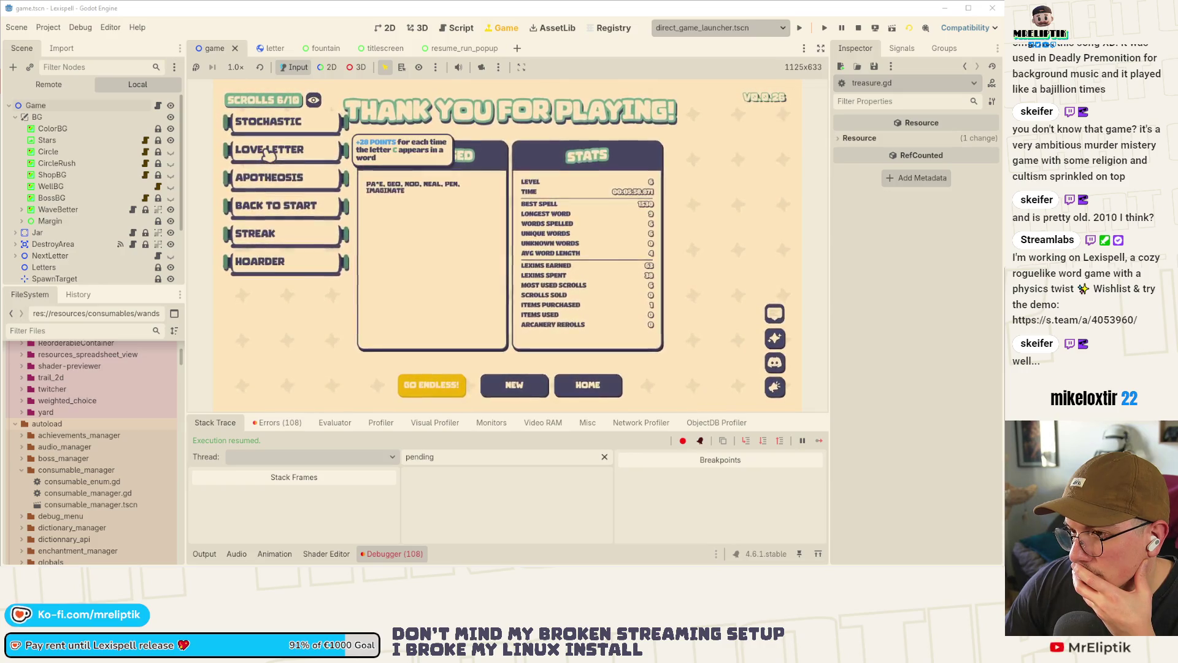
mouse_move(292, 297)
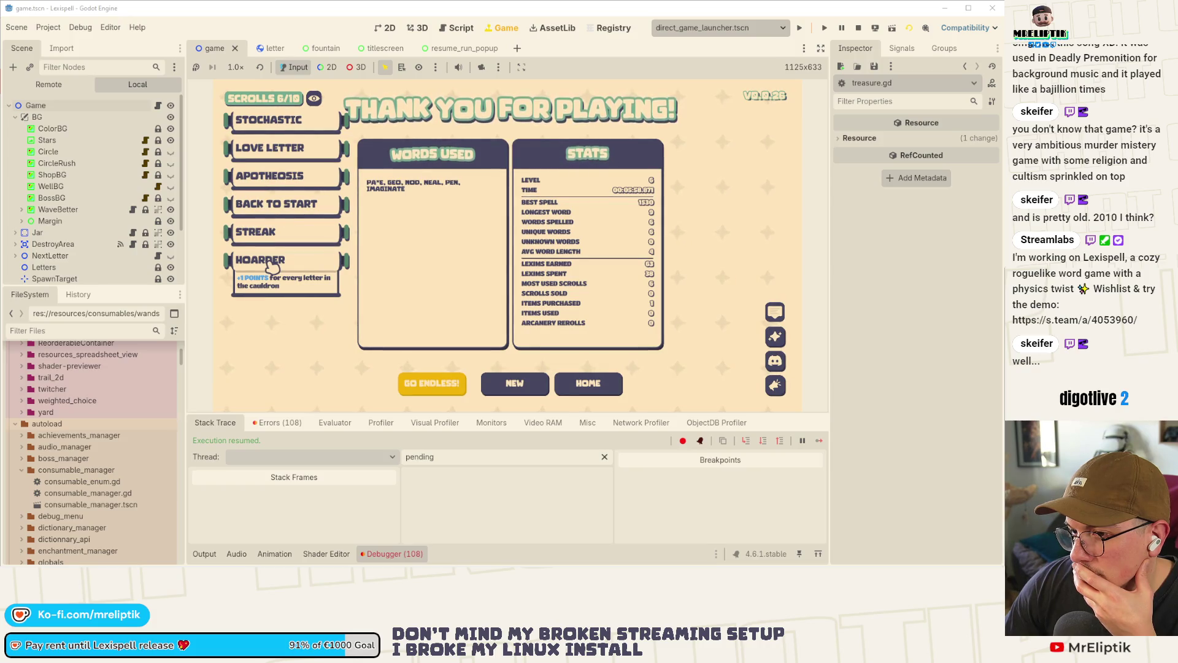
mouse_move(344, 261)
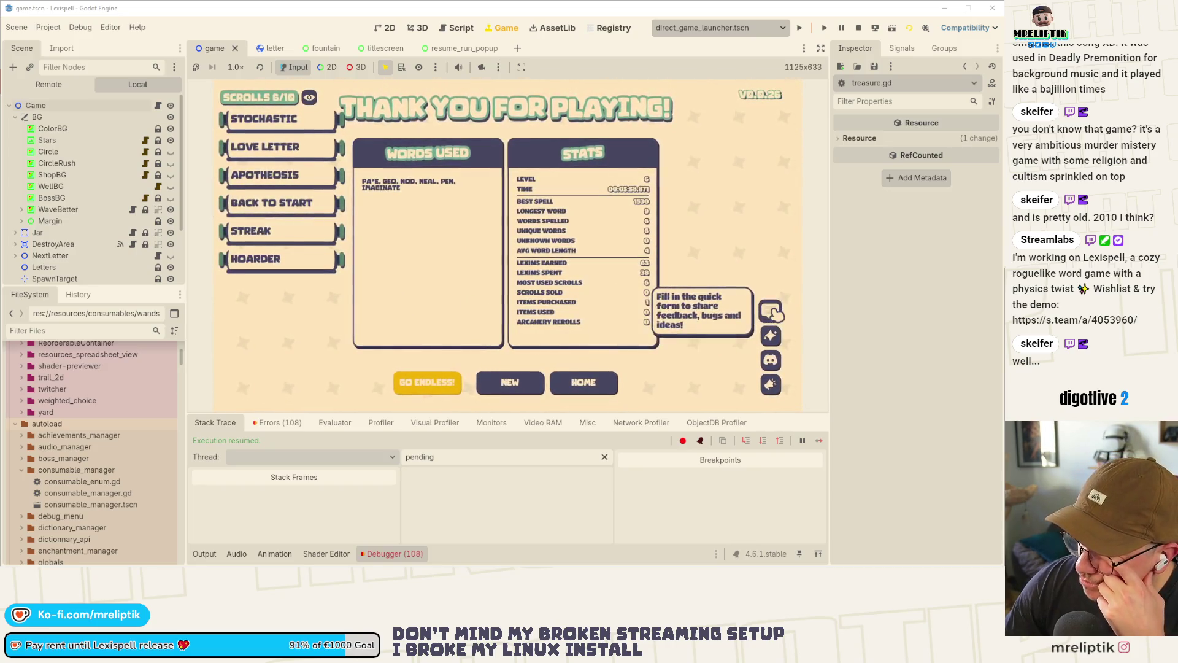
click(585, 382)
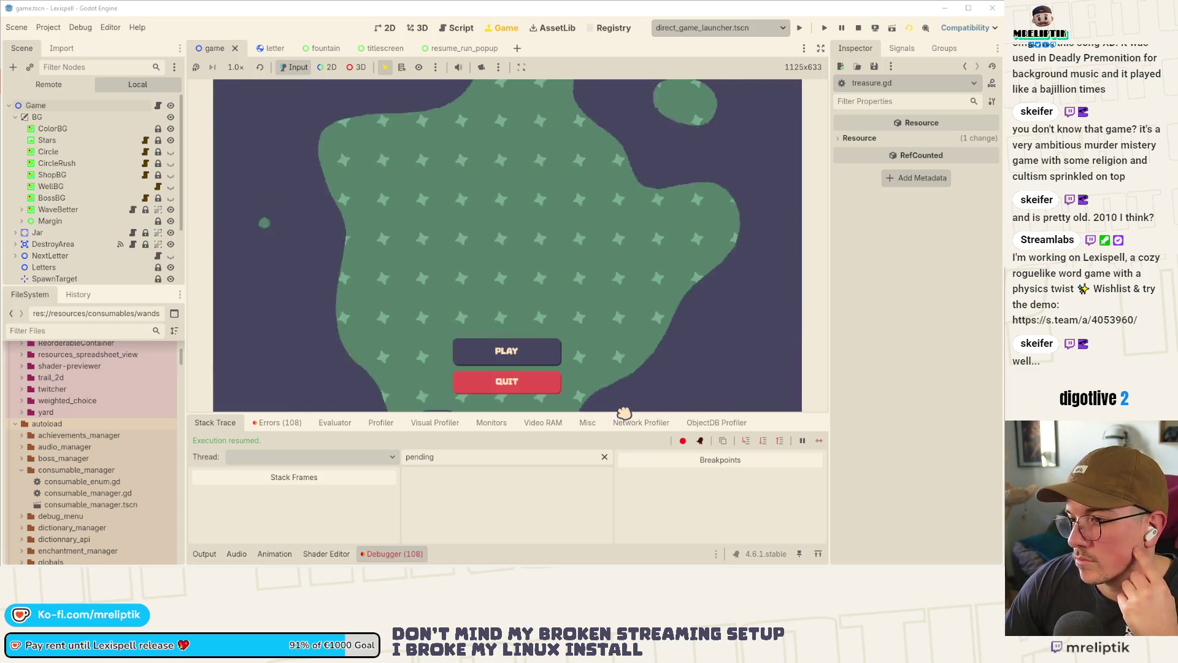
- Start a new Classic Craft run with a mage, enter Chapter 1, then view the debugger Errors
click(515, 349)
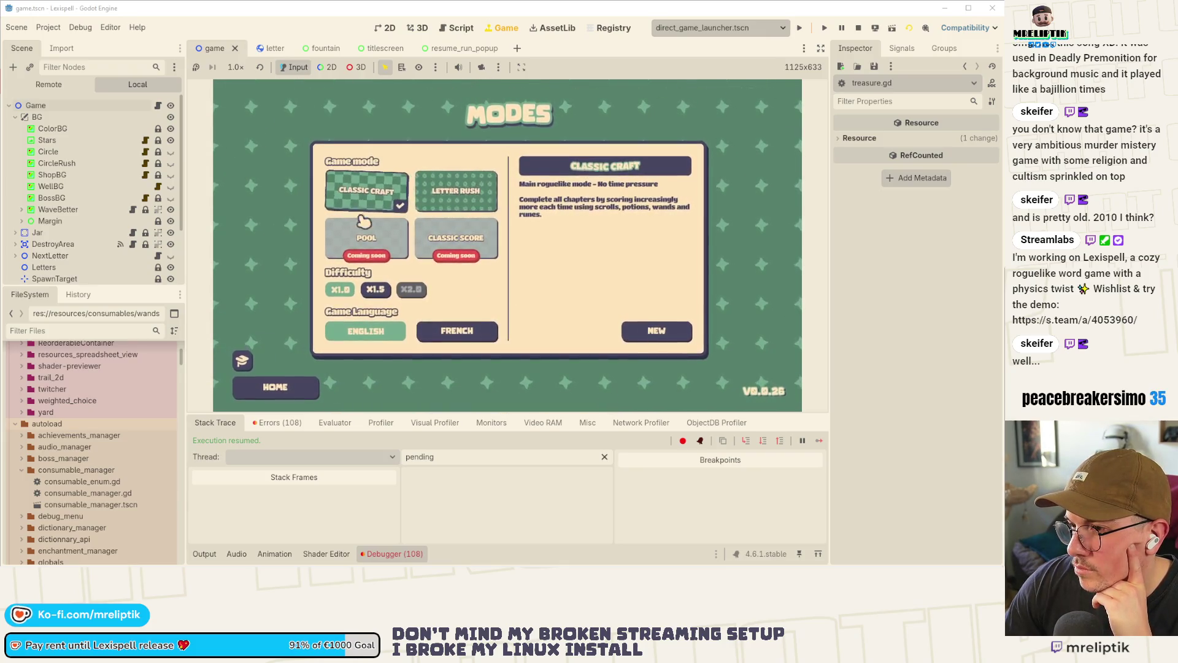
click(466, 198)
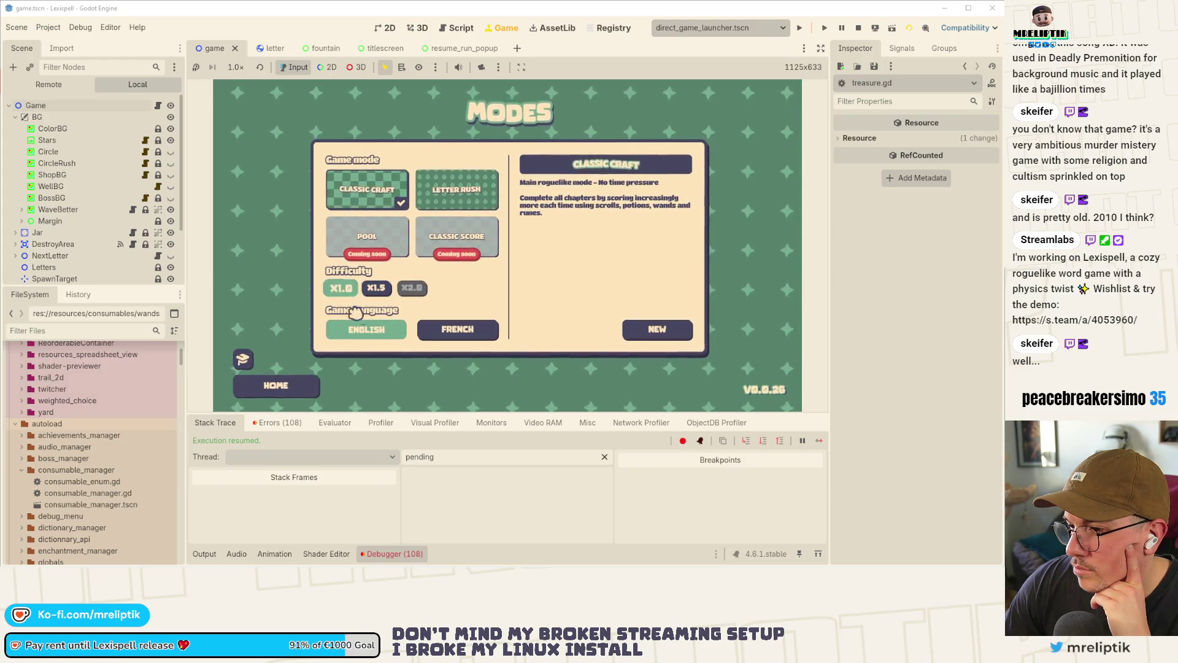
click(646, 336)
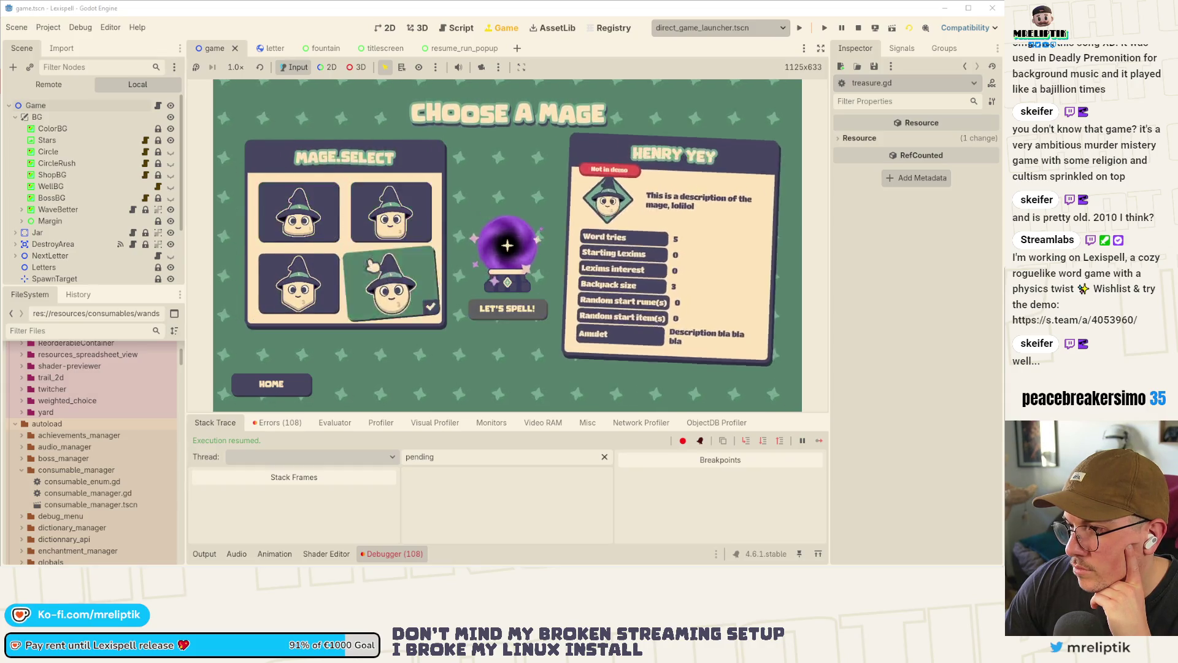
click(515, 313)
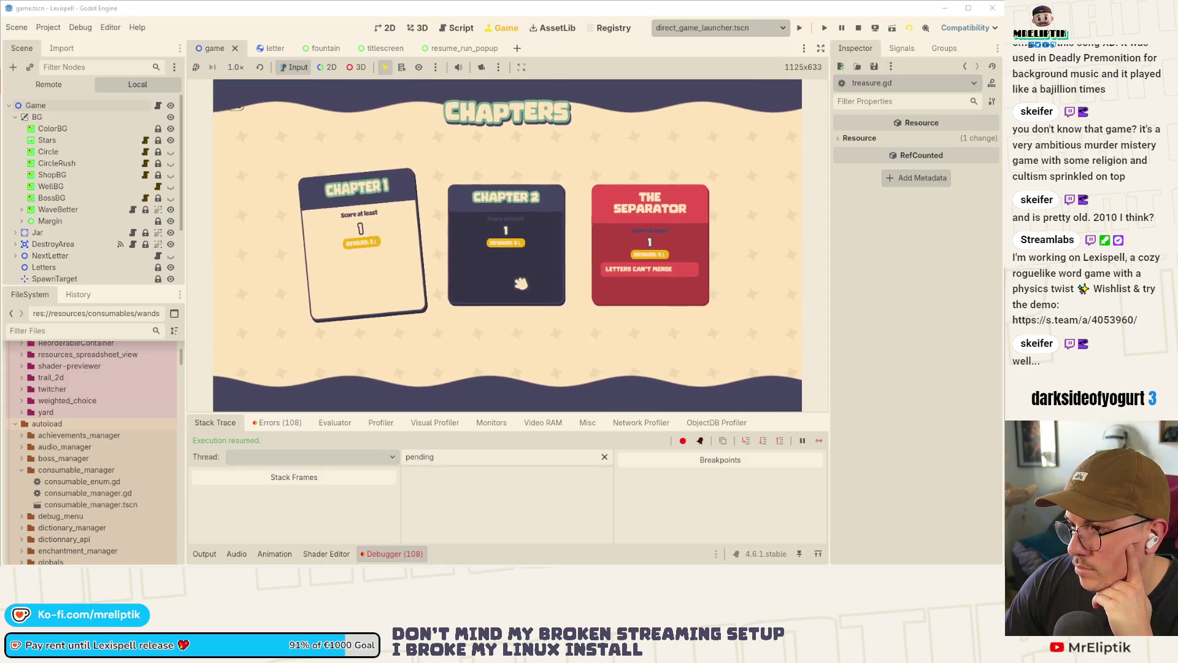
click(381, 276)
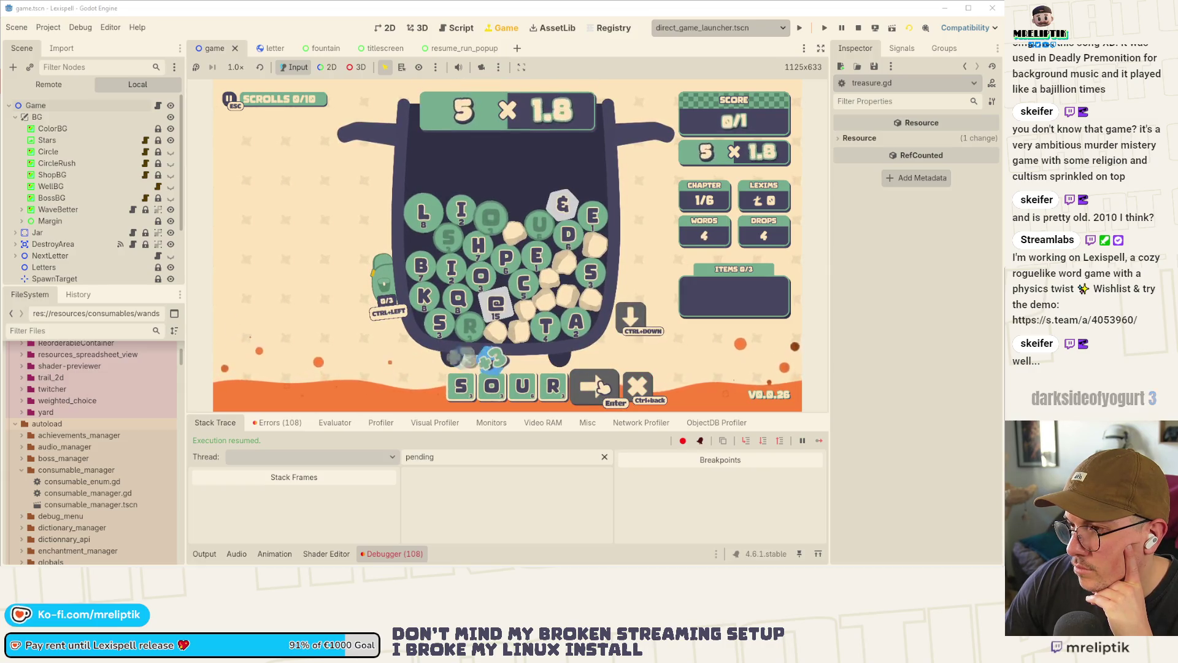
click(268, 422)
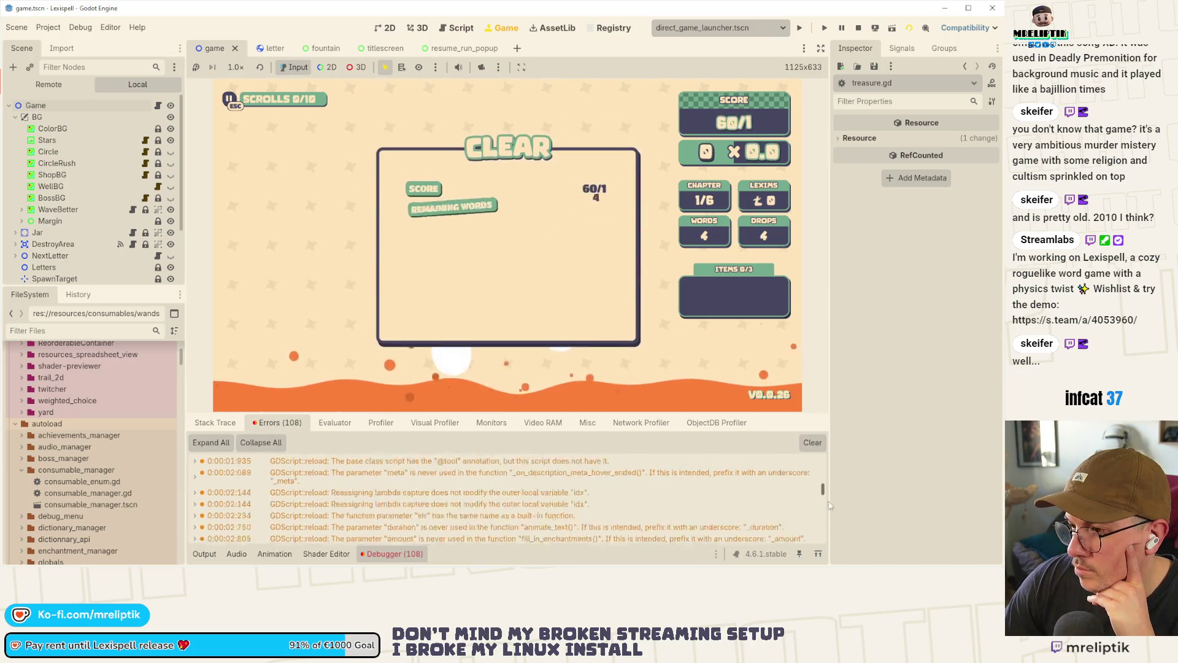
- Fix the set_rune_kwown typo to set_rune_known on treasure.gd line 300 and stop the game
drag(820, 484, 522, 529)
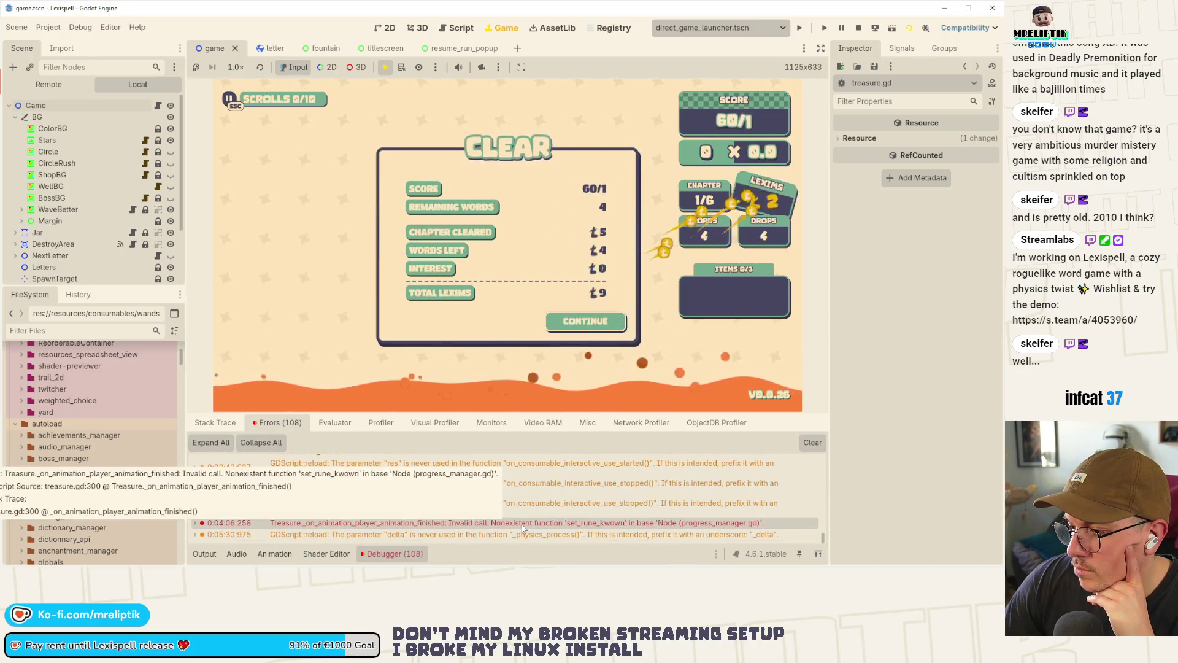
double_click(522, 526)
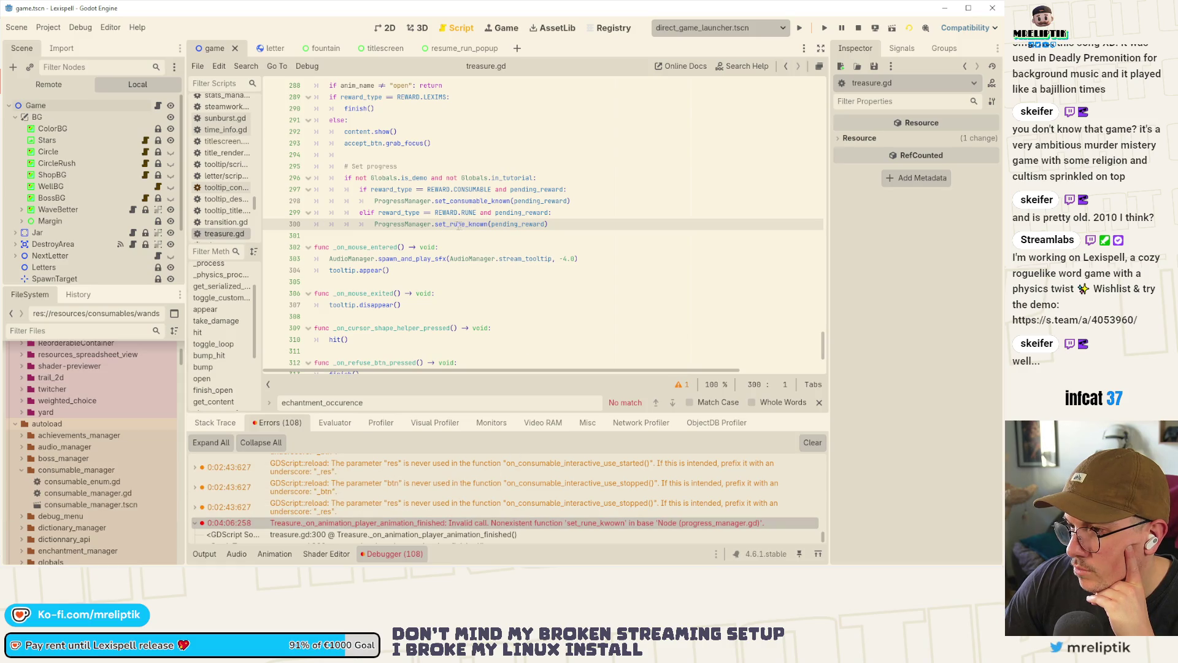
click(858, 28)
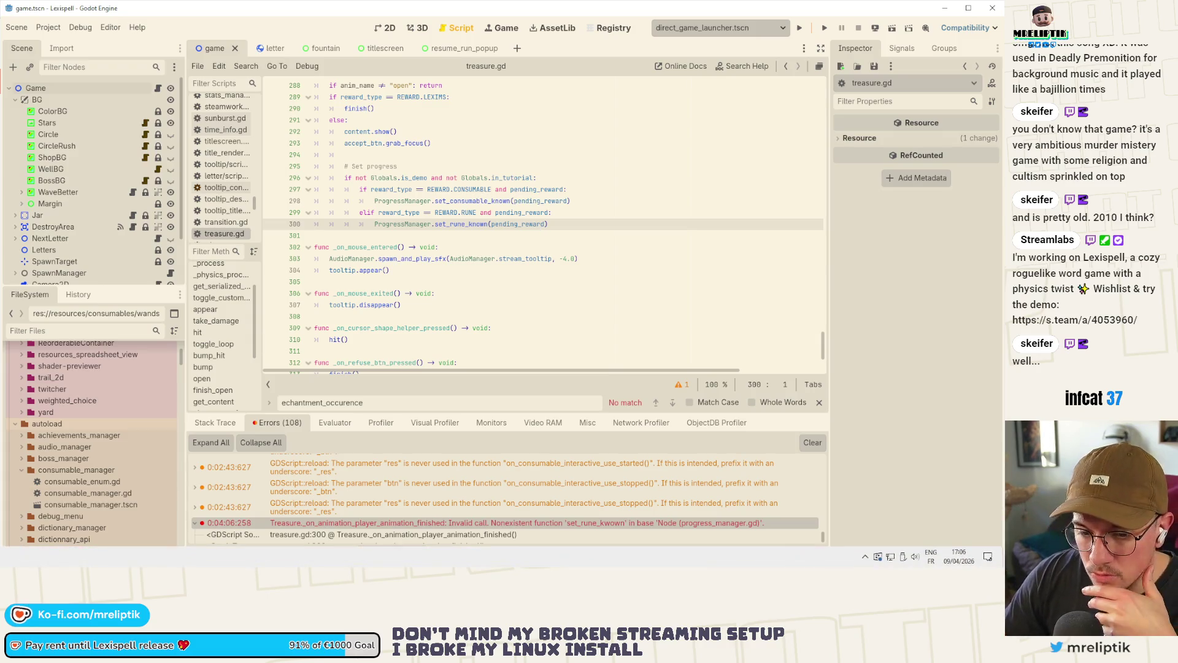
key(alt+Tab)
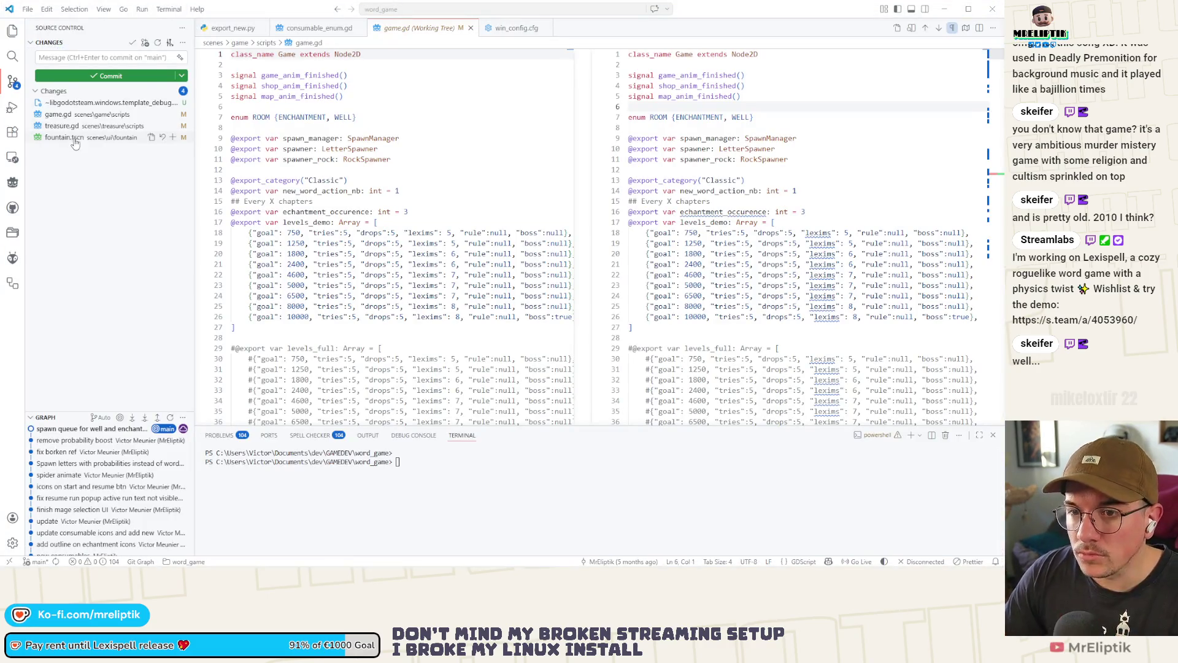
- Review the diffs, then stage and commit the treasure.gd fix with a 'fix o…' message
click(73, 137)
click(62, 126)
click(173, 126)
click(90, 56)
text(fix )
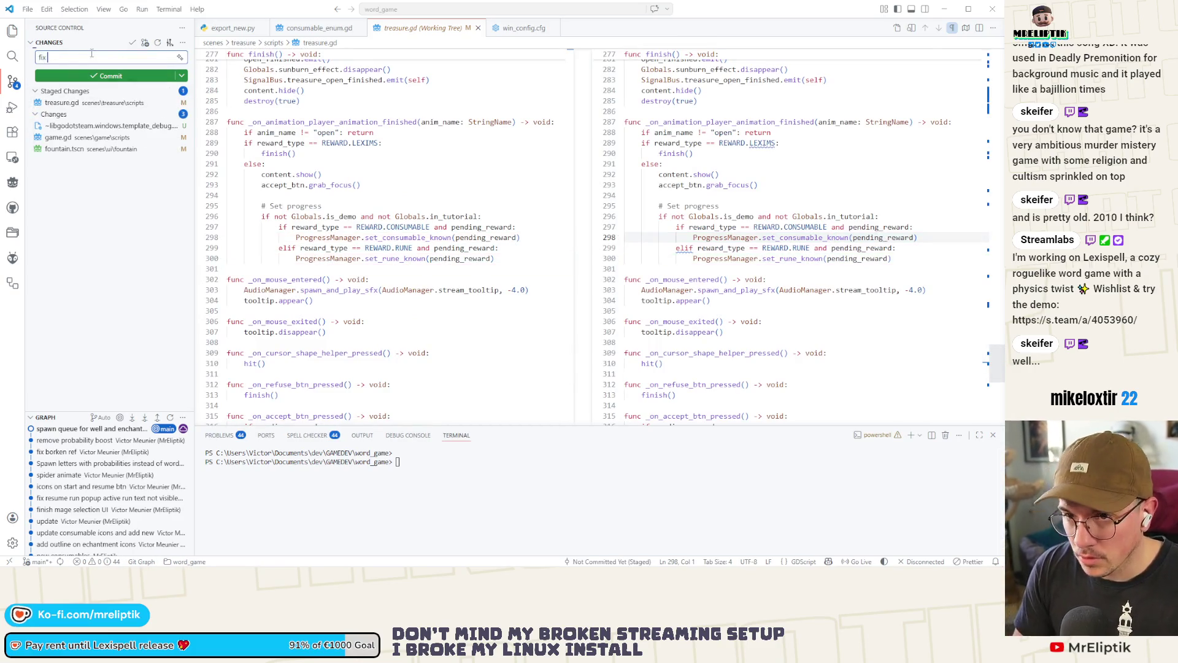
text(o)
click(107, 75)
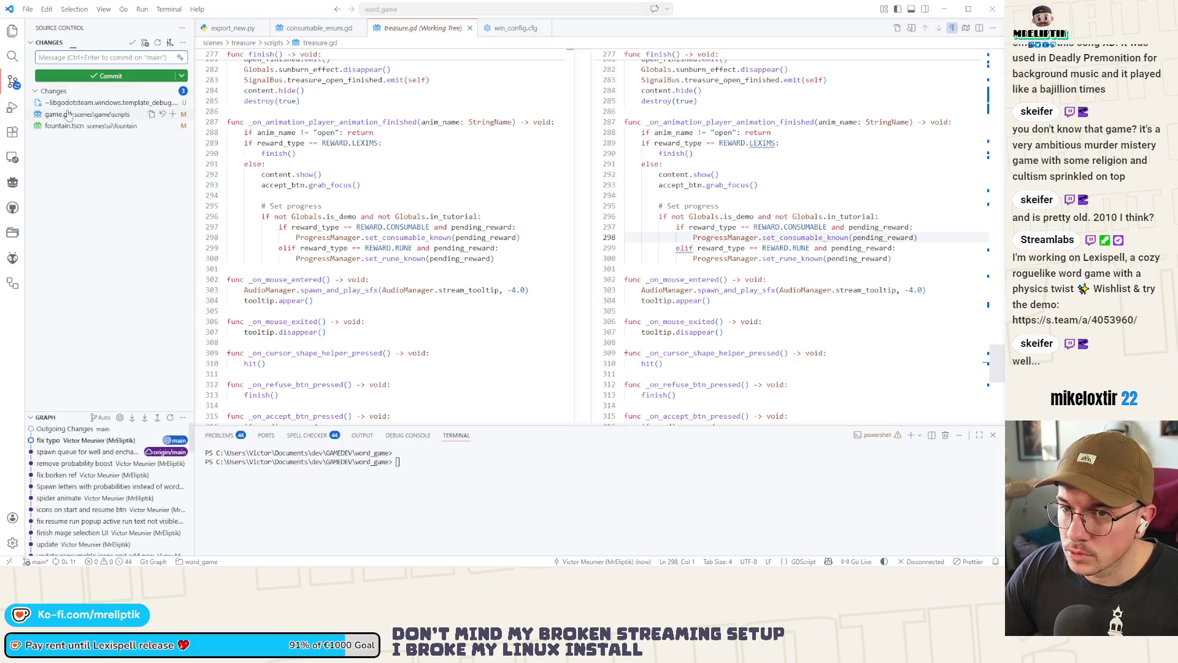
- Stage and commit game.gd with the message 'use variable and set to every 3…'
click(66, 115)
click(174, 115)
click(87, 57)
text(se varia)
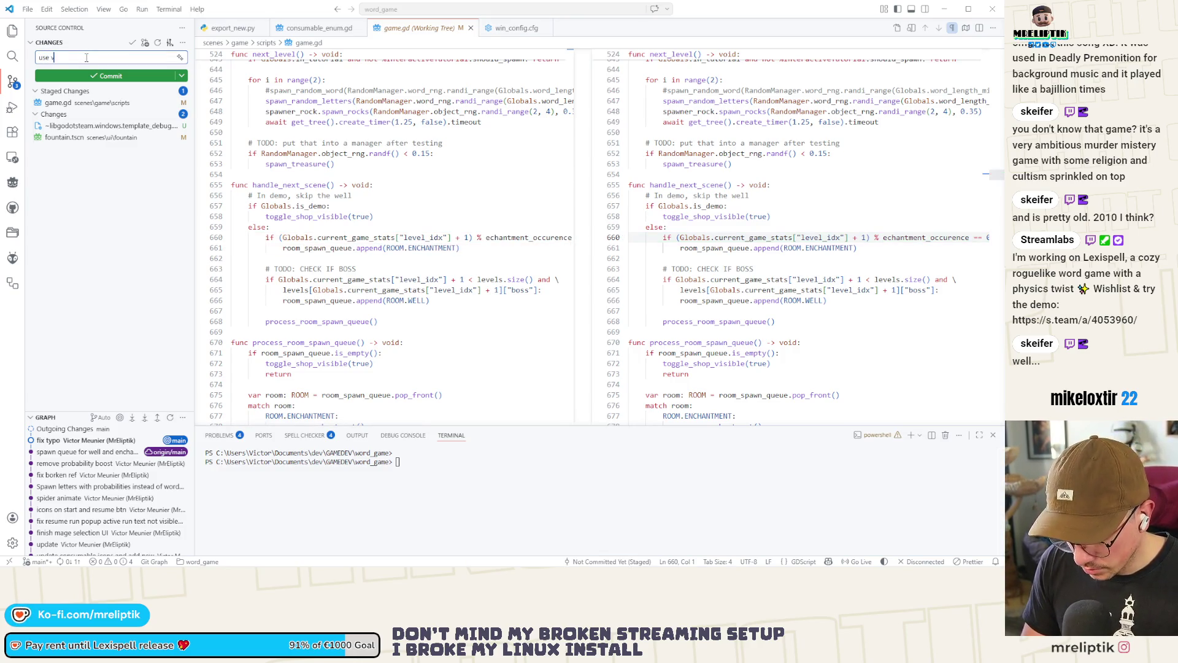
text(ble and set to every 3 chapter)
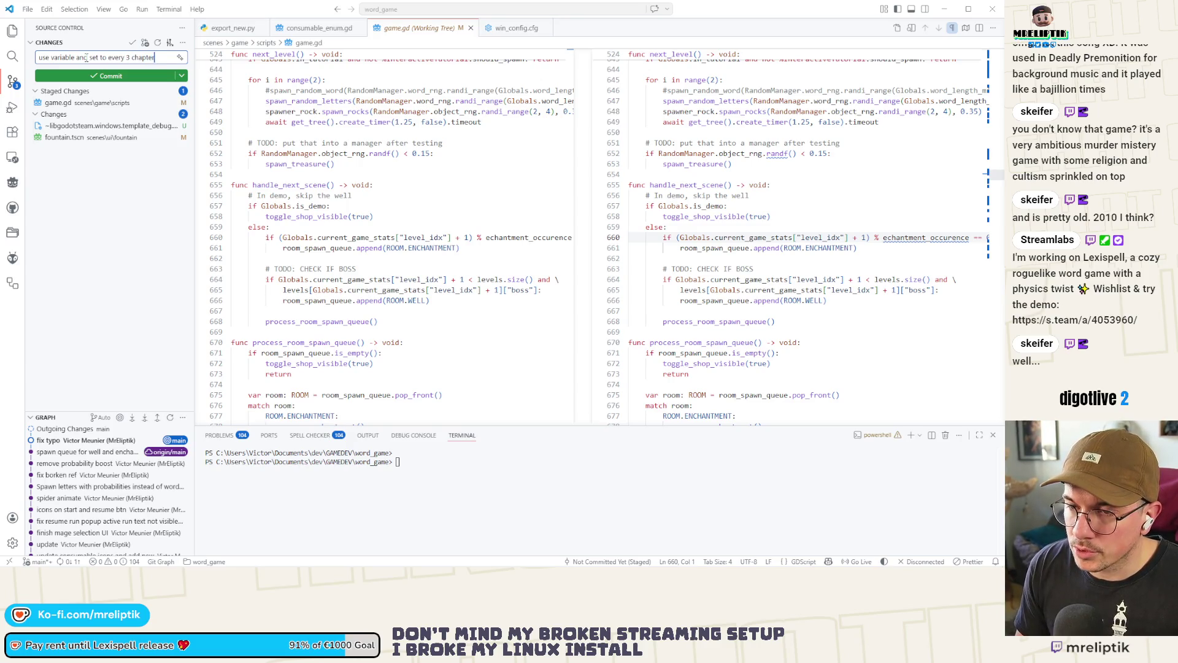
key(ctrl+Return)
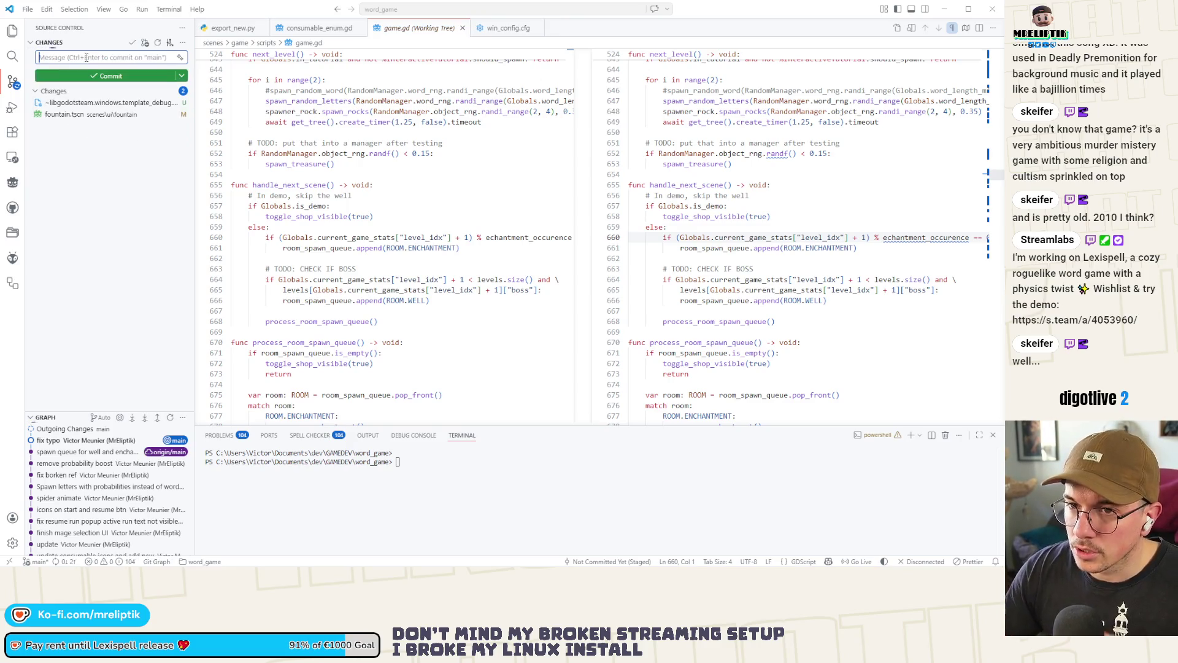
- Stage the fountain.tscn diff and commit it as 'fix the throw position'
click(68, 117)
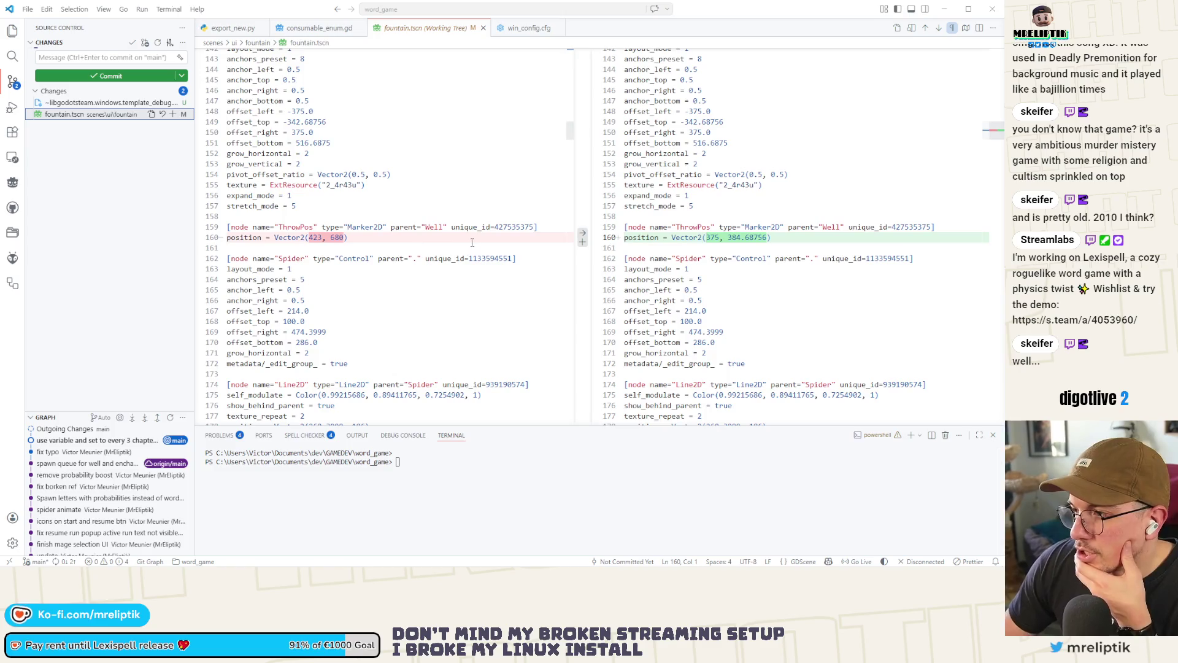
click(173, 114)
click(60, 55)
text(f)
text(thro)
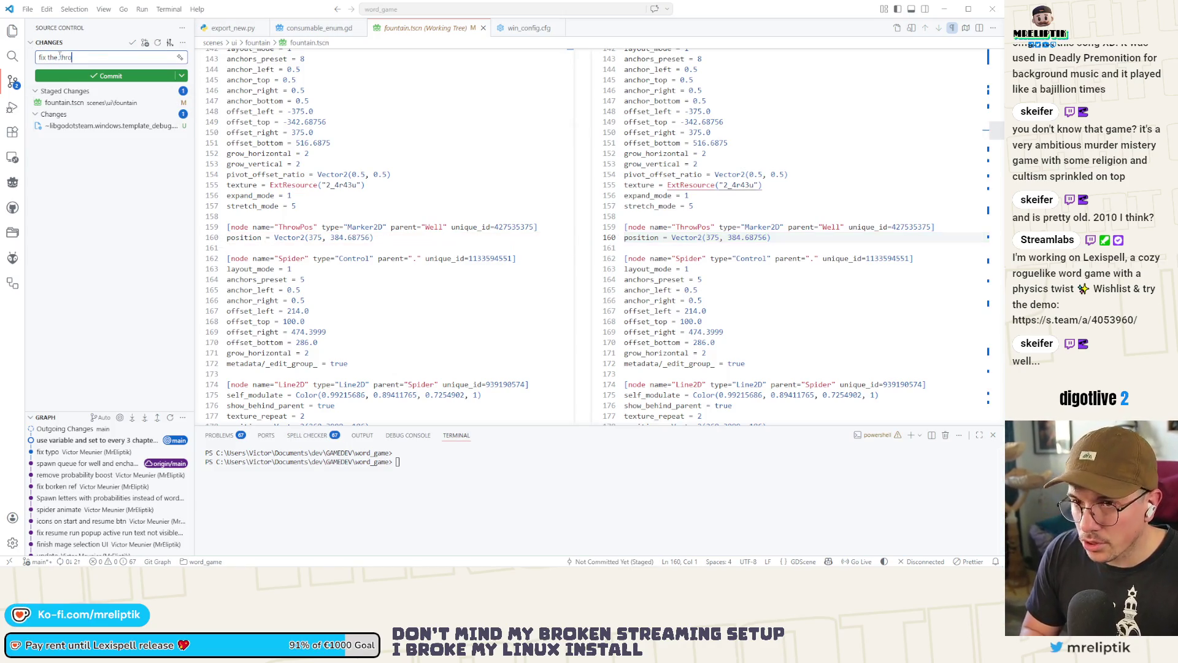
key(ctrl+Return)
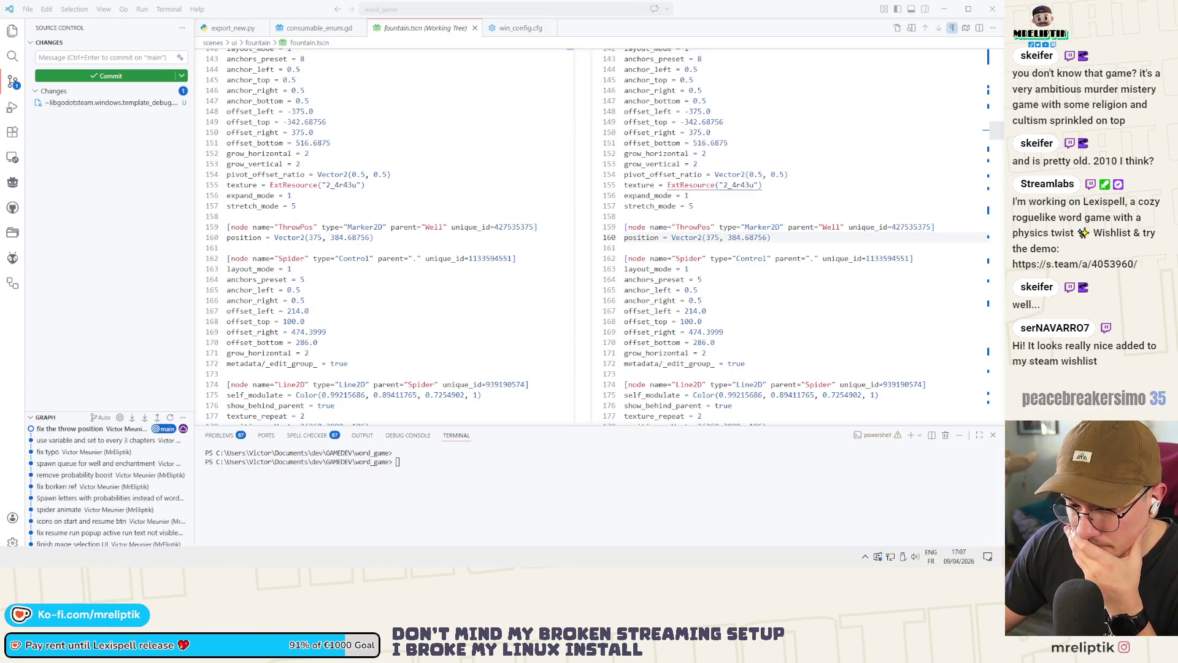
key(alt+Tab)
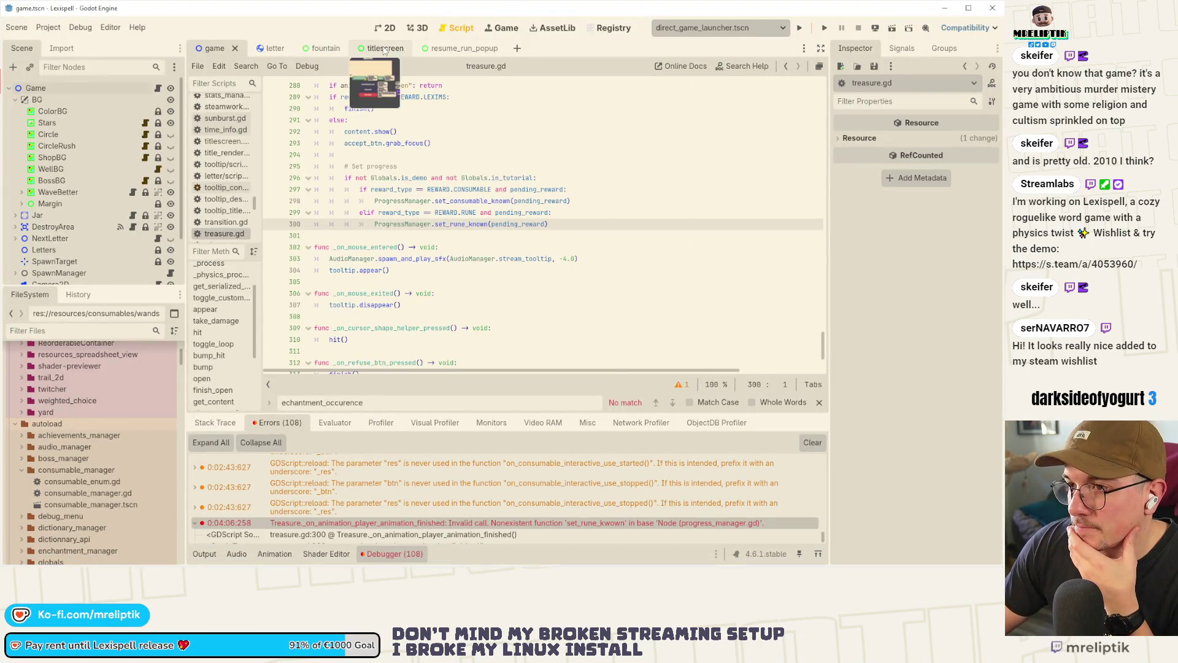
- Browse the titlescreen and fountain tabs, then quick-open the treasure scene
click(385, 49)
click(385, 34)
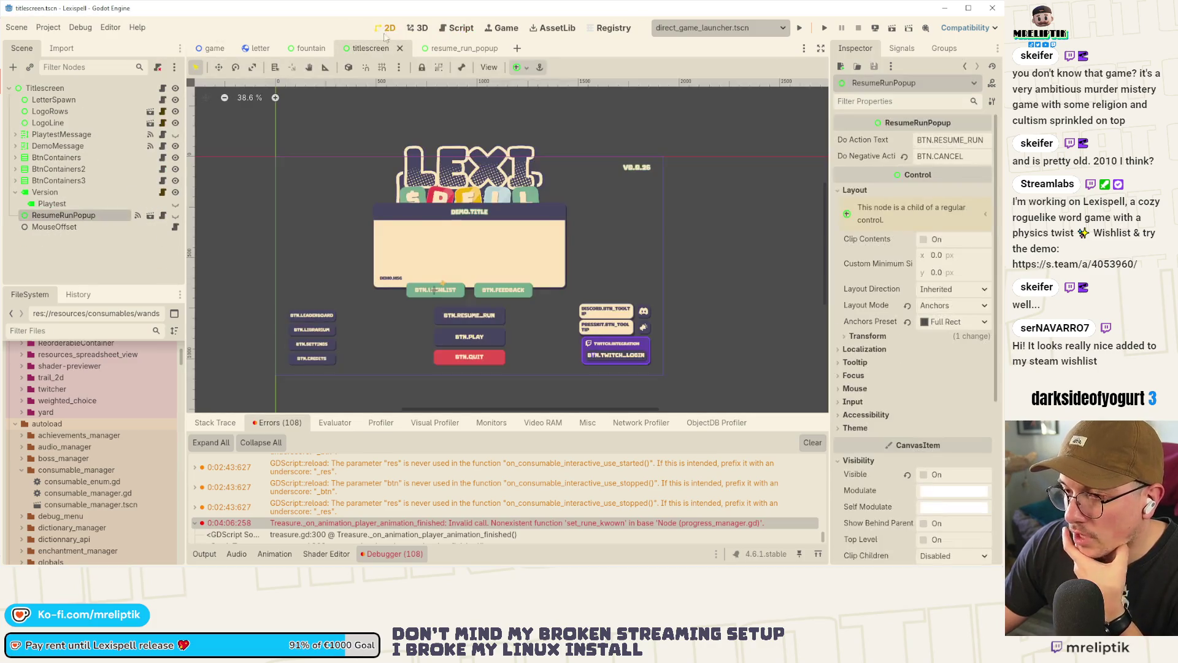
click(309, 49)
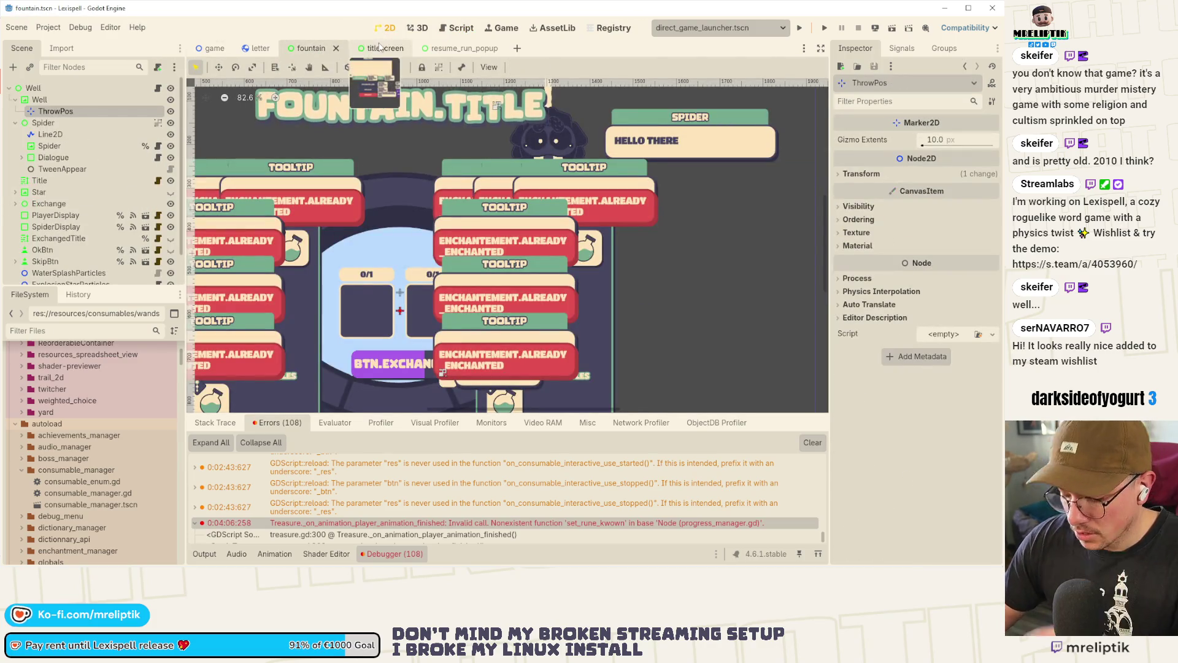
key(ctrl+shift+o)
text(treasure)
key(Return)
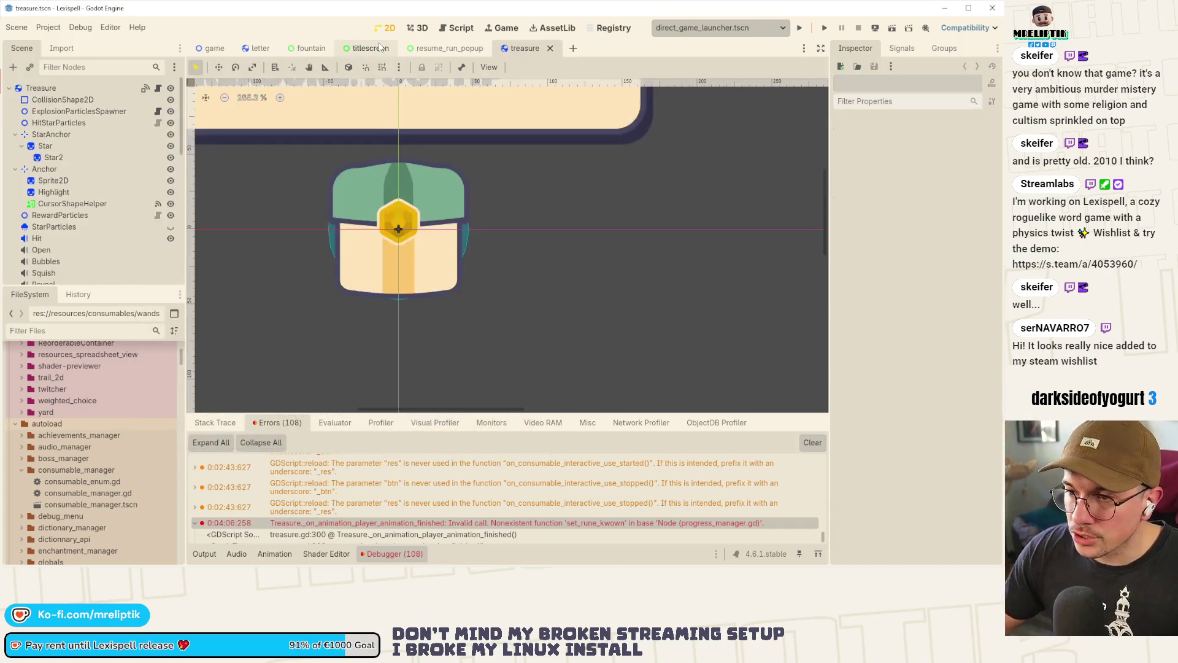
- Collapse the bottom panel and make the reward Content node visible on the canvas
click(204, 554)
click(204, 553)
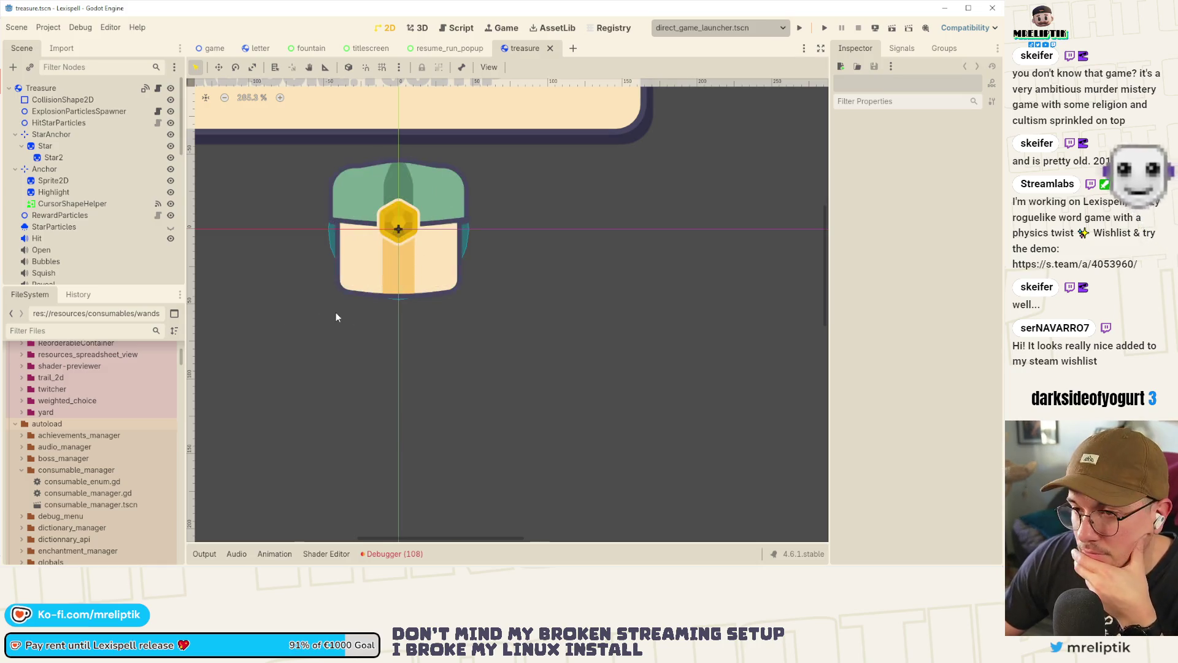
scroll(361, 309, down, 5)
scroll(94, 194, down, 2)
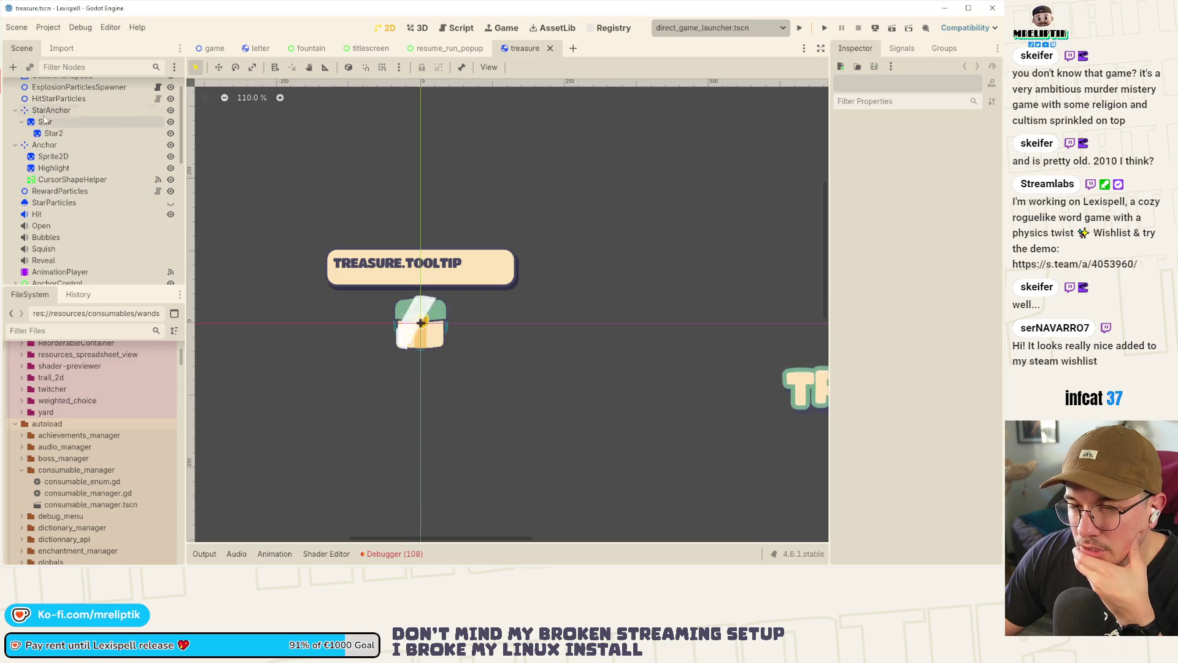
scroll(295, 257, down, 4)
scroll(74, 230, down, 2)
scroll(74, 230, down, 5)
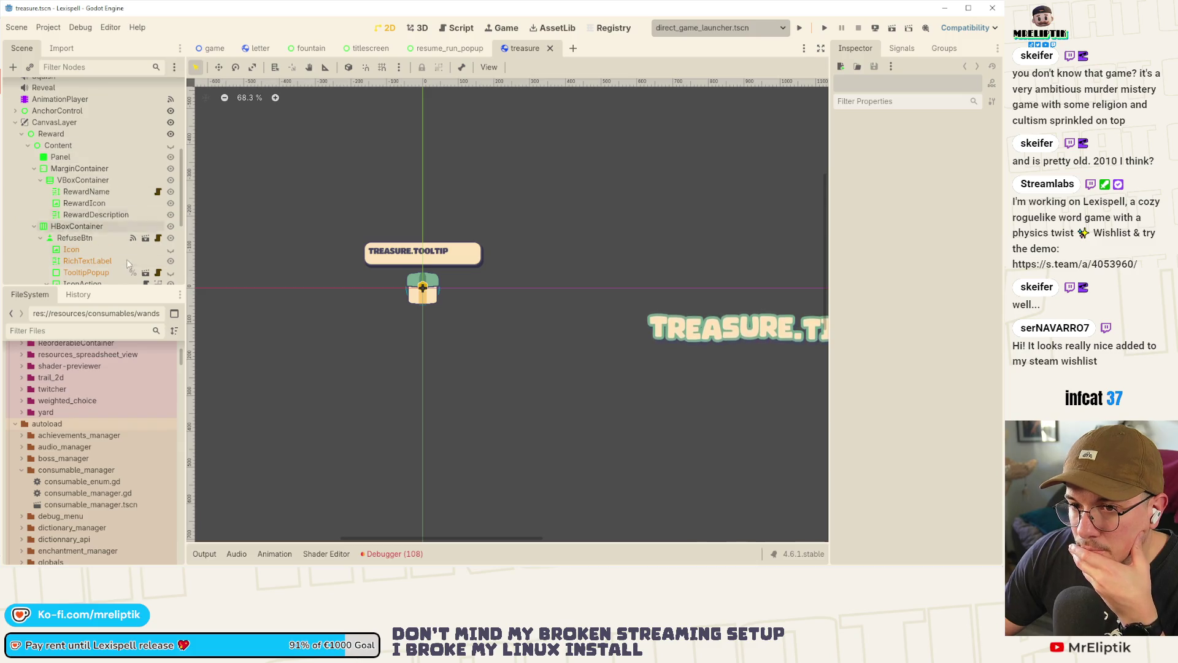
click(171, 145)
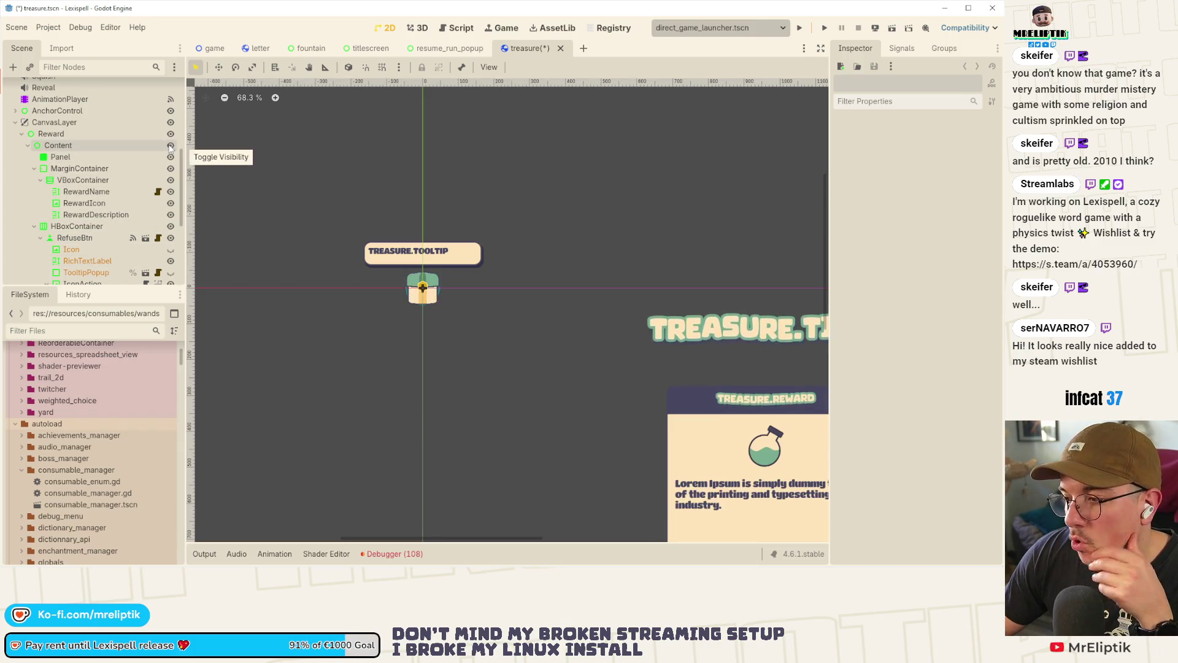
- Hide the Content node again and save treasure.tscn
scroll(302, 240, down, 5)
scroll(344, 252, down, 5)
scroll(380, 261, right, 5)
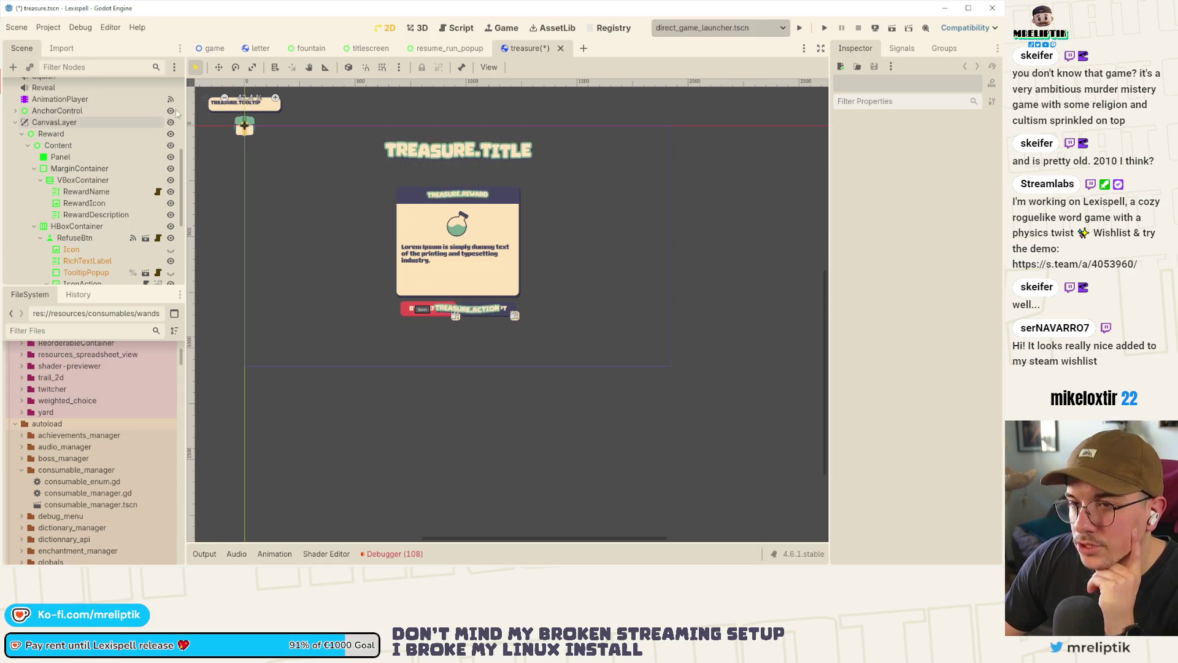
click(170, 145)
key(ctrl+s)
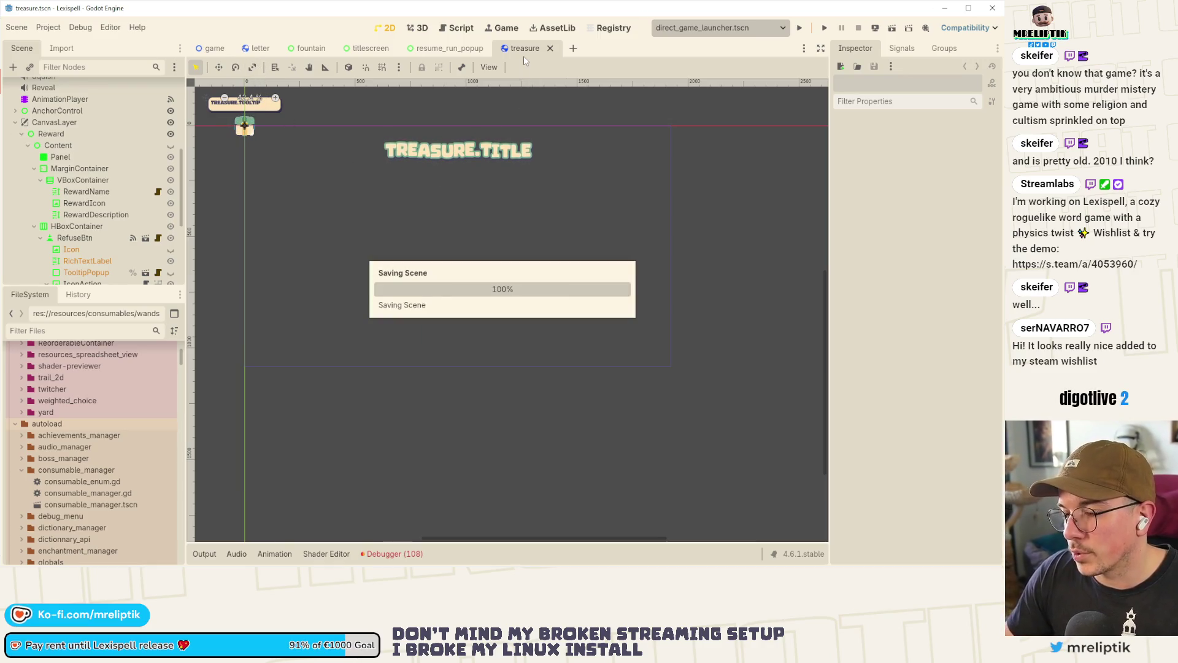
- Close the treasure, resume_run_popup, titlescreen and fountain scene tabs
click(550, 47)
middle_click(440, 52)
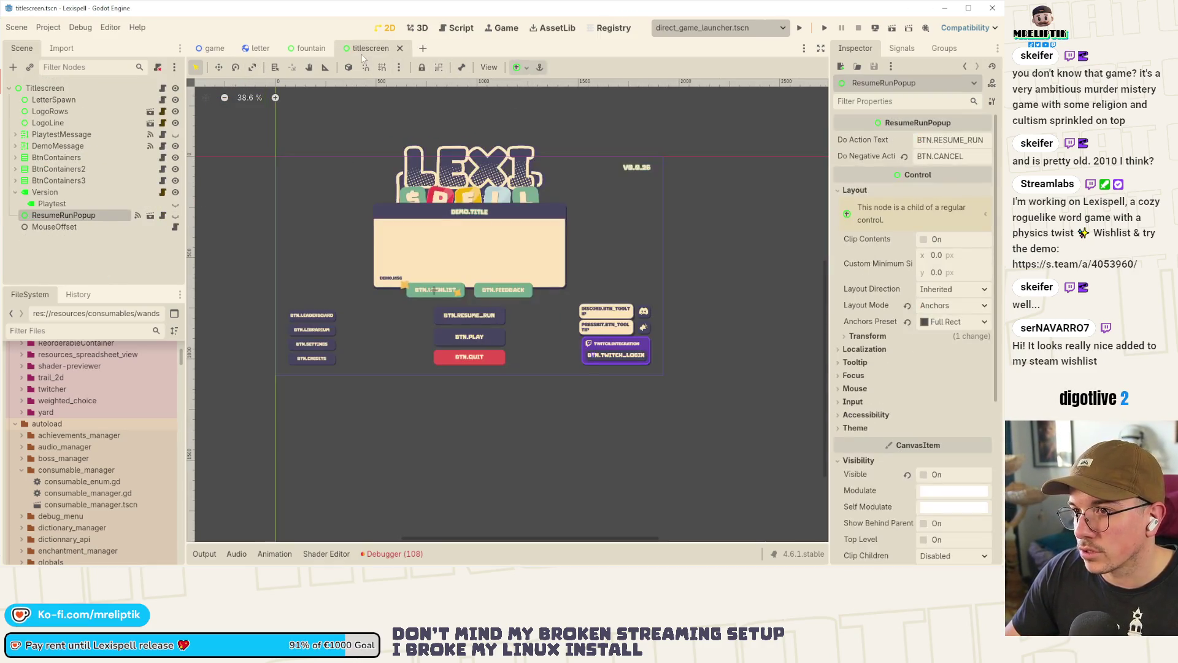
middle_click(362, 51)
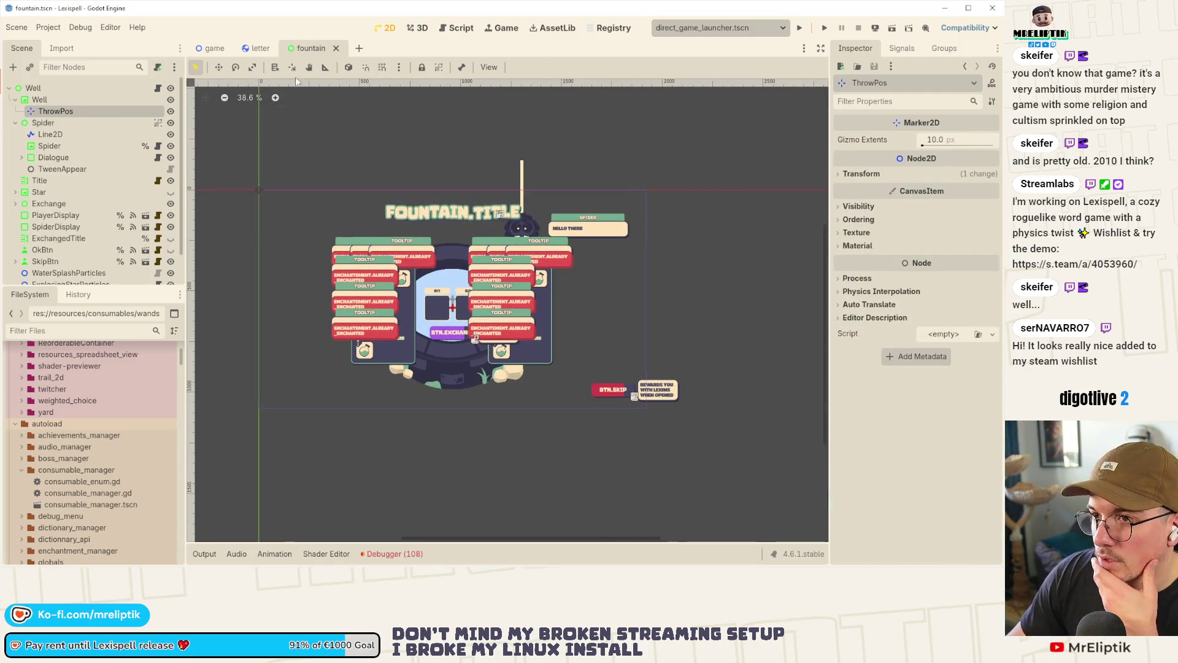
middle_click(301, 48)
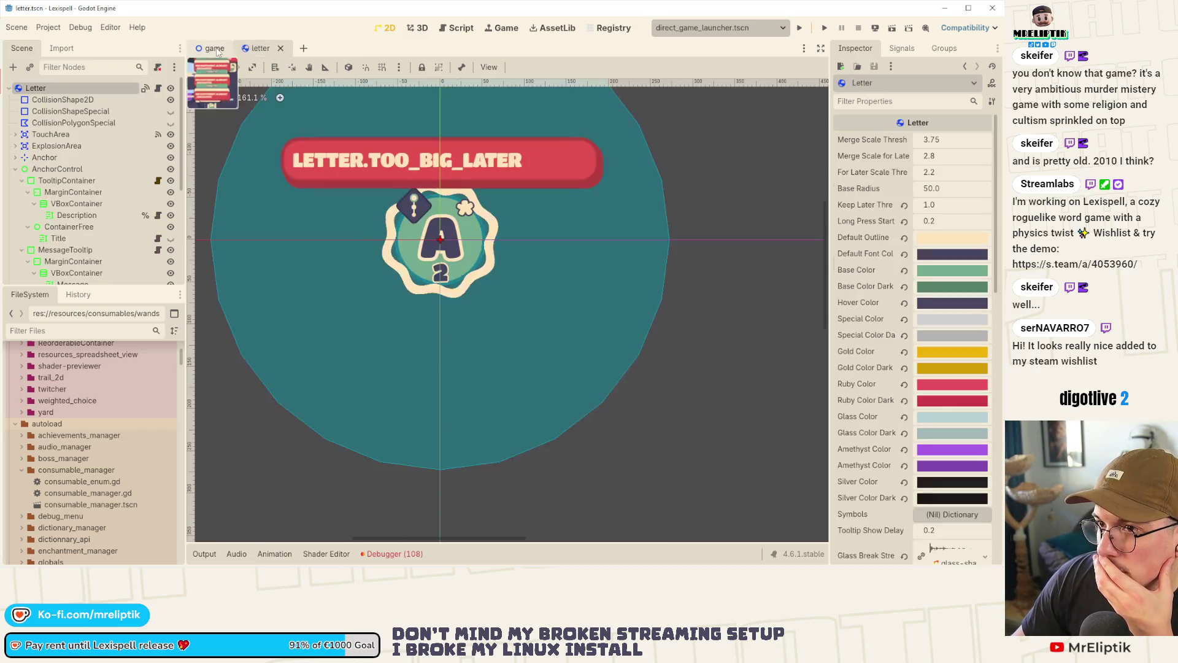
- Give the Enchantment node Z Index 1 under Ordering, save the letter scene, and open letter.gd
scroll(419, 314, up, 5)
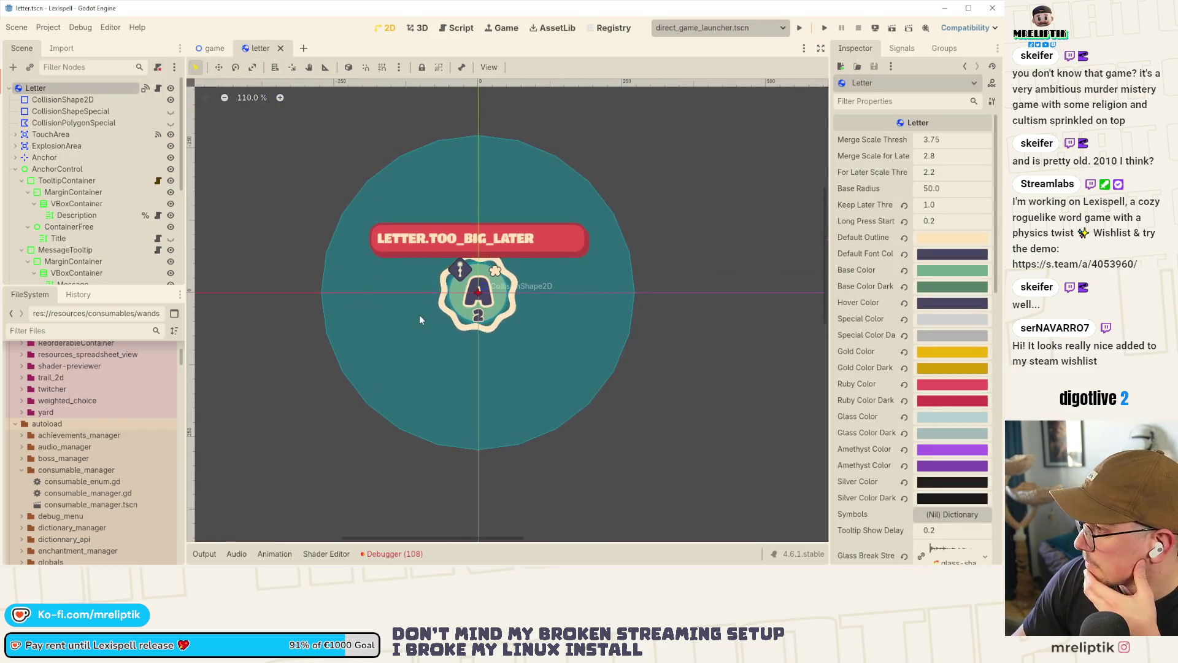
click(490, 246)
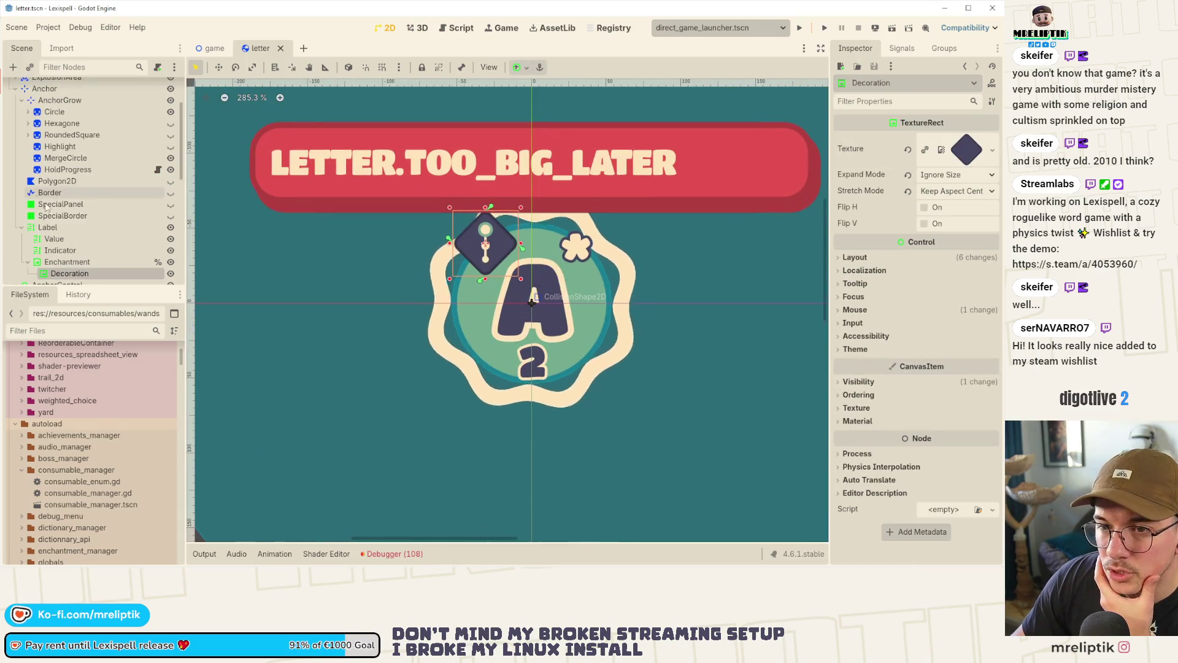
click(859, 394)
click(861, 396)
click(861, 396)
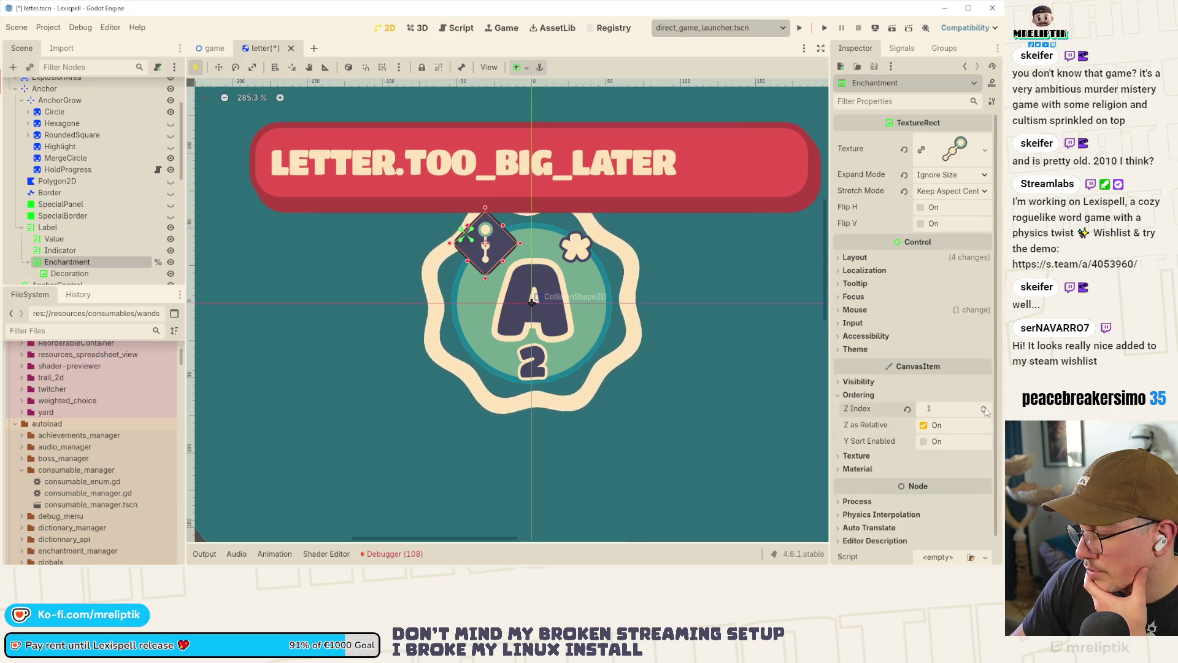
click(983, 406)
key(ctrl+s)
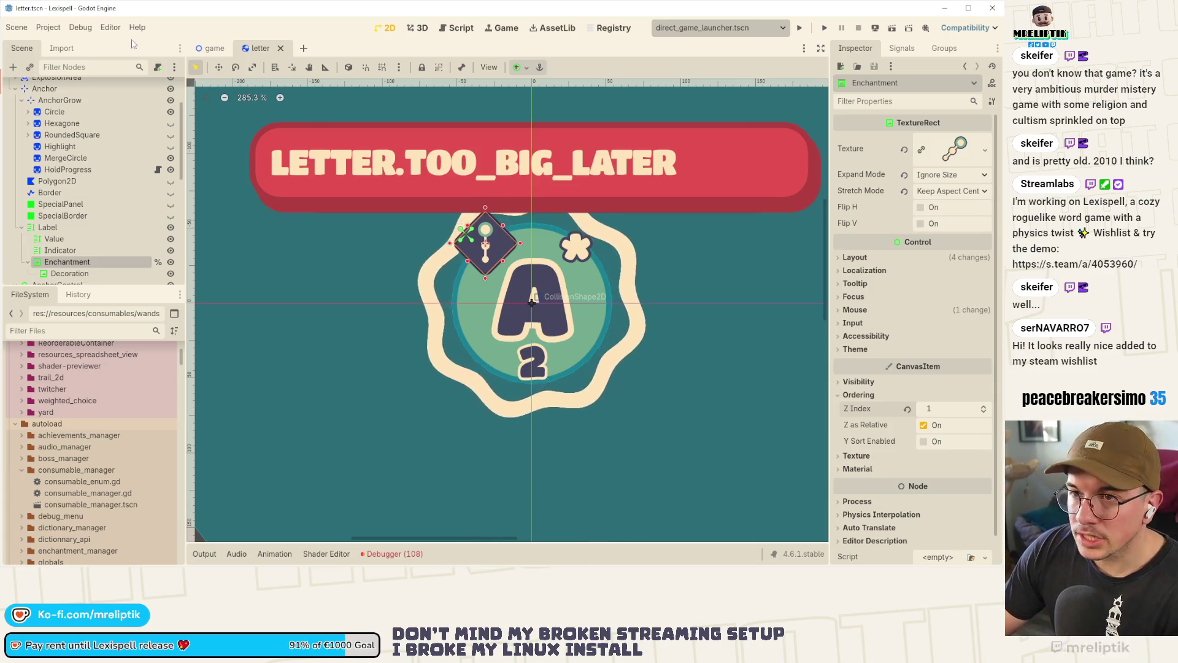
scroll(92, 153, up, 3)
click(146, 88)
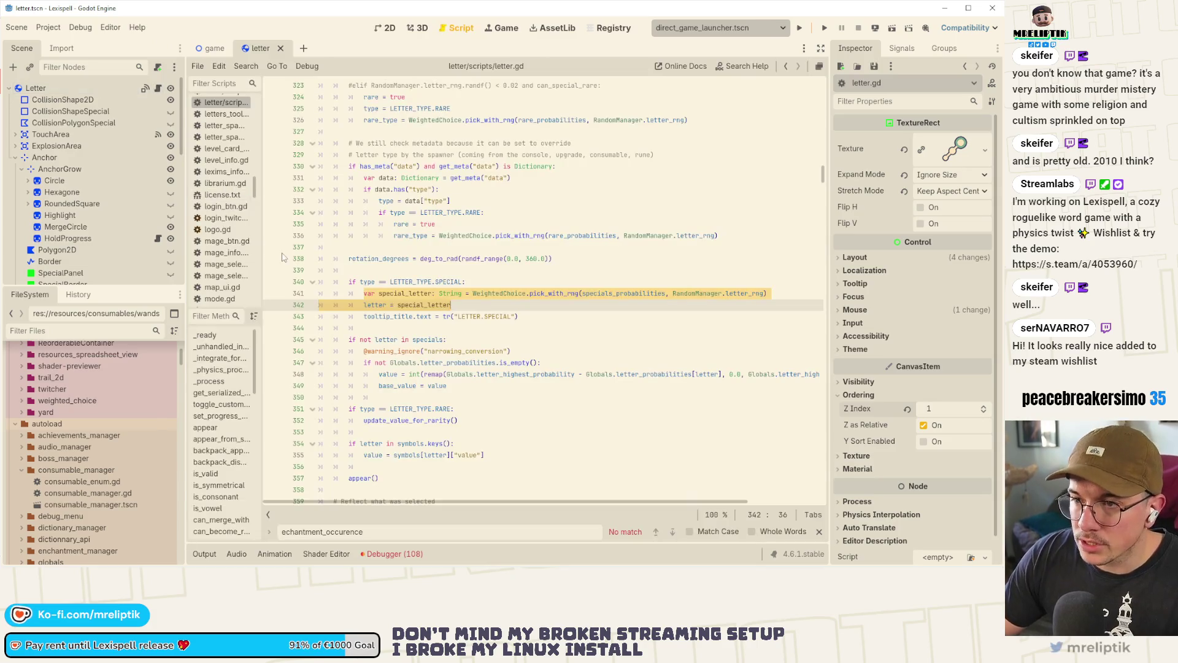
- Search letter.gd for RARE_TYPE.GLASS and step through every match
key(ctrl+f)
text(glass)
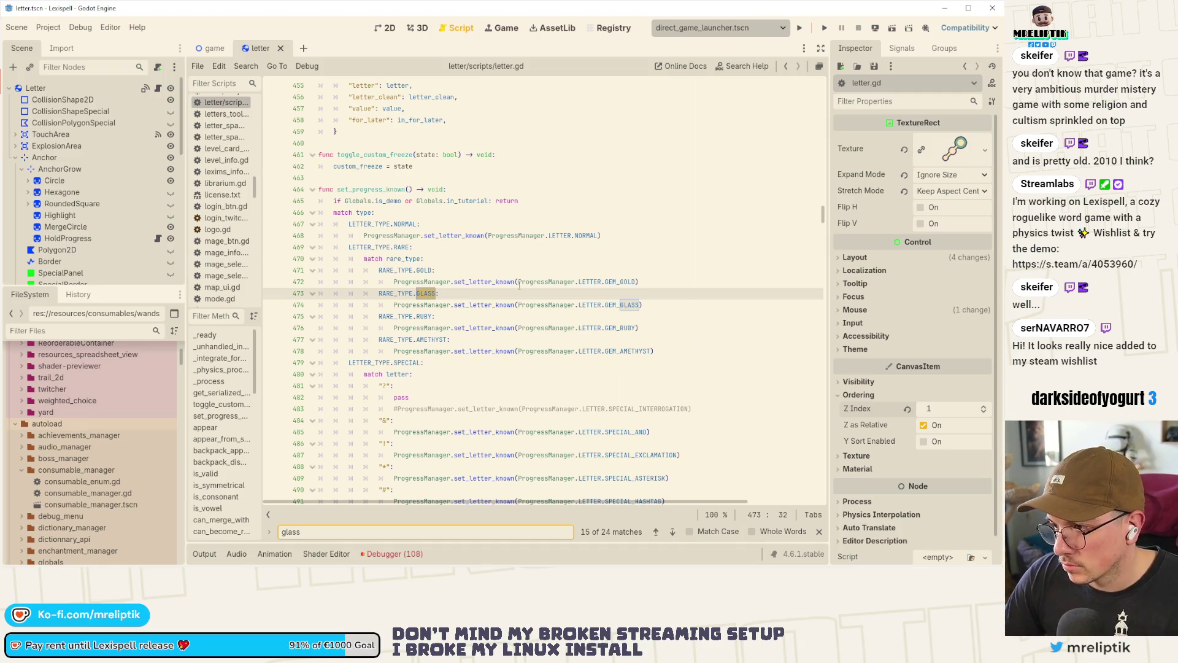
drag(455, 296, 394, 295)
key(ctrl+f)
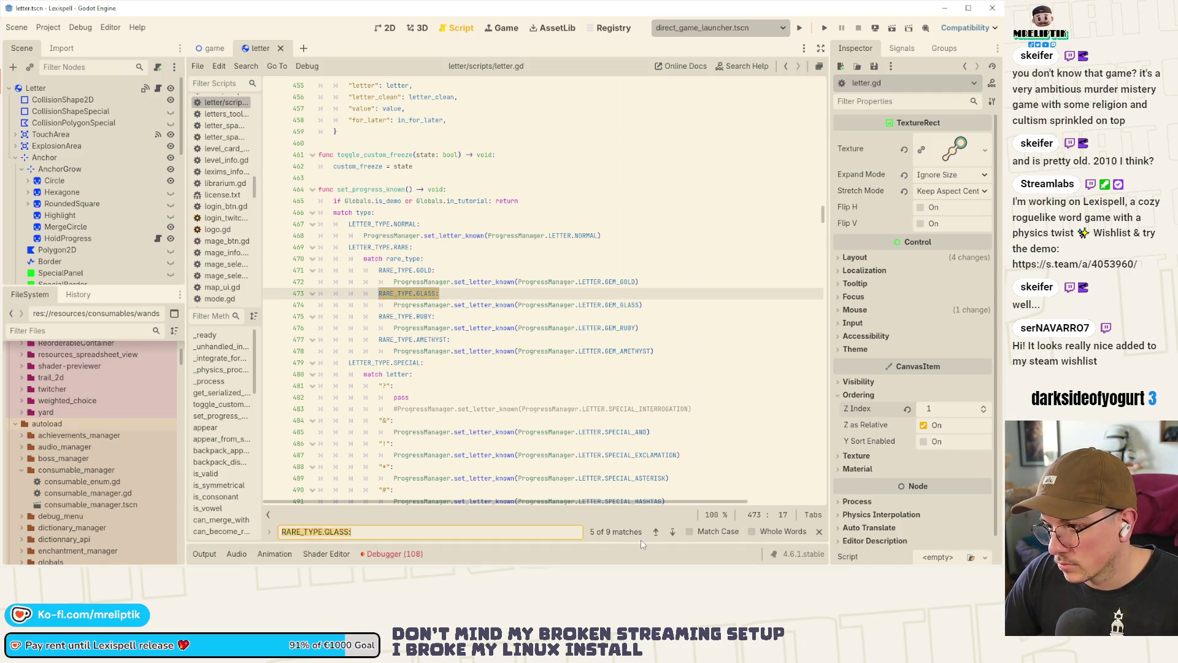
click(672, 532)
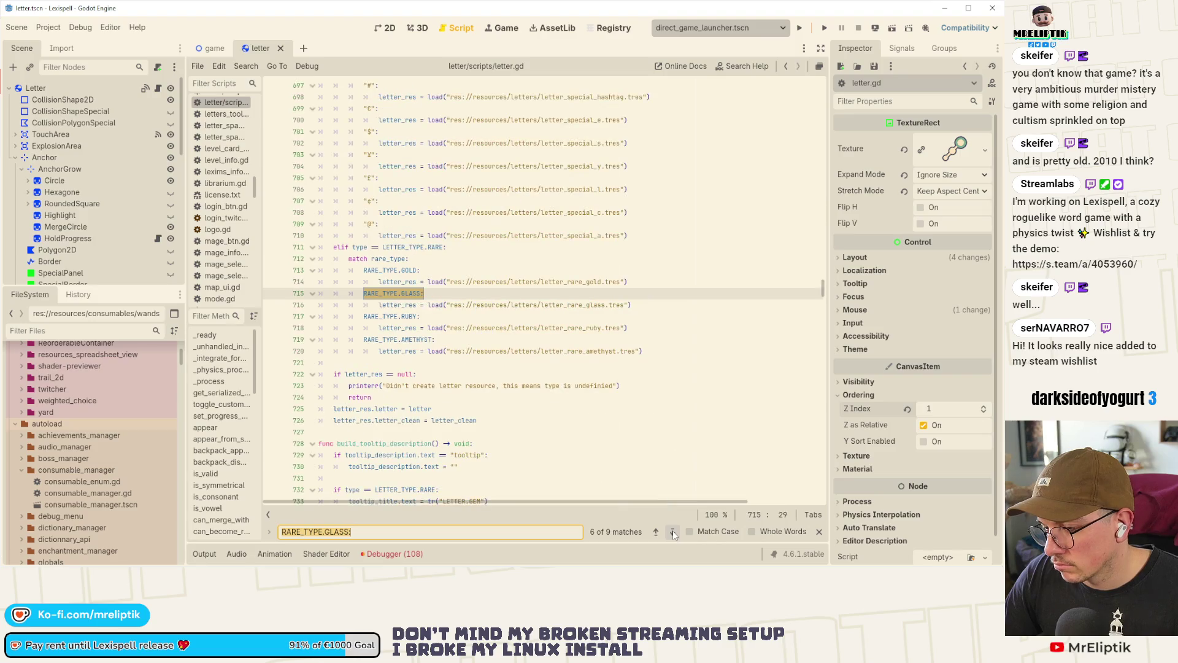
click(673, 532)
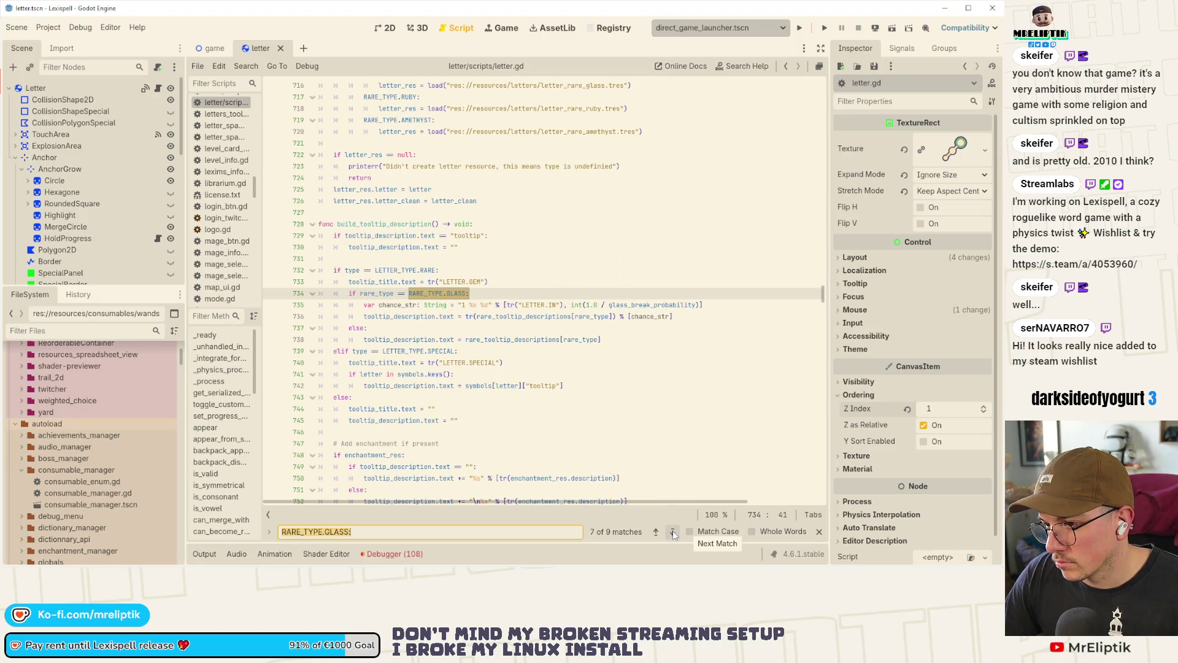
click(672, 532)
click(672, 532)
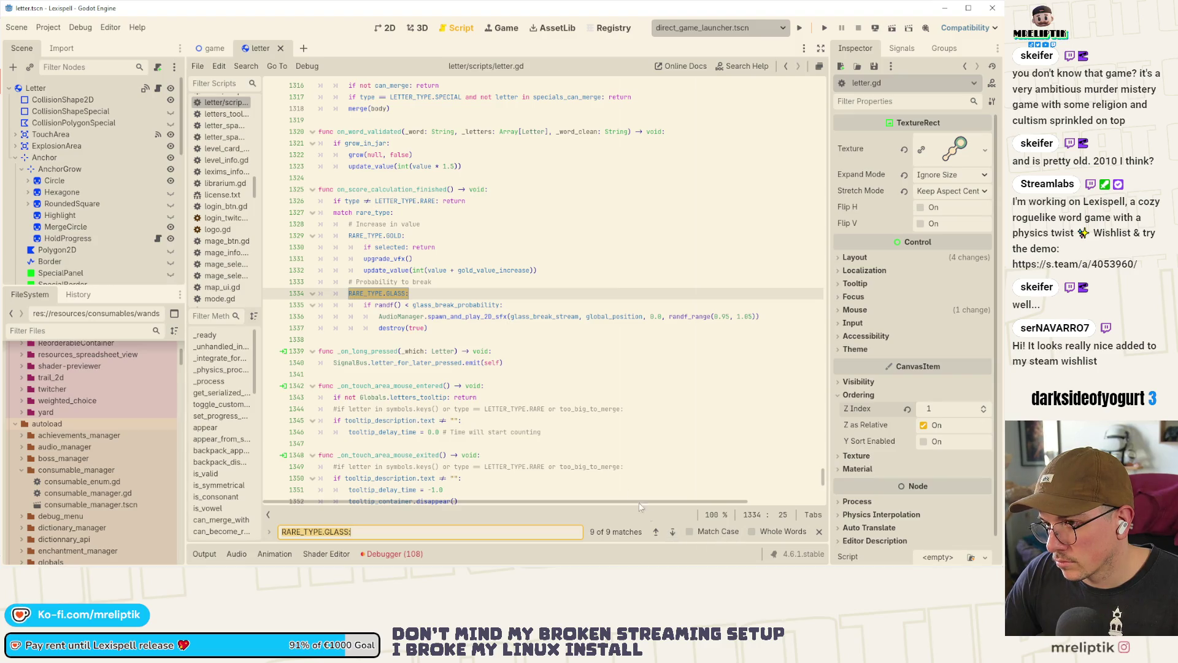
click(384, 293)
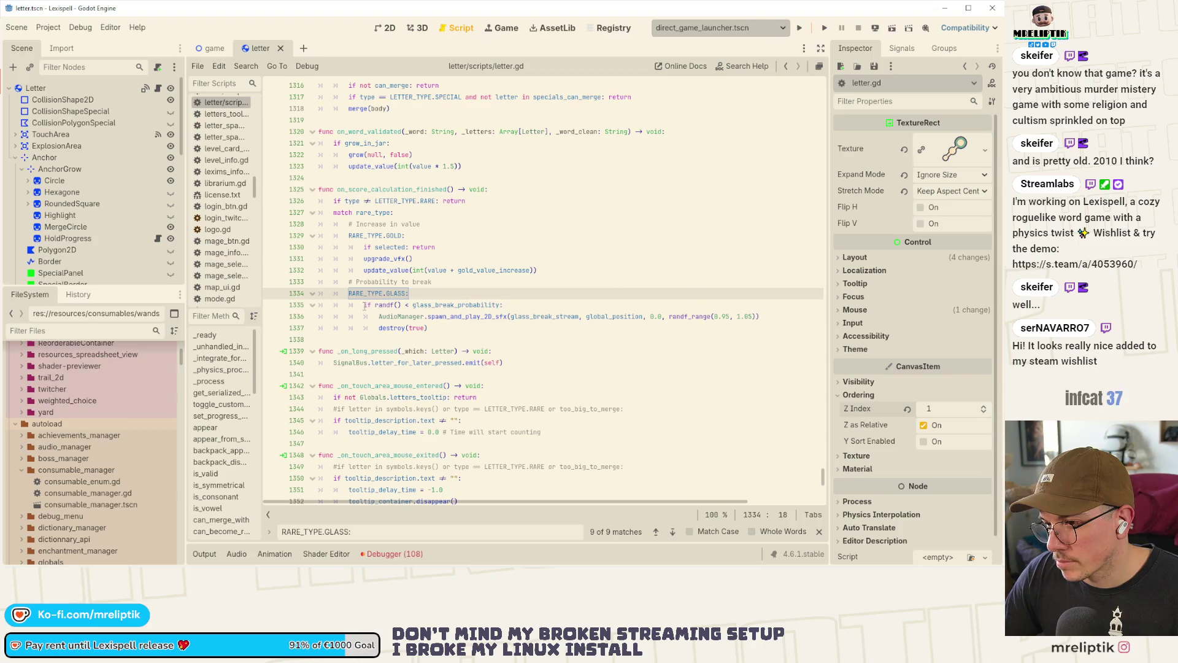
- Add the not in_for_later condition to the glass-break check, save, and view the letter.tscn diff
click(365, 305)
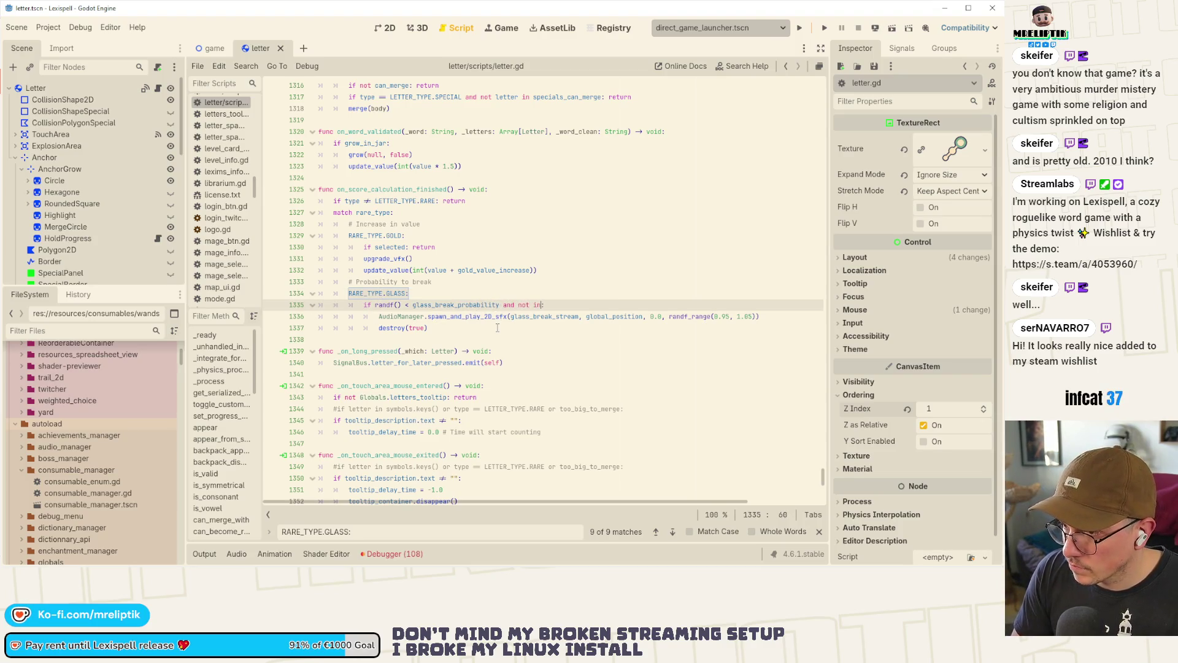
text(vulnerable)
key(ctrl+s)
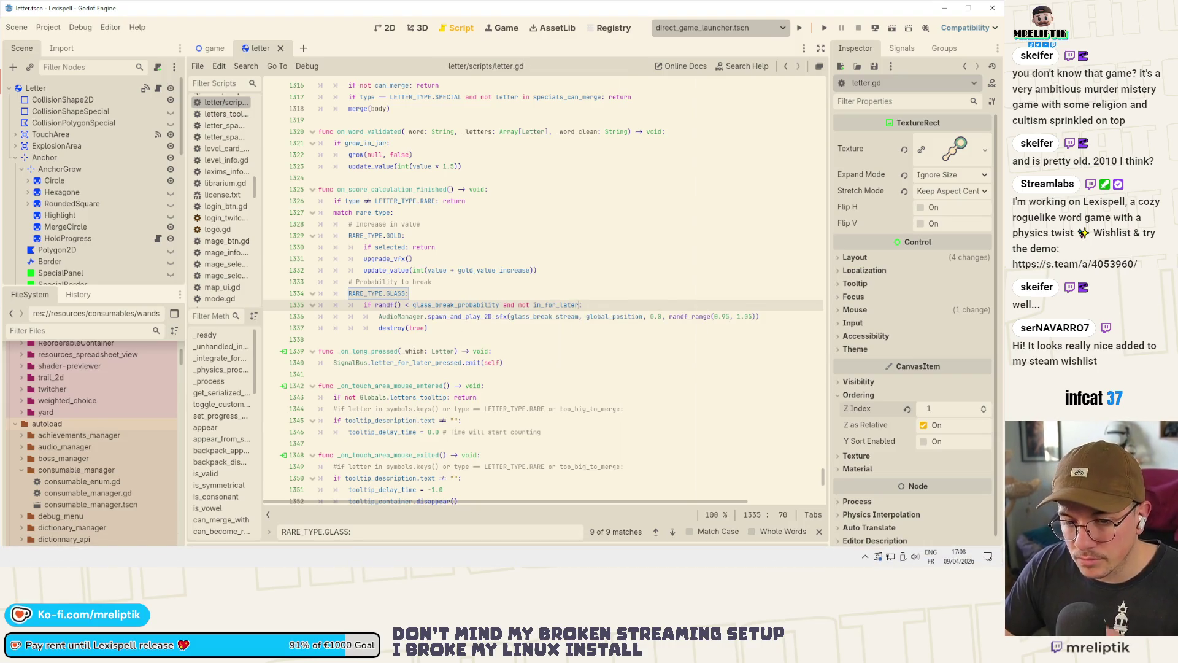
key(alt+Tab)
click(78, 115)
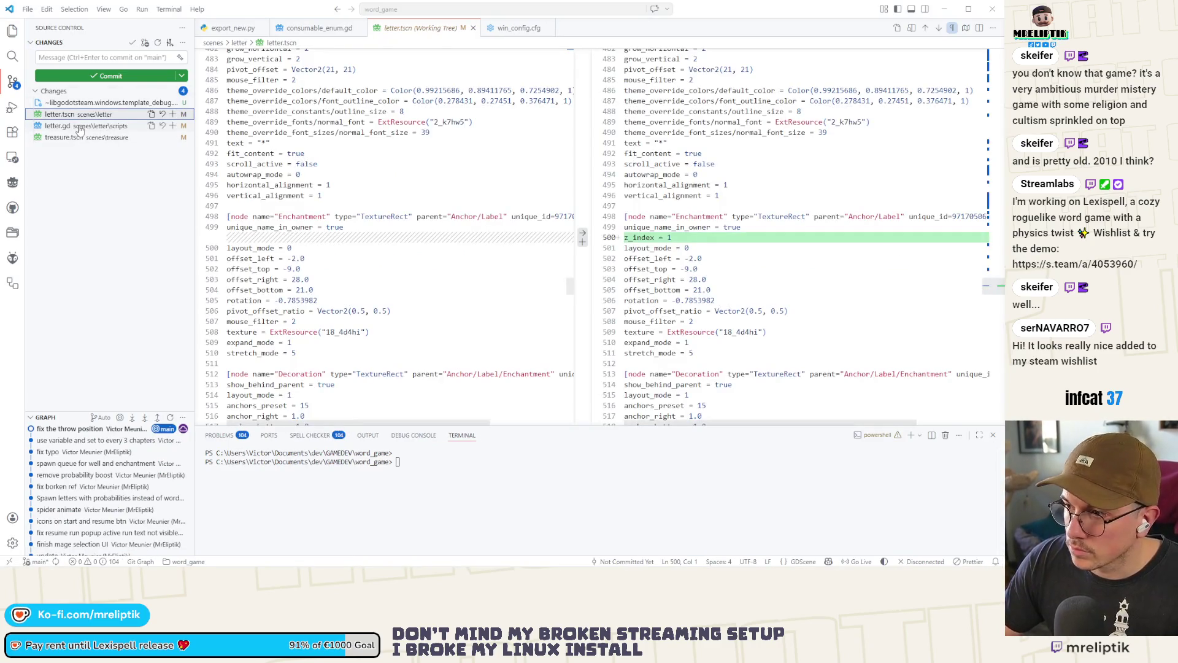
- Commit the letter.gd glass-letter fix on its own
click(80, 126)
click(173, 126)
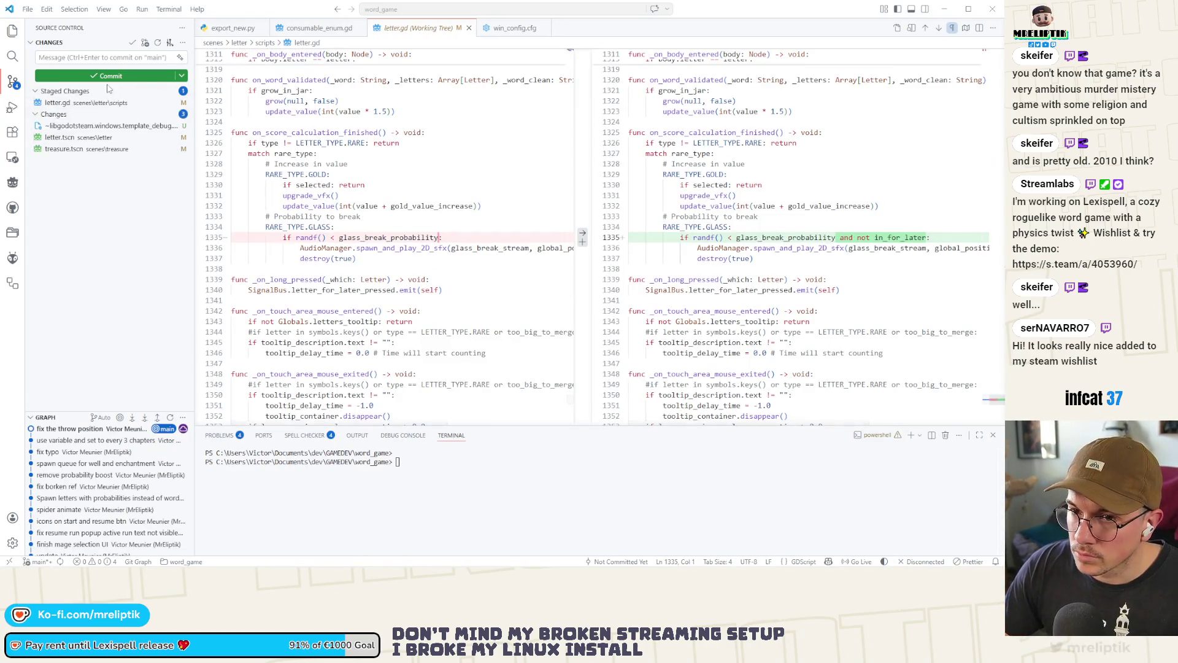
click(74, 59)
text(glass let)
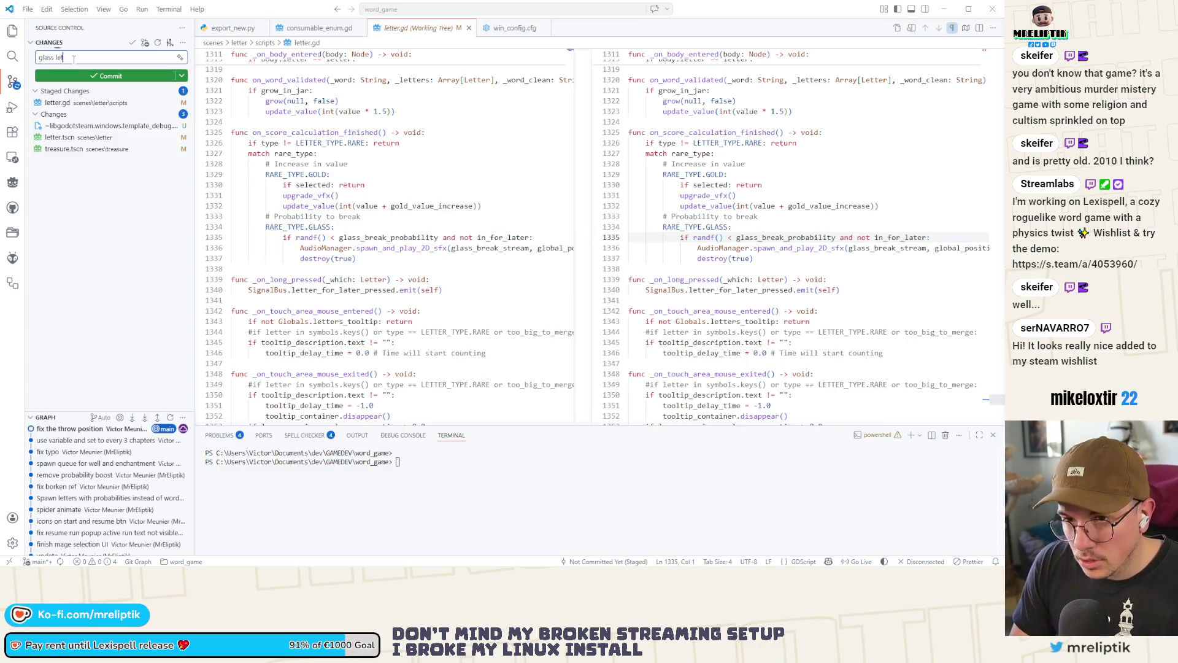
text(don't bre)
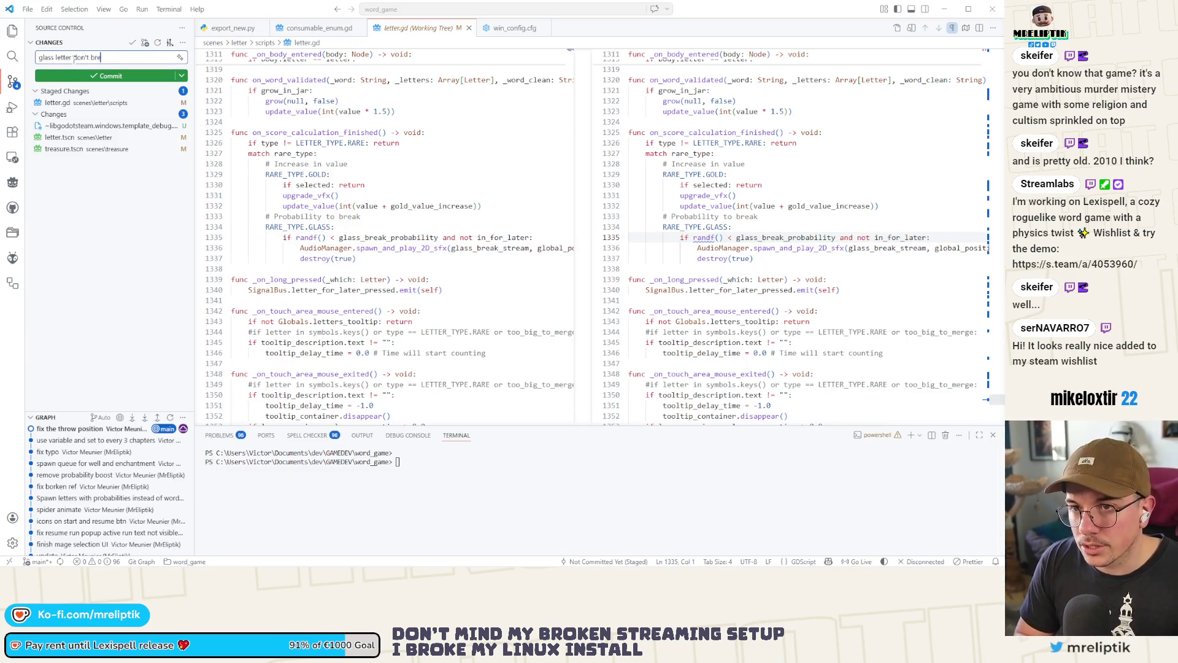
text(ackp)
key(ctrl+Return)
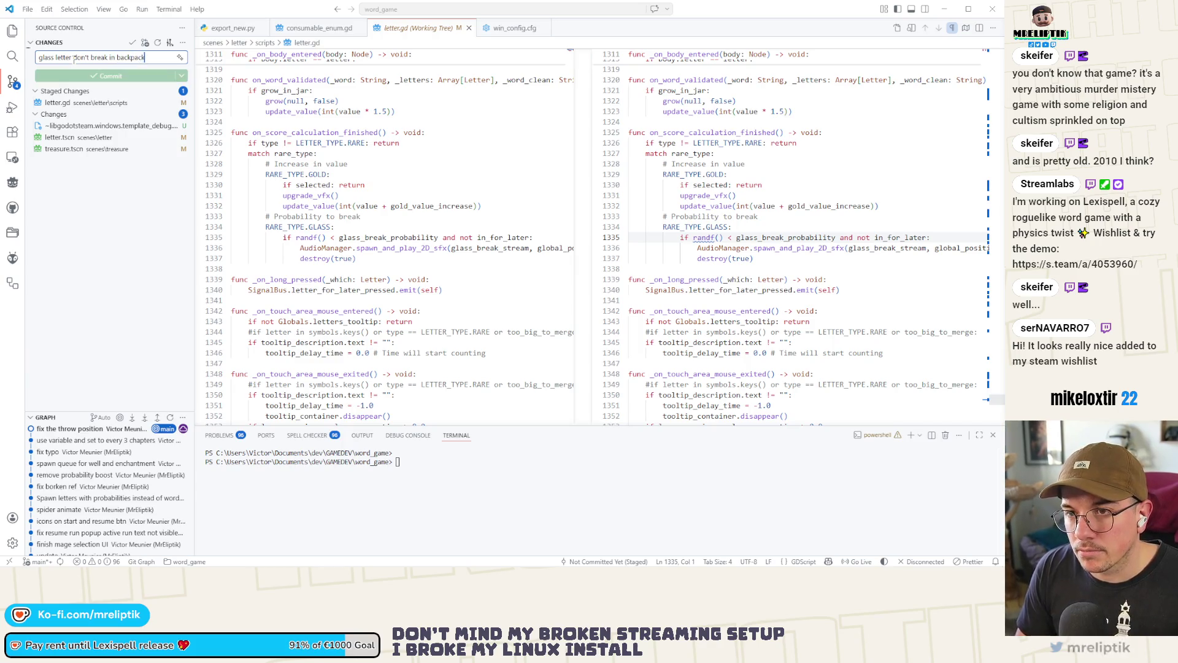
- Commit the letter.tscn z-index change as 'bump z index on enchantment'
click(75, 114)
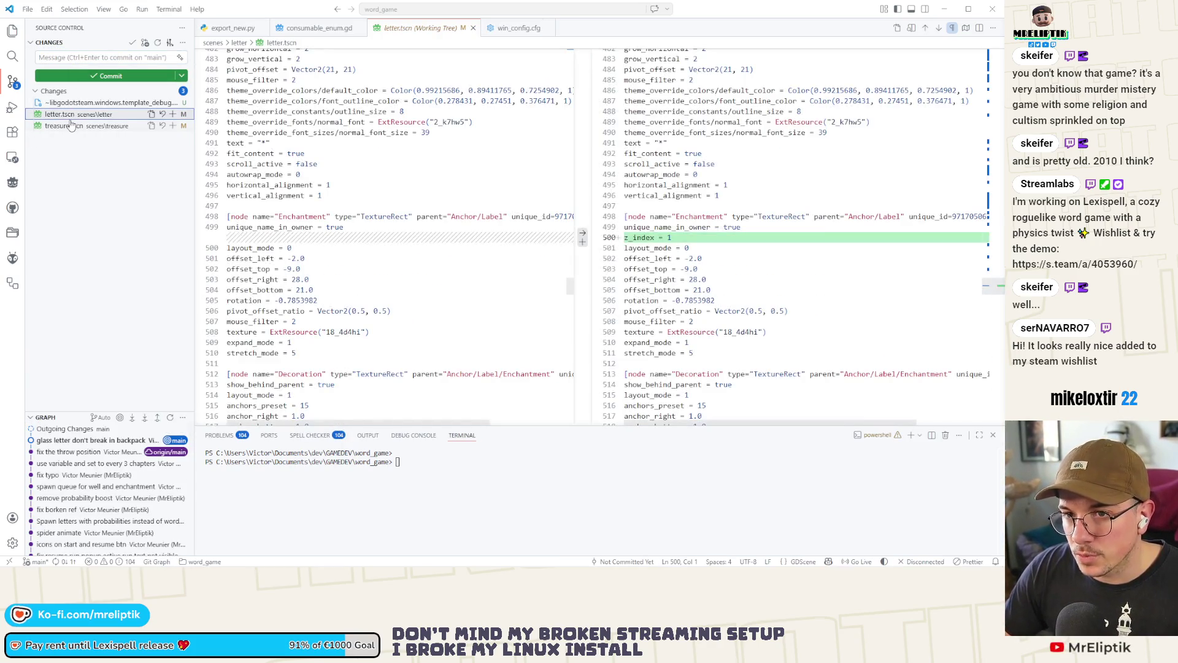
click(49, 127)
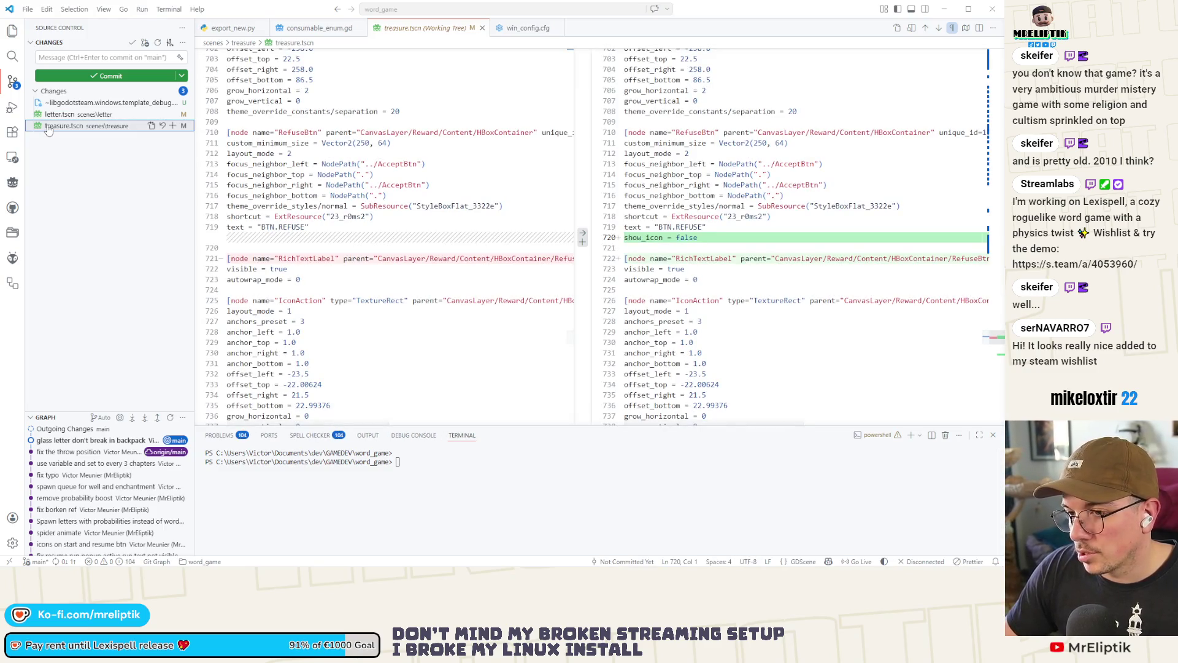
click(62, 115)
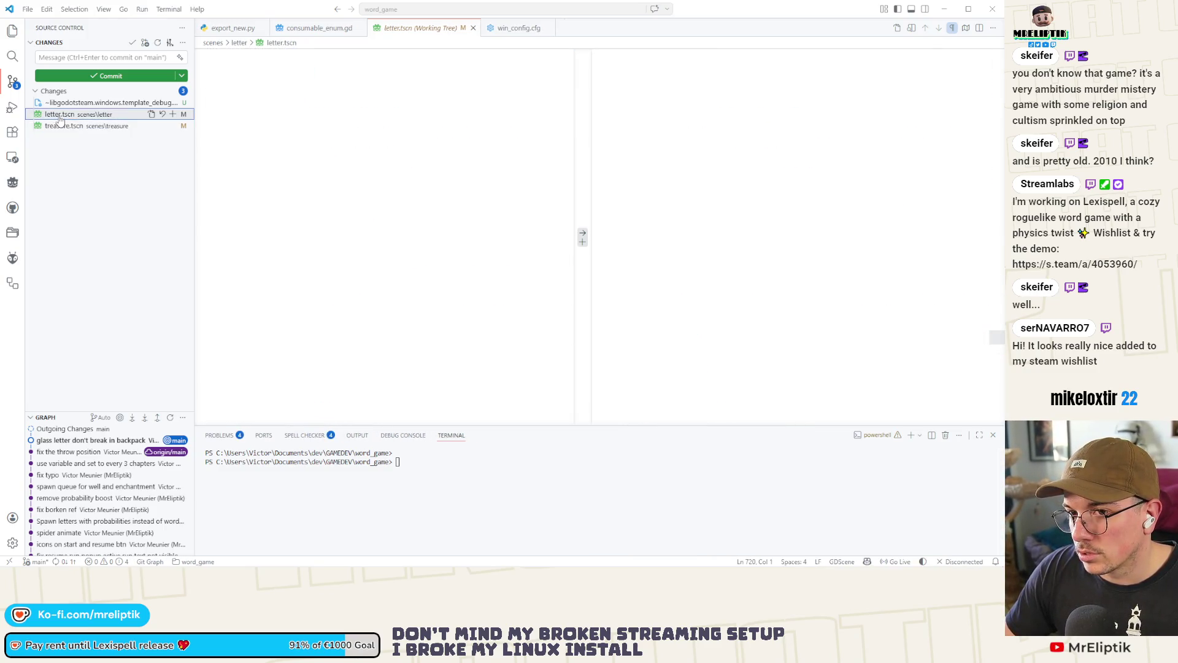
click(173, 116)
click(84, 57)
text(bump z index on)
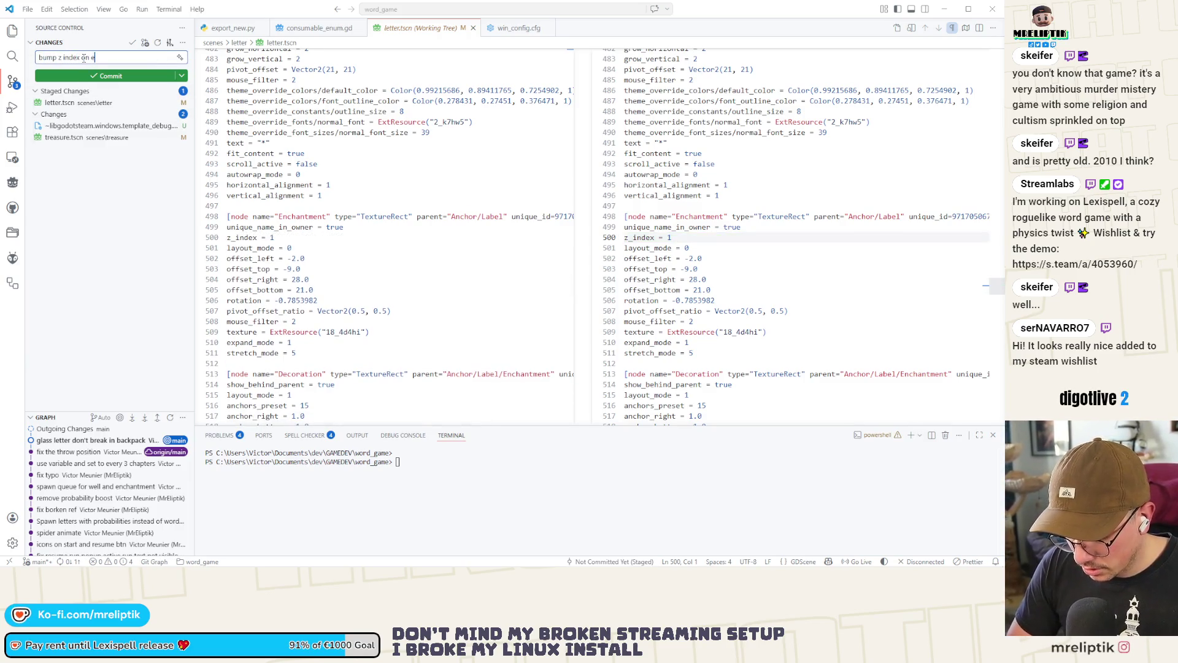
text(ent)
key(ctrl+Return)
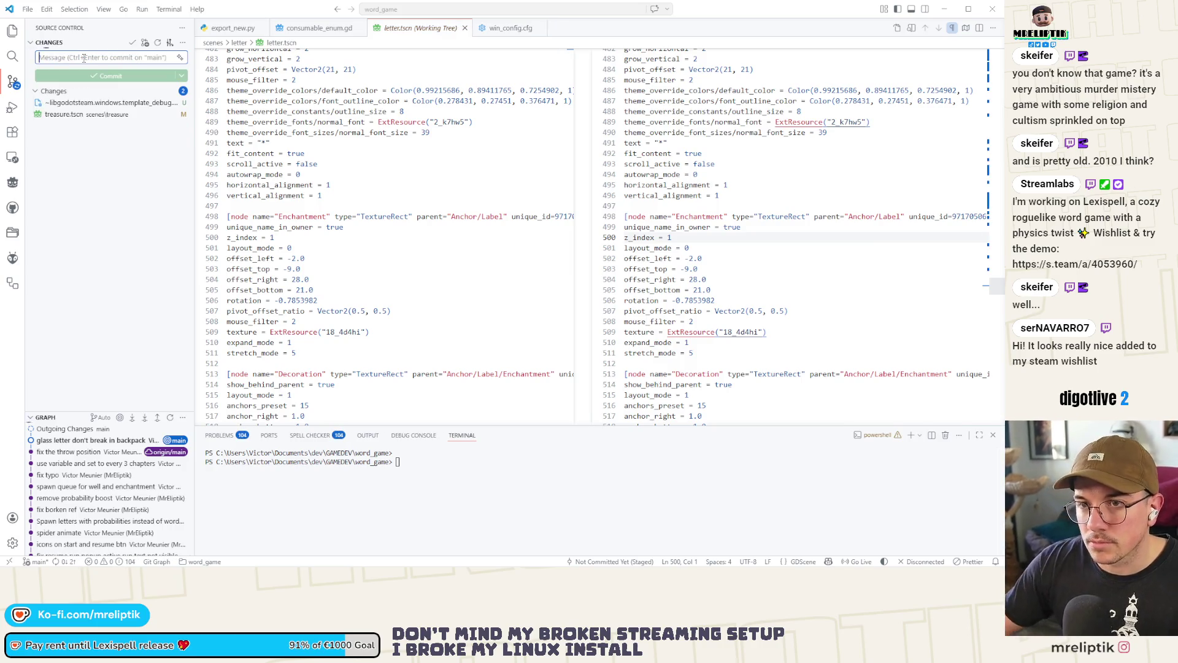
- Commit treasure.tscn with the message 'update'
click(185, 115)
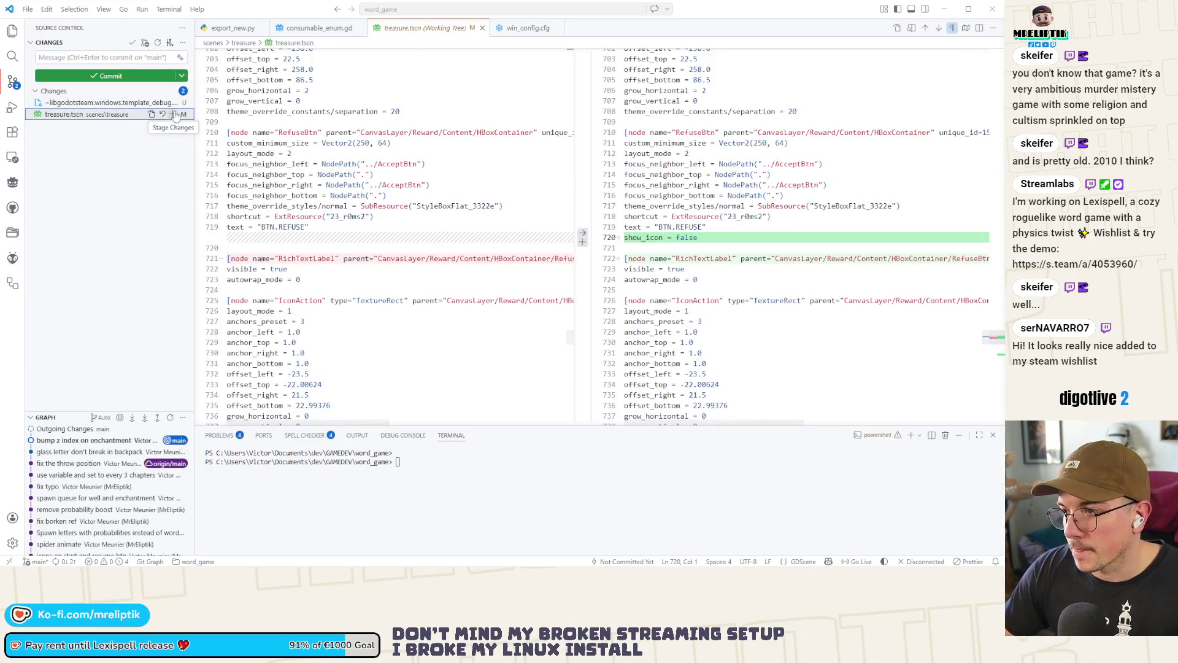
click(174, 115)
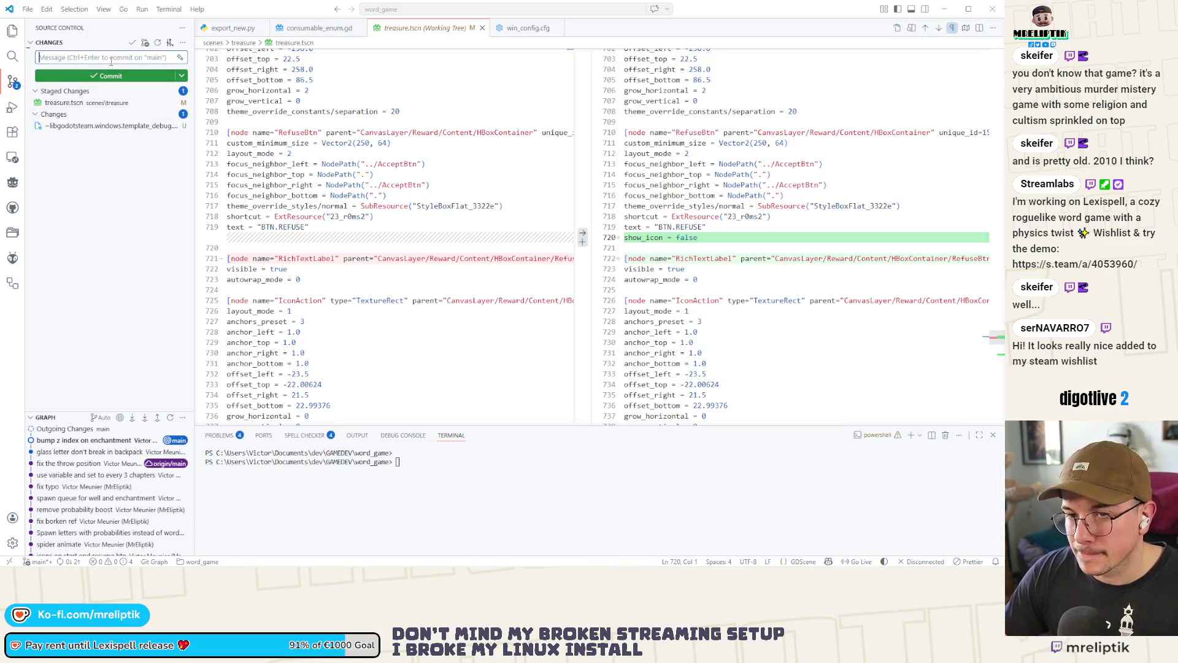
text(update)
key(ctrl+Return)
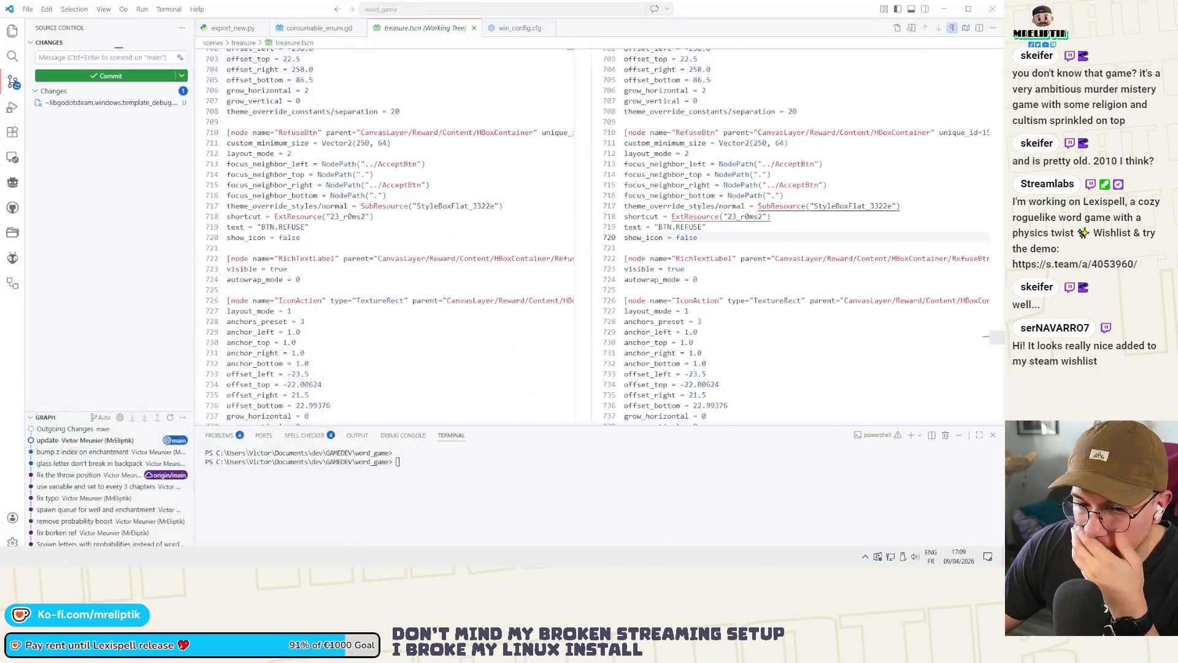
key(alt+Tab)
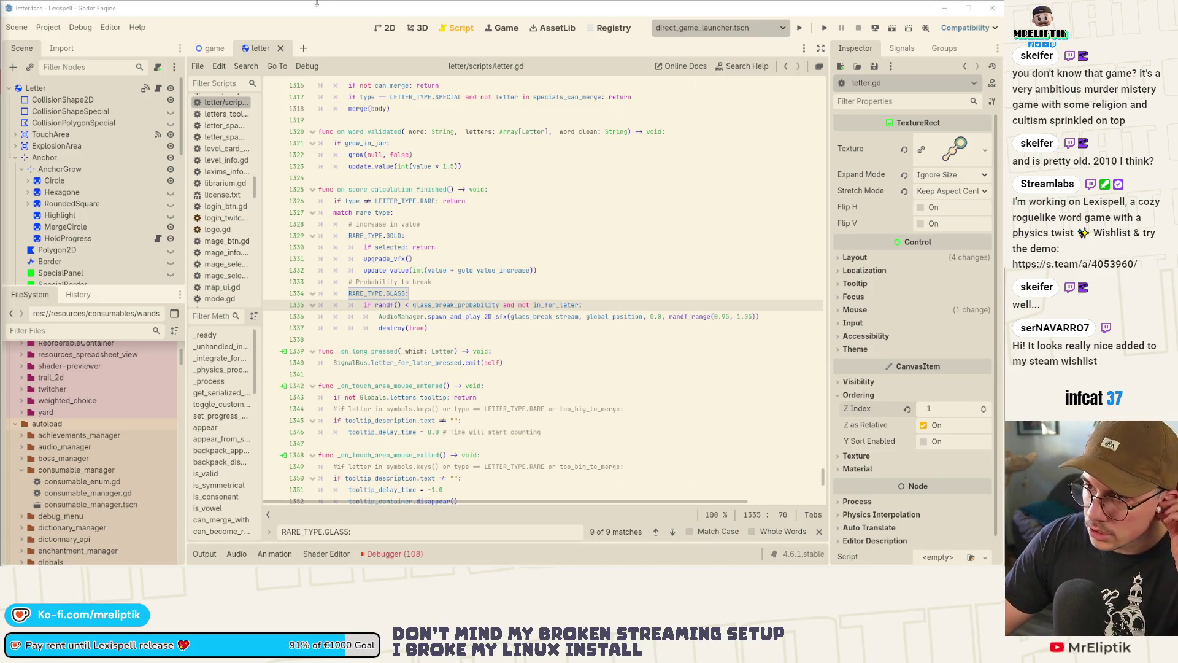
- Open upgrade_enum.gd and search it for 'rock'
key(ctrl+alt+o)
text(upgrade)
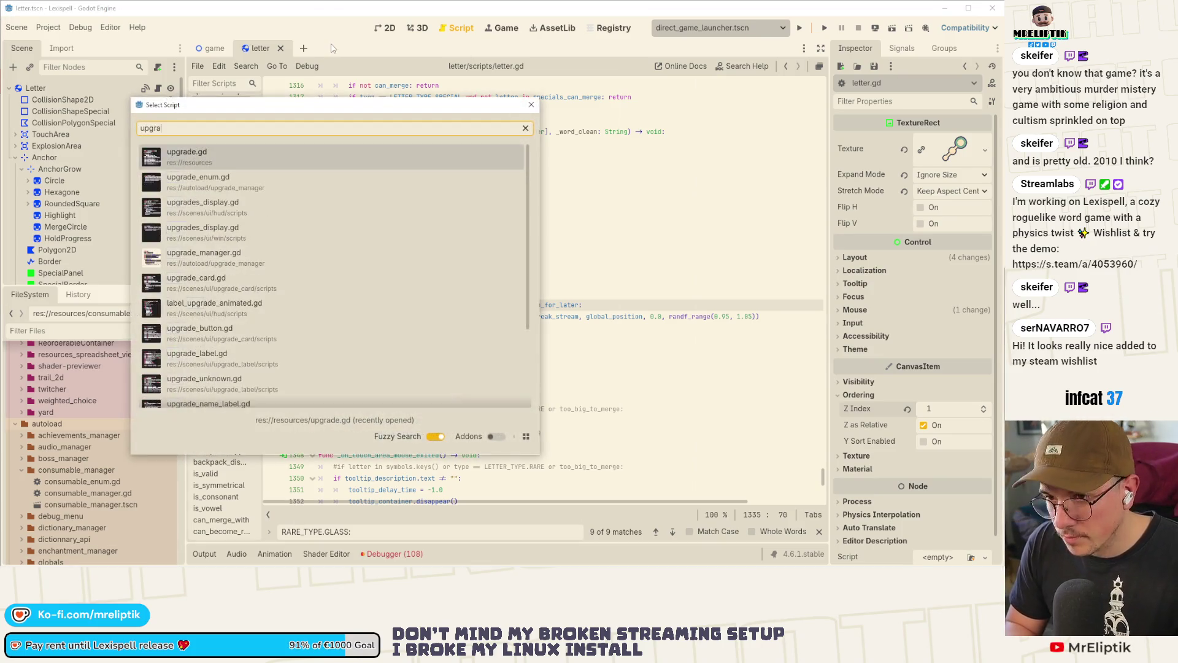
key(Return)
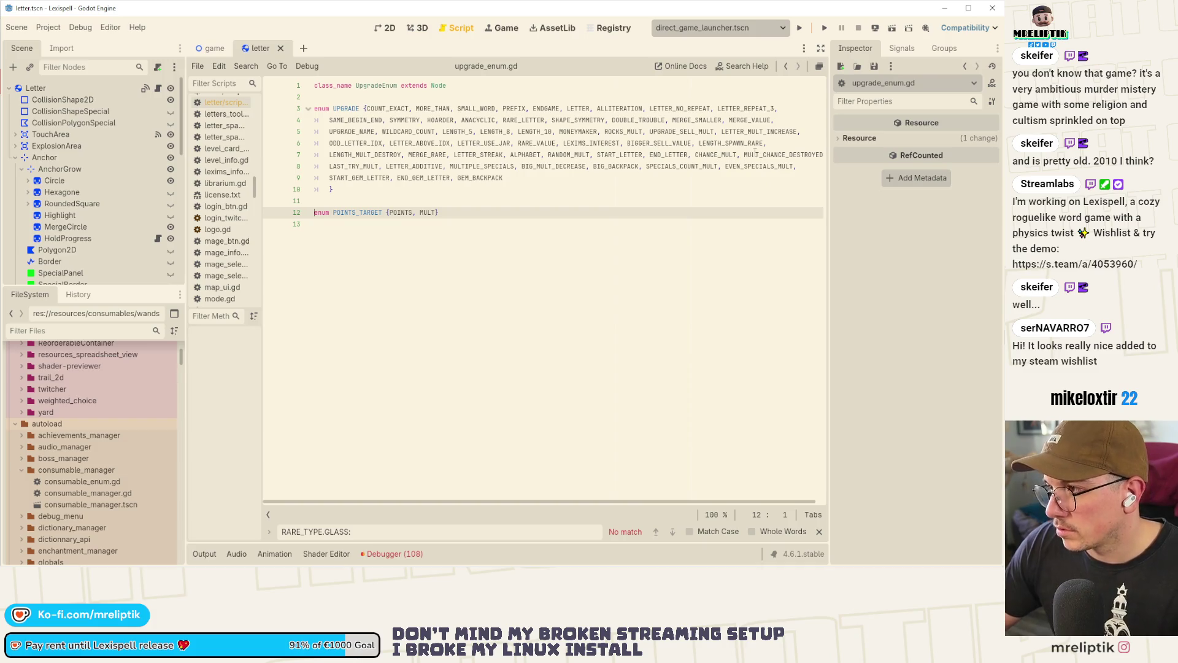
click(373, 169)
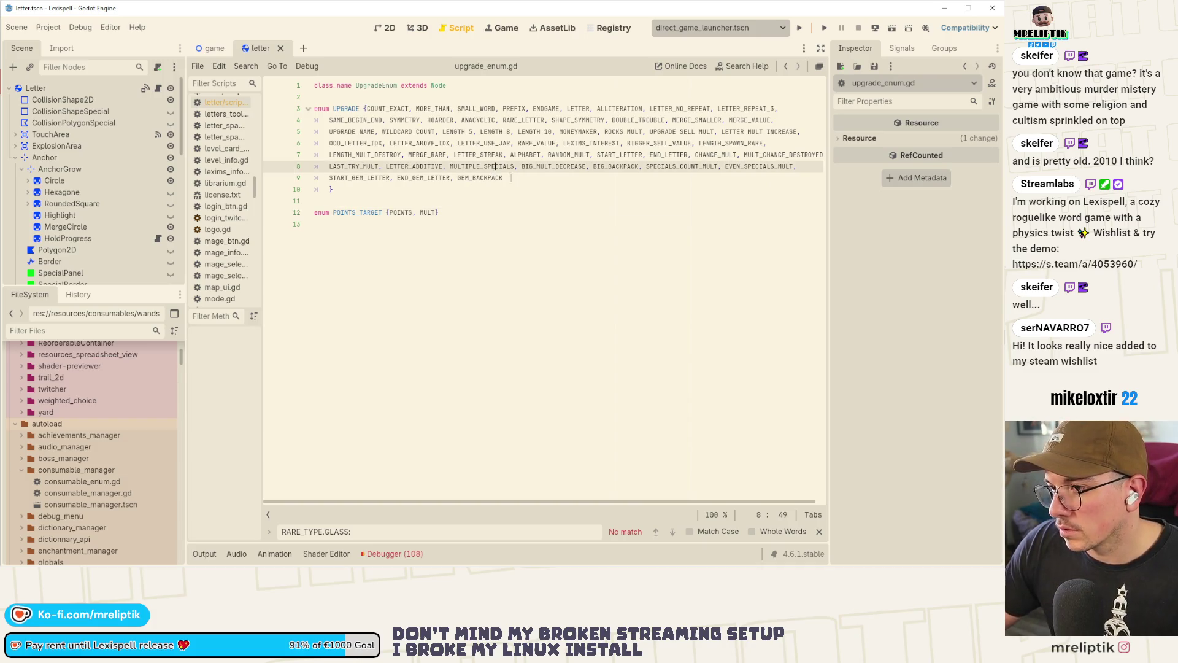
key(ctrl+f)
text(rock)
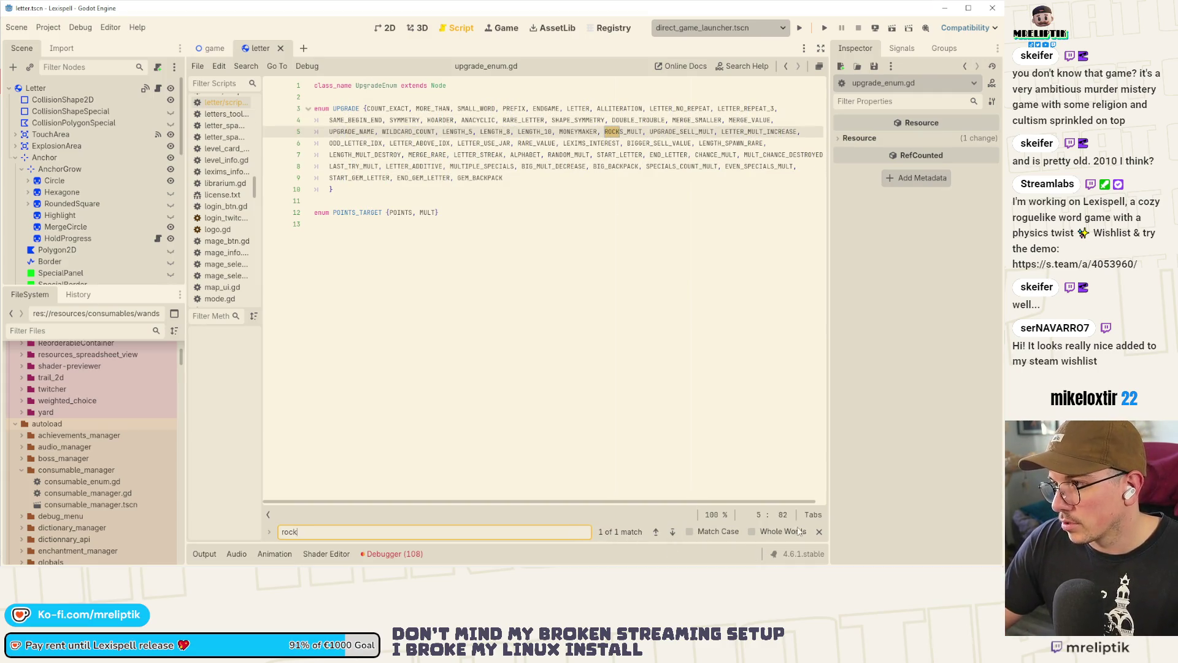
- Close the search and maximize the Notion task board window
click(819, 531)
click(590, 294)
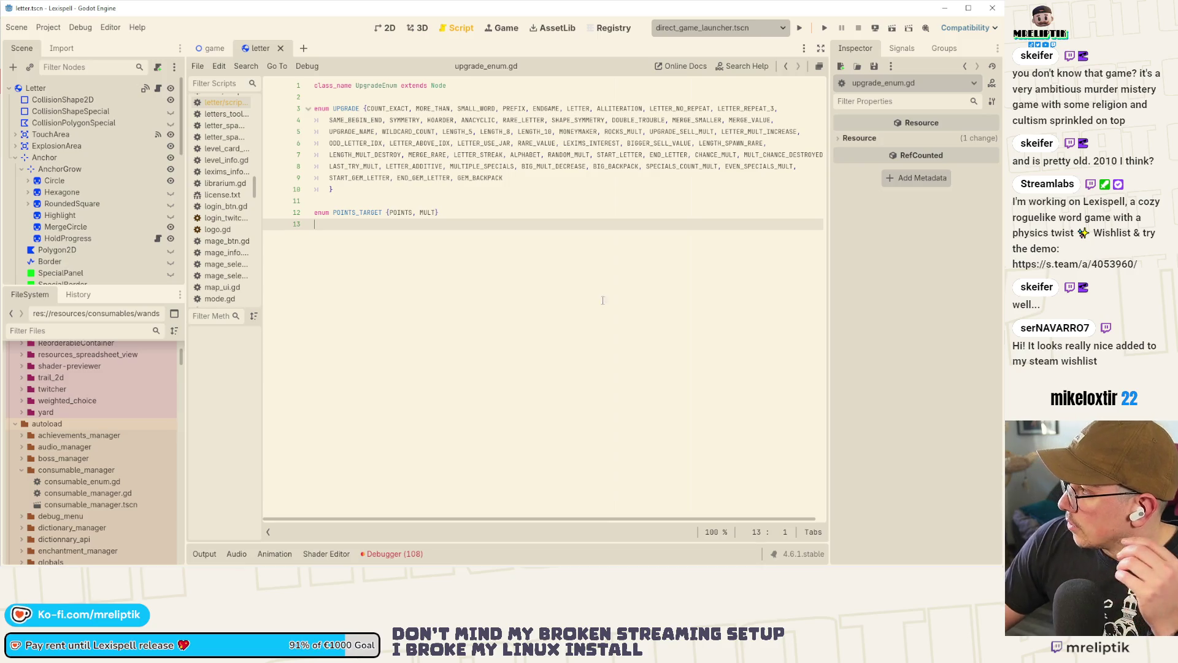
drag(270, 125, 215, 103)
double_click(214, 103)
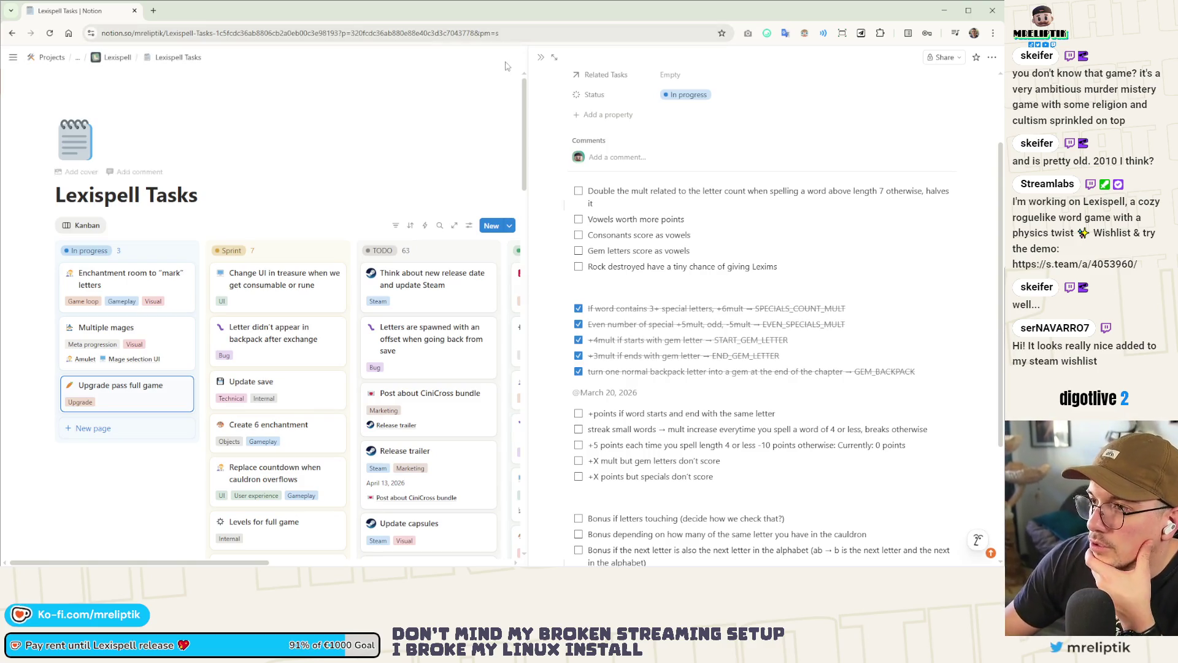
- Widen the side peek, open 'Upgrade pass full game' full-page, and scroll to its checklist
drag(530, 65, 394, 67)
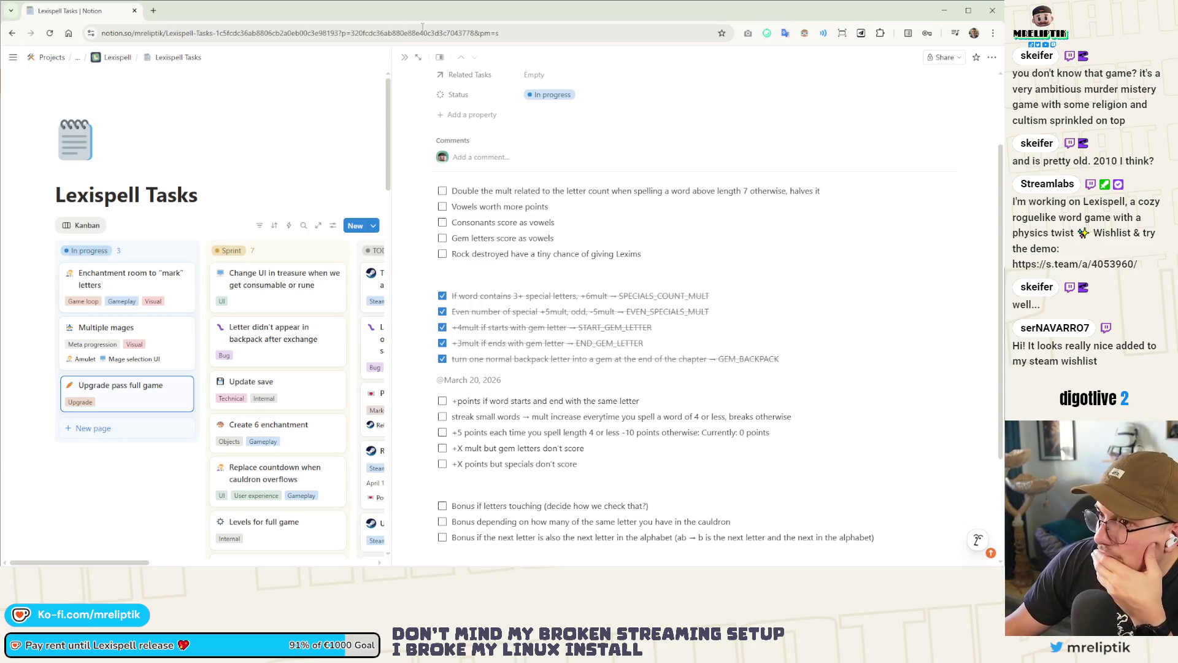
click(418, 56)
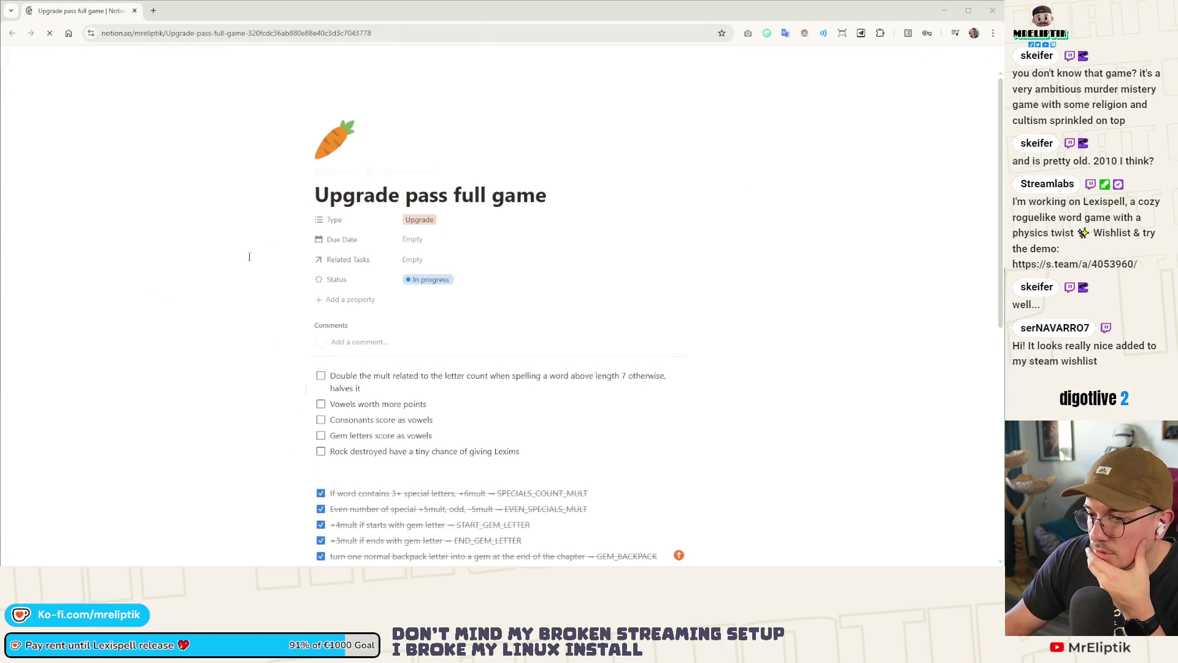
scroll(245, 262, down, 3)
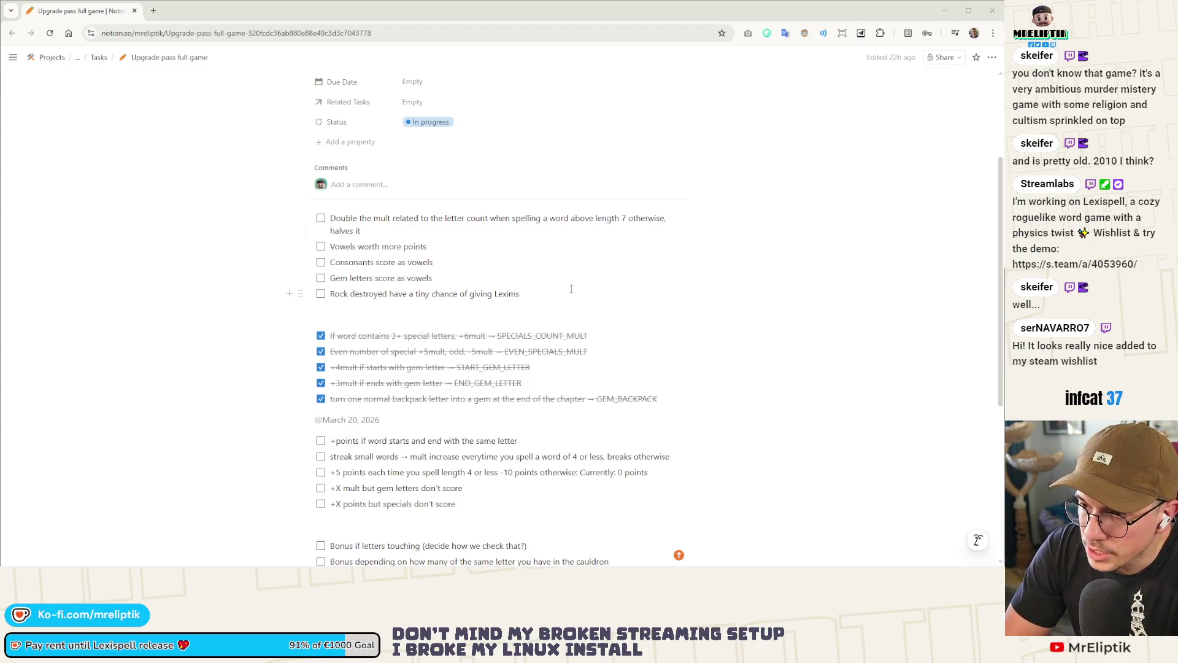
- Tag the rock item with '-> ROCK_CHANCE_LEXIMS' and review the gem letter lines
text(-> )
text(ROCK_CHANCE_LEXIMS)
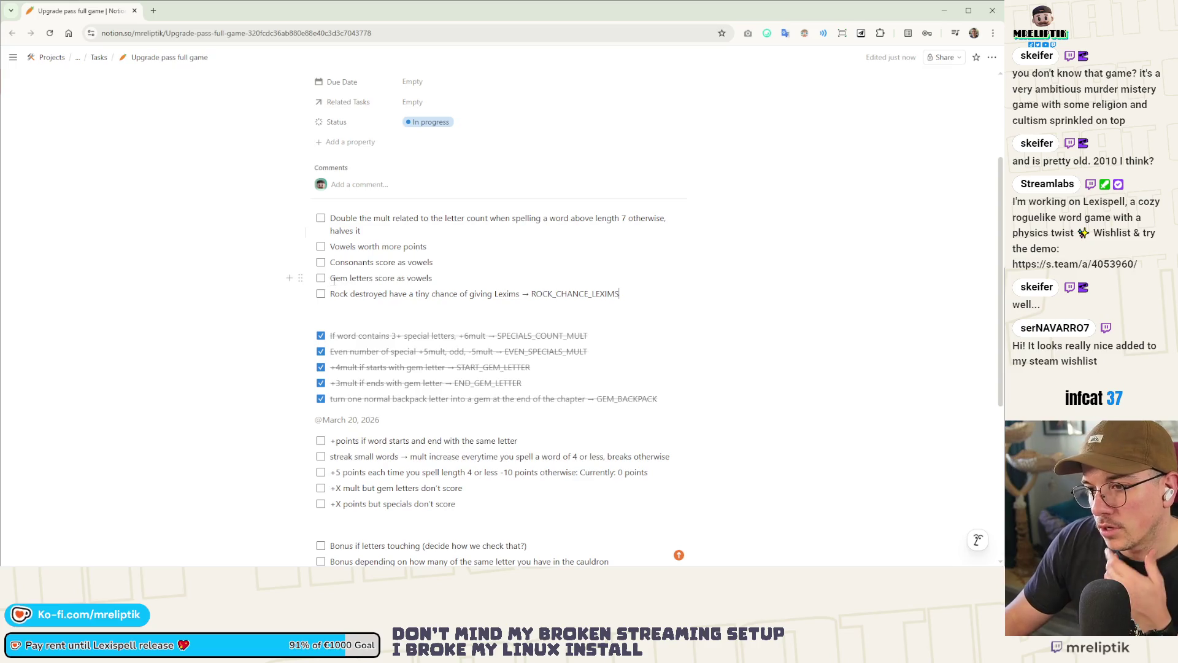
double_click(423, 278)
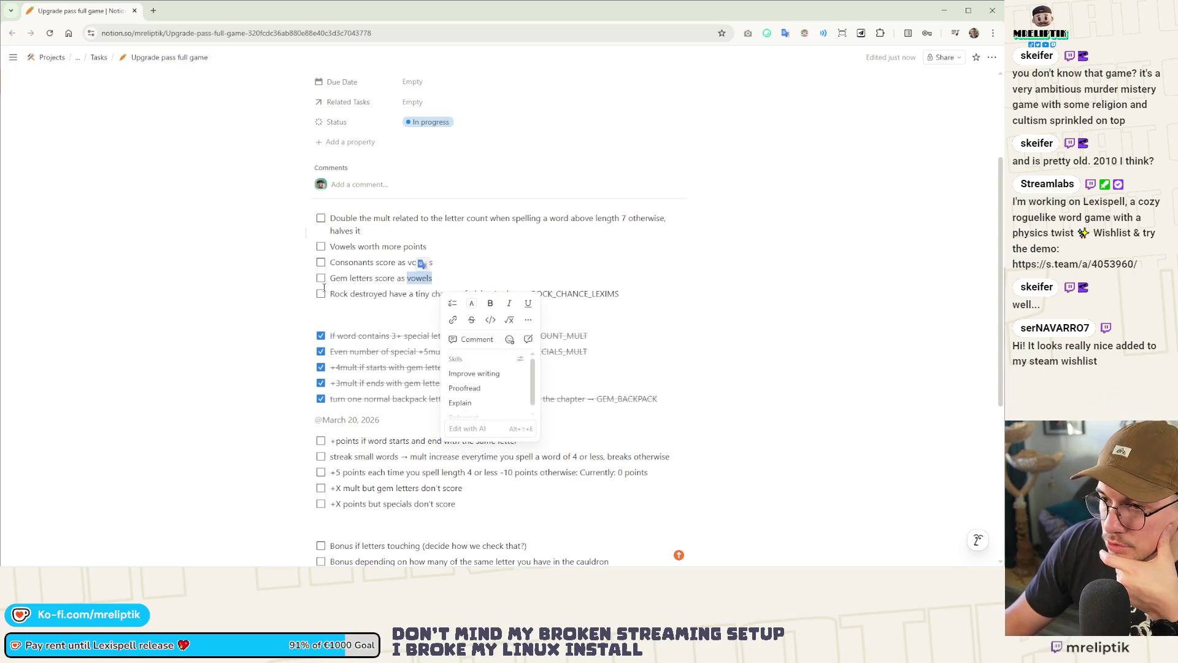
click(428, 249)
scroll(574, 181, down, 3)
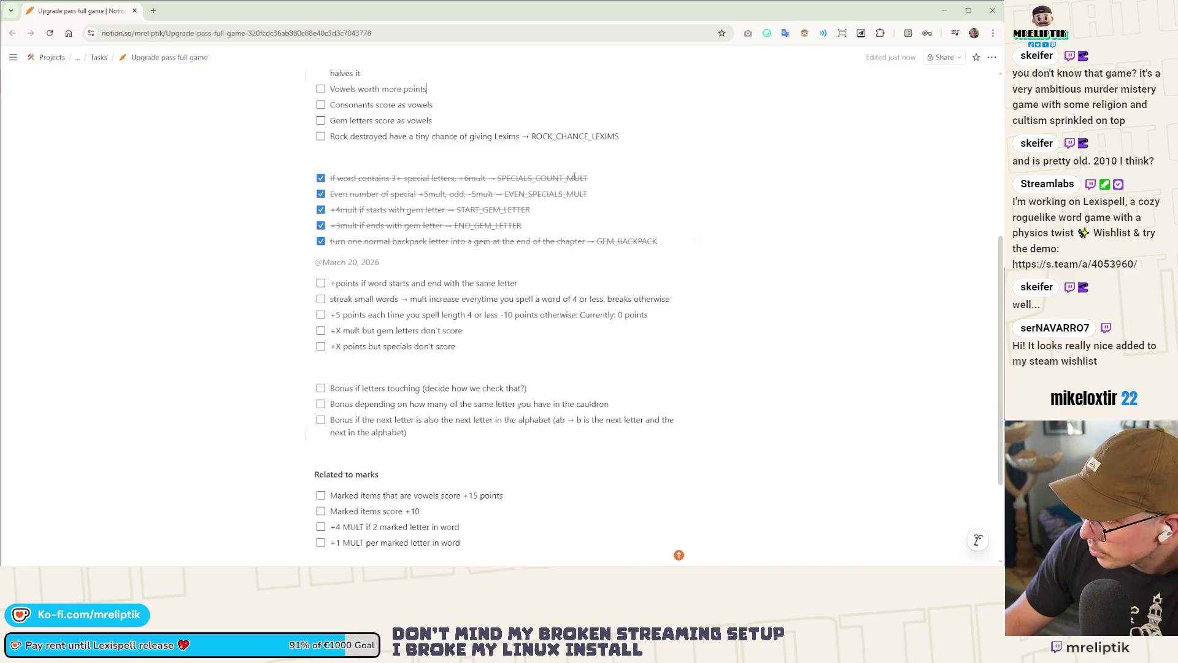
double_click(576, 136)
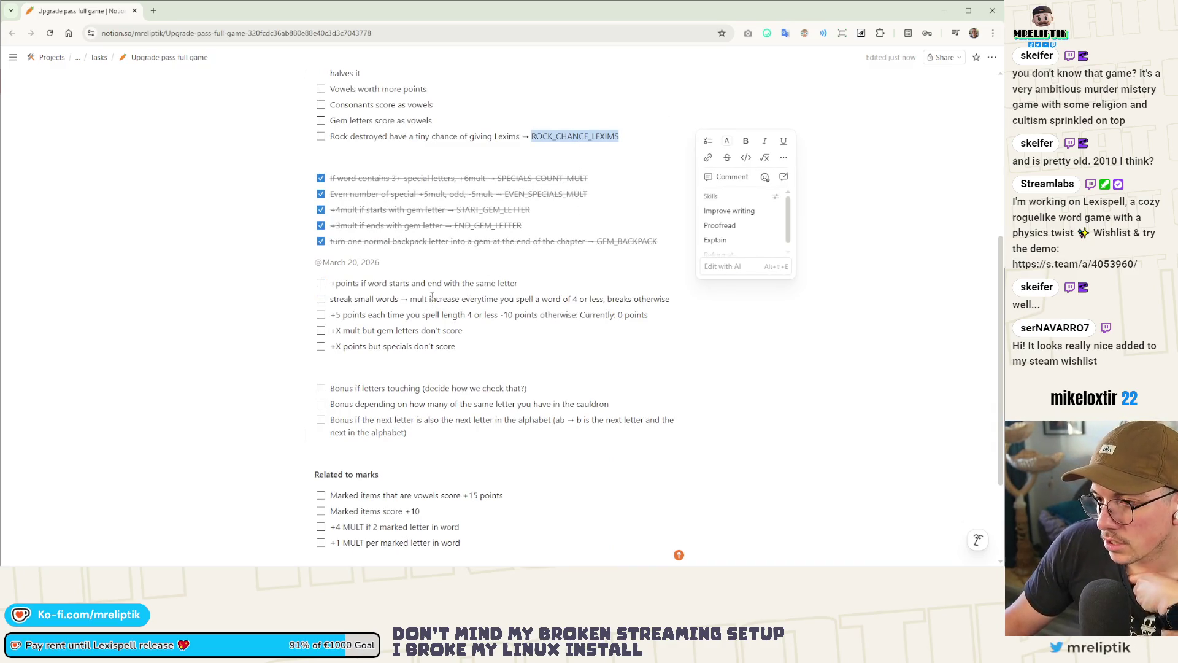
click(352, 283)
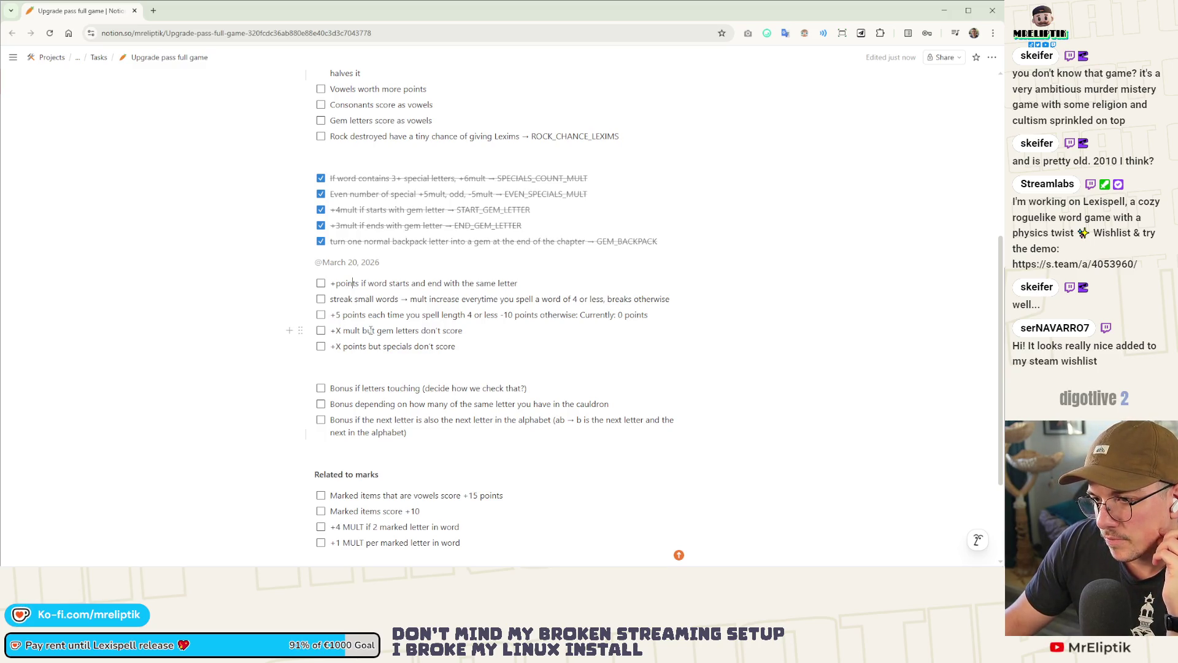
scroll(421, 331, down, 2)
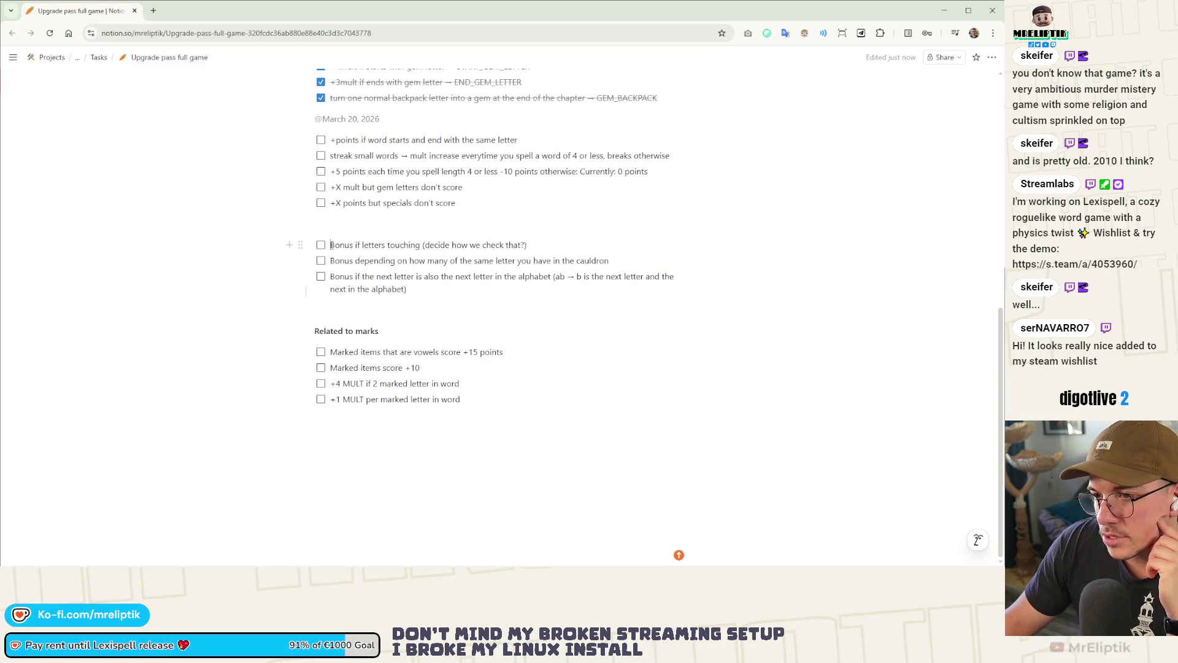
- Append '-> SAME_LETTER_CAULDRON' to the cauldron same-letter bonus item
drag(332, 245, 436, 286)
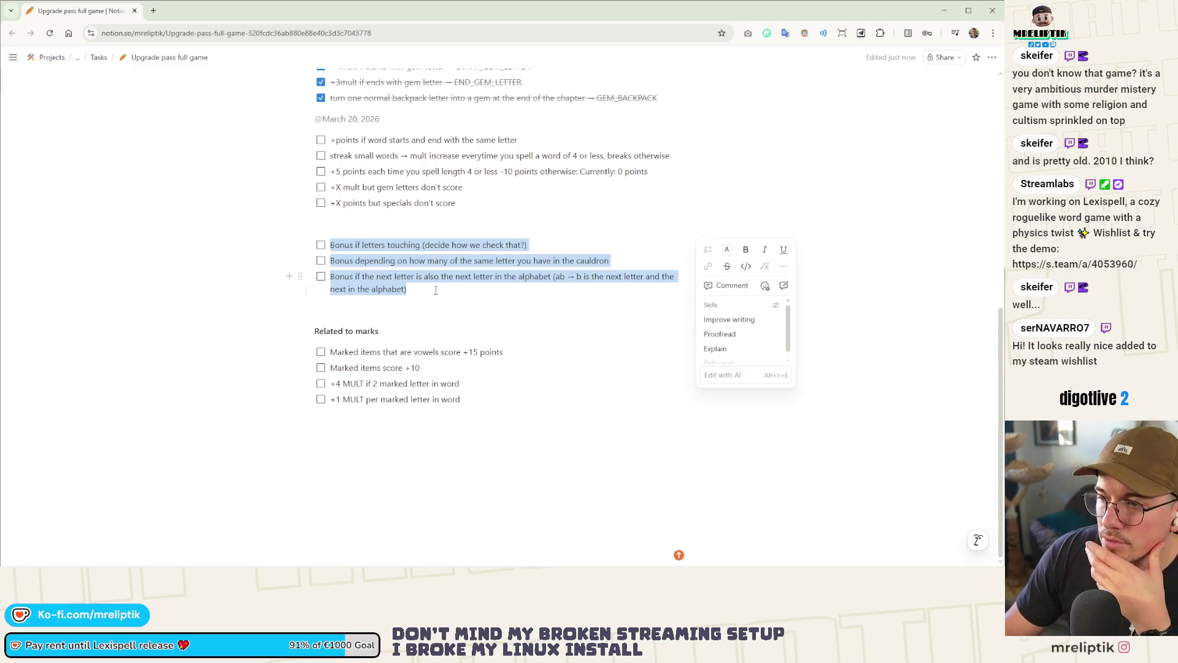
click(435, 287)
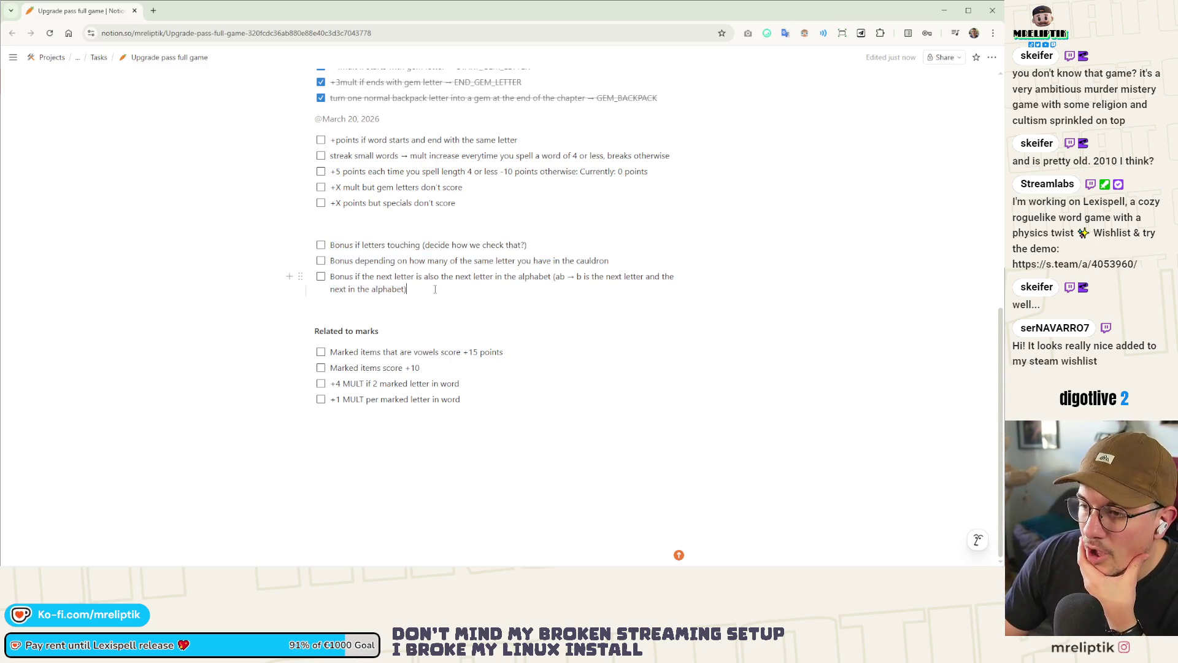
double_click(525, 260)
click(695, 260)
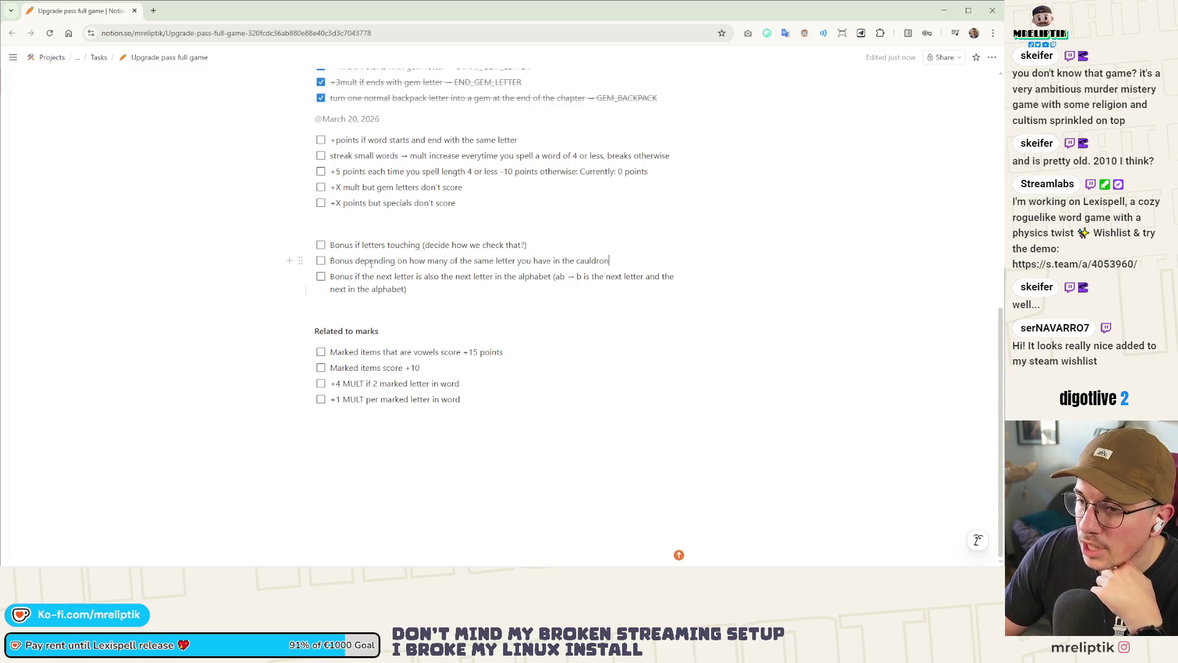
right_click(332, 261)
key(Escape)
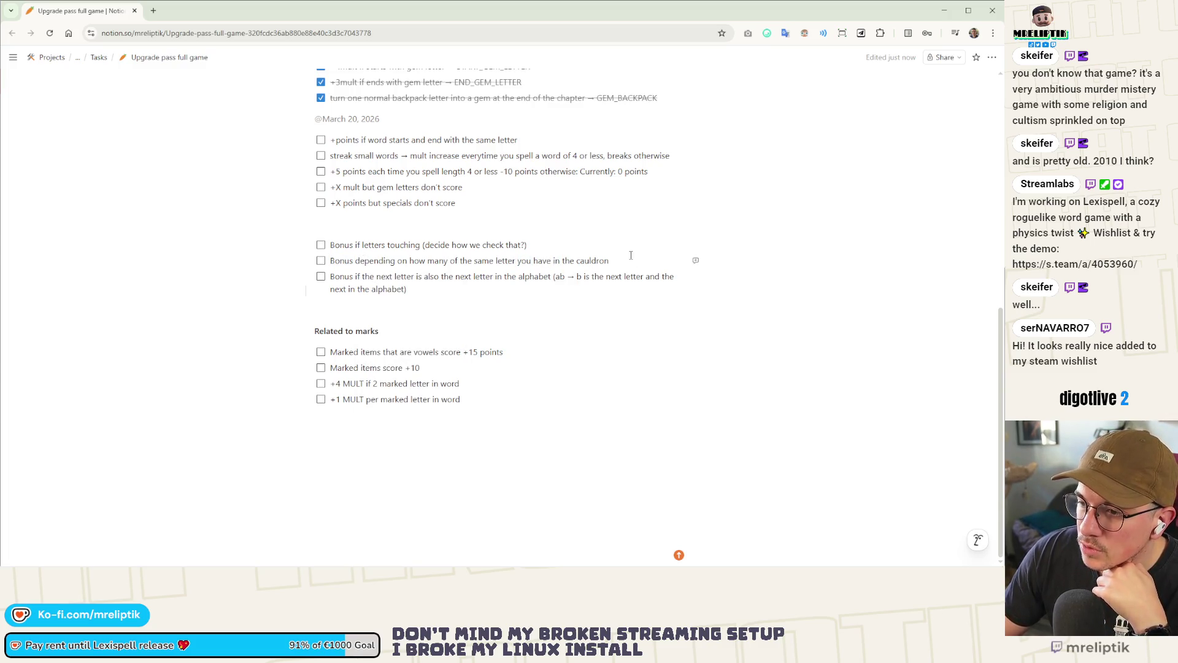
text(->)
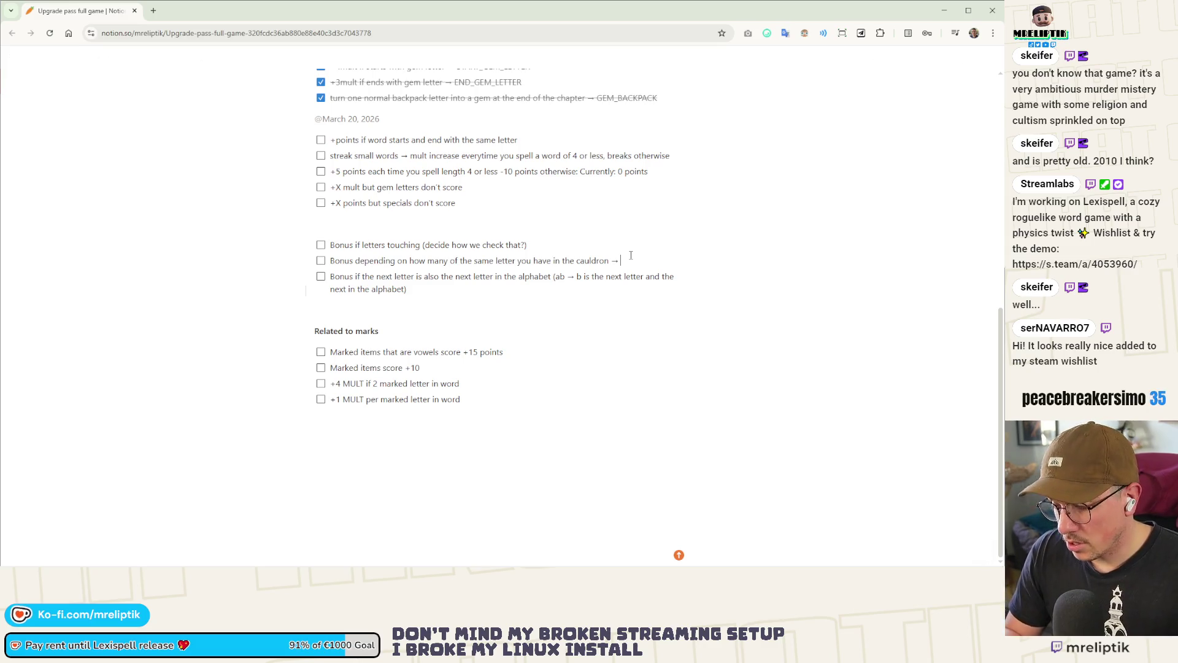
text( SAME)
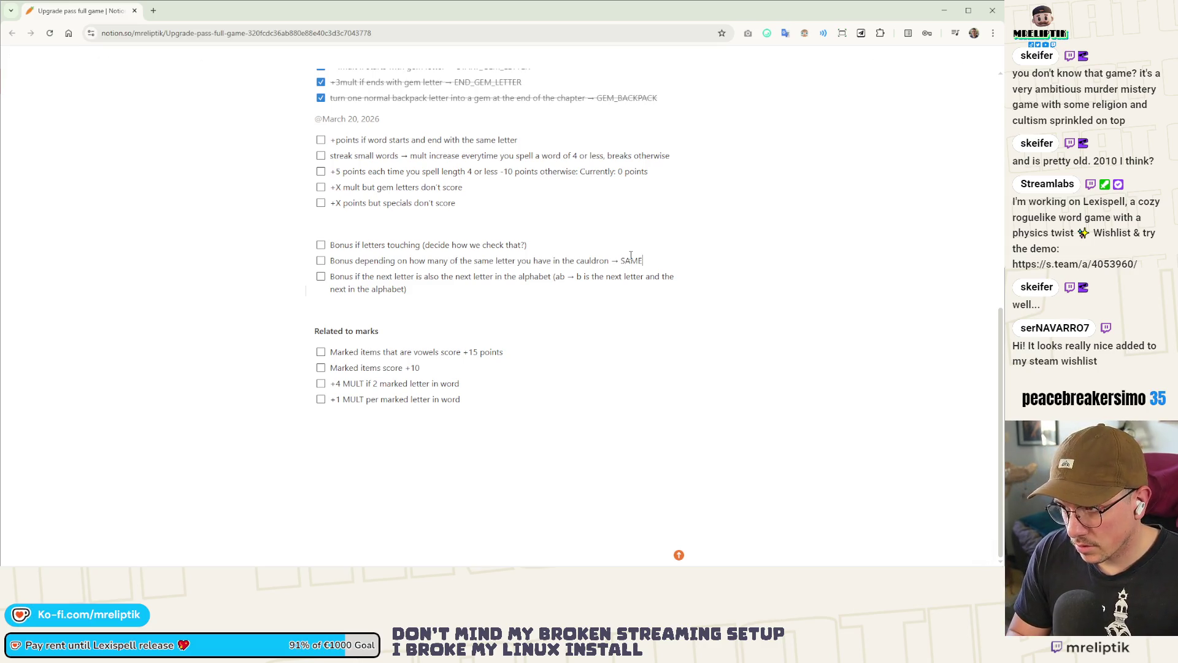
text(CAU)
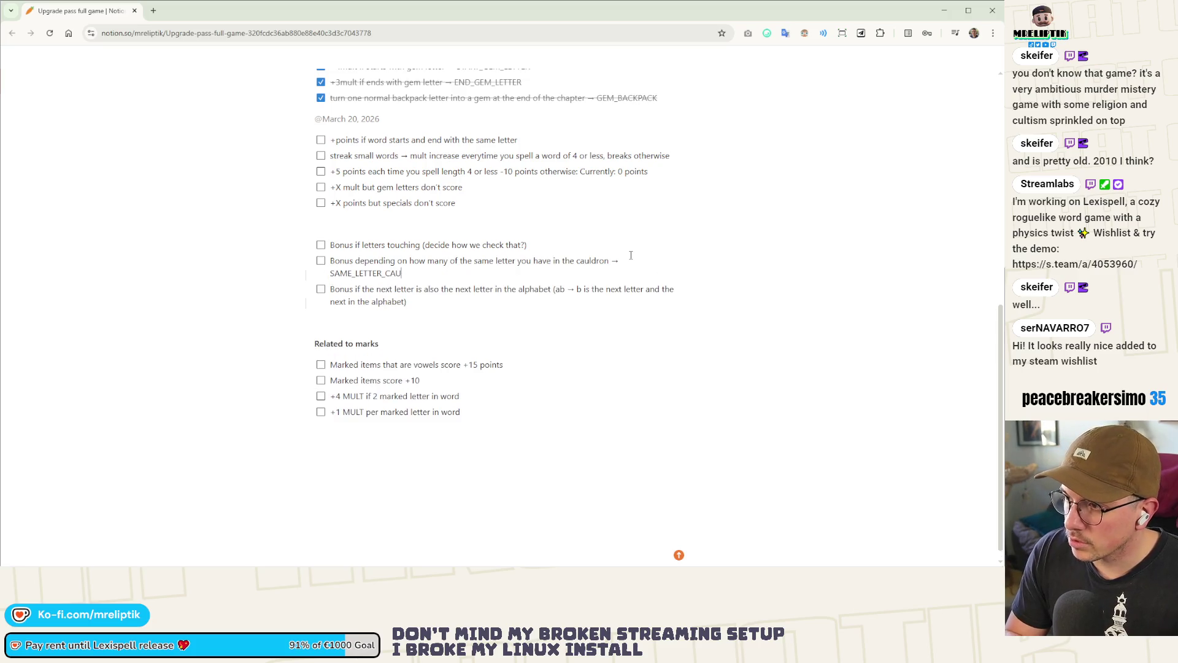
text(LDRON)
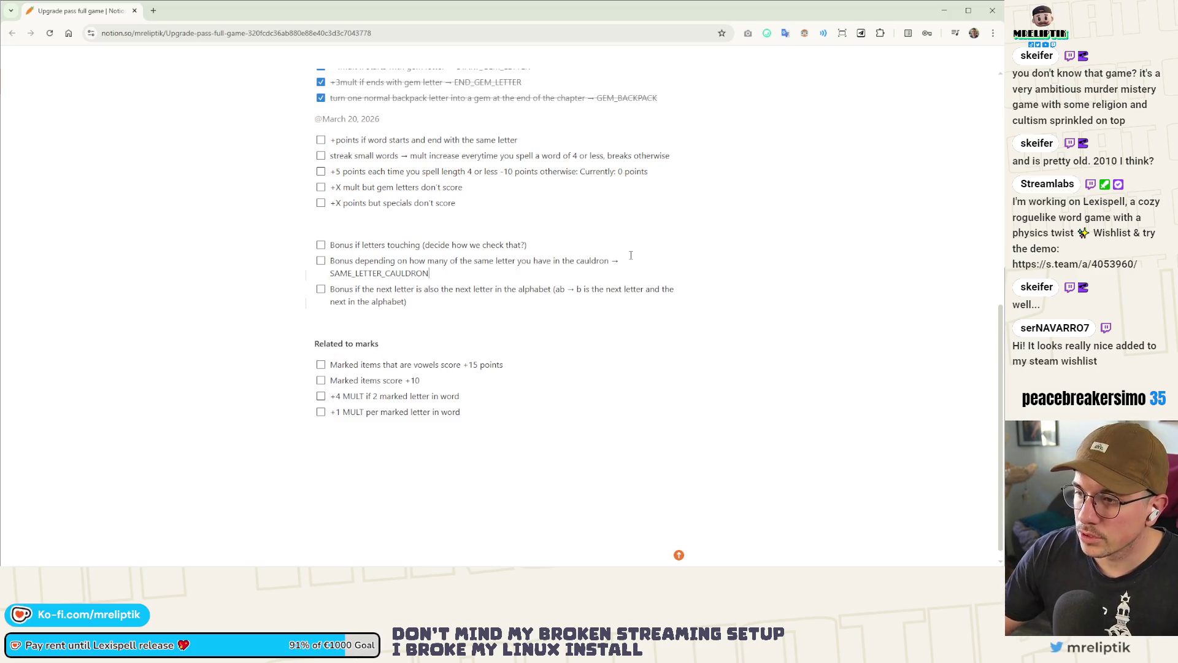
- Check the SAME_LETTER_CAULDRON tag and review the rest of the checklist
double_click(379, 273)
right_click(437, 290)
scroll(491, 276, up, 3)
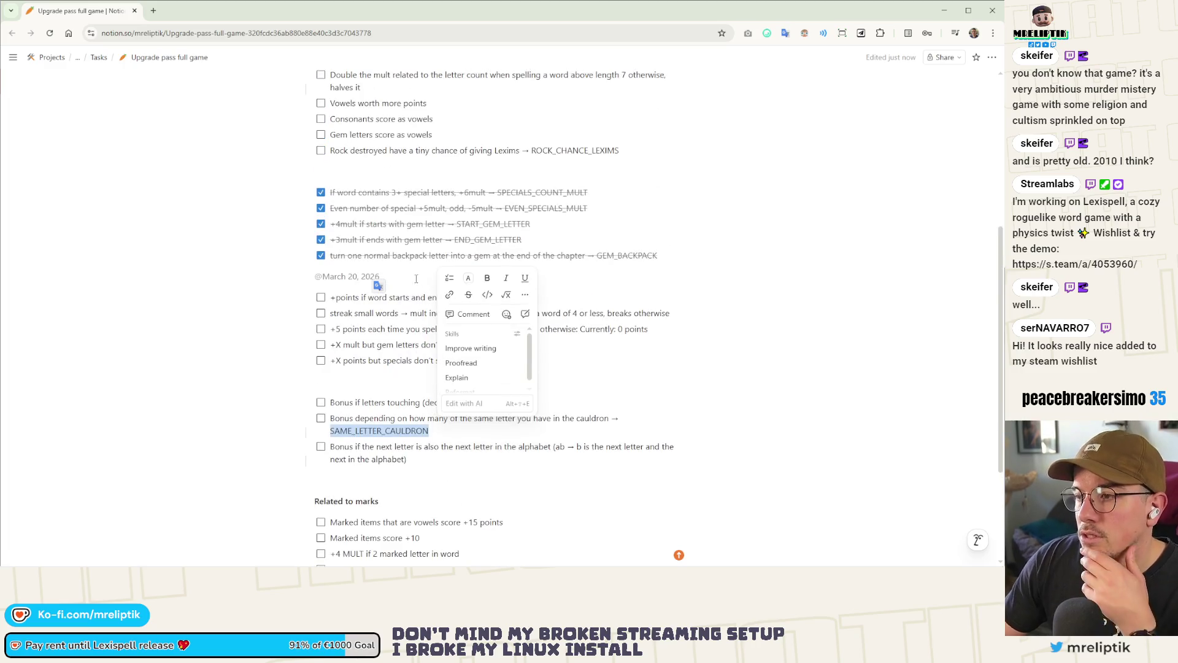
click(561, 216)
scroll(353, 319, down, 3)
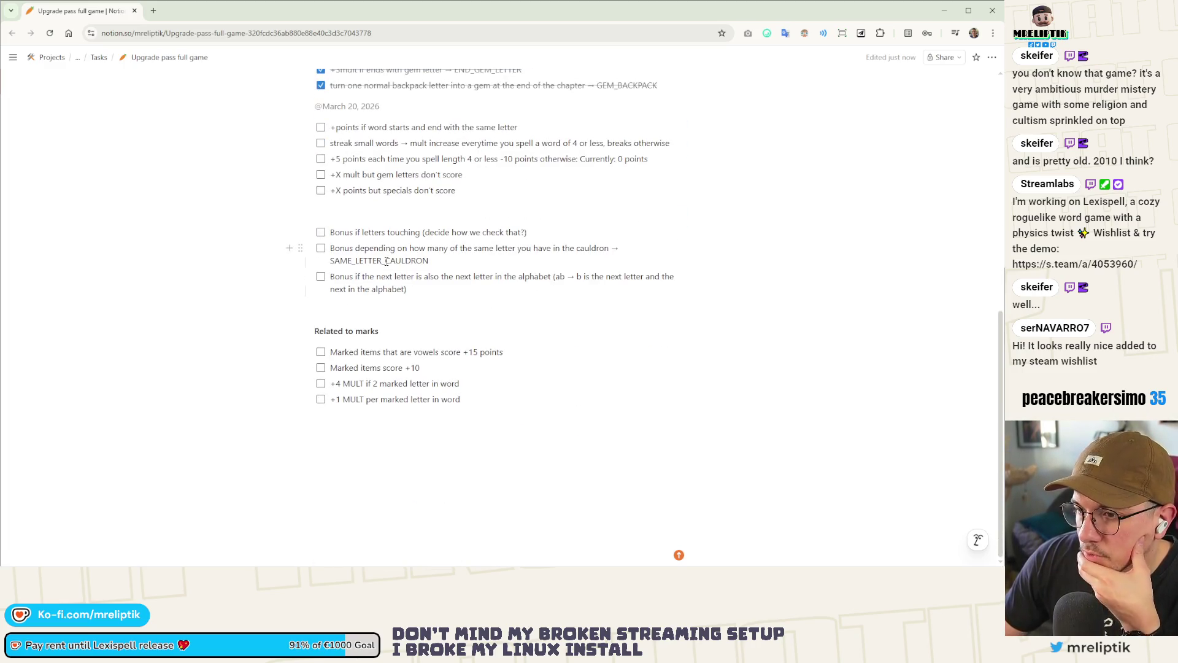
scroll(387, 262, up, 5)
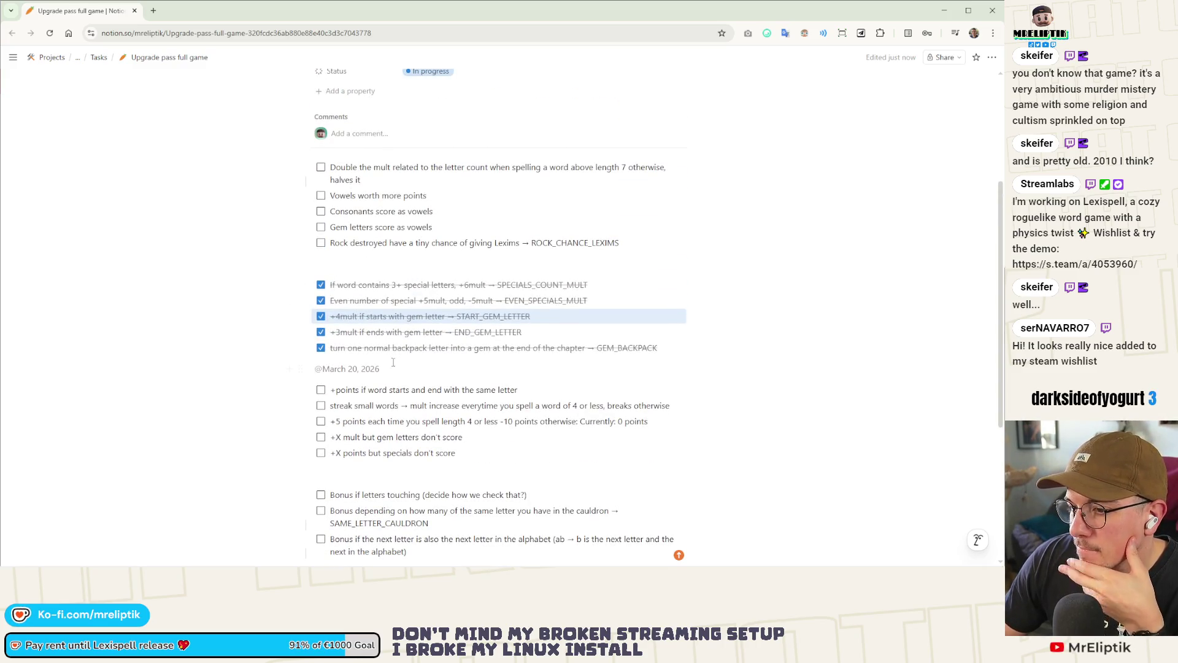
scroll(401, 368, down, 2)
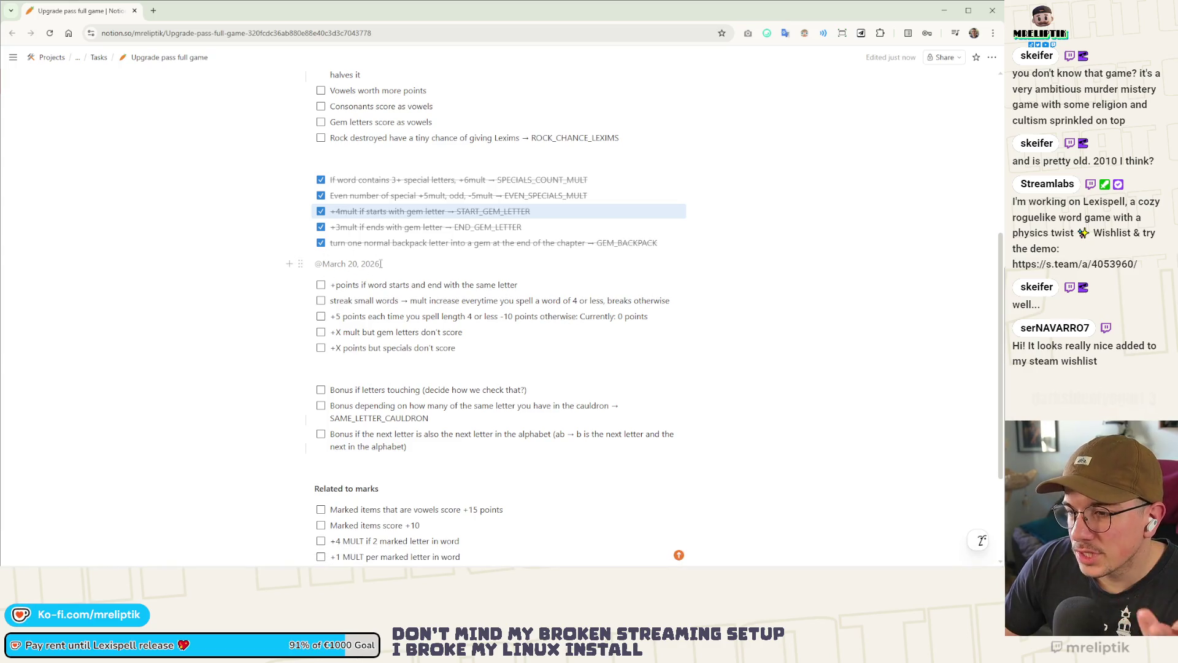
click(327, 365)
- Add a Today date mention on a new line below GEM_BACKPACK
scroll(354, 275, up, 2)
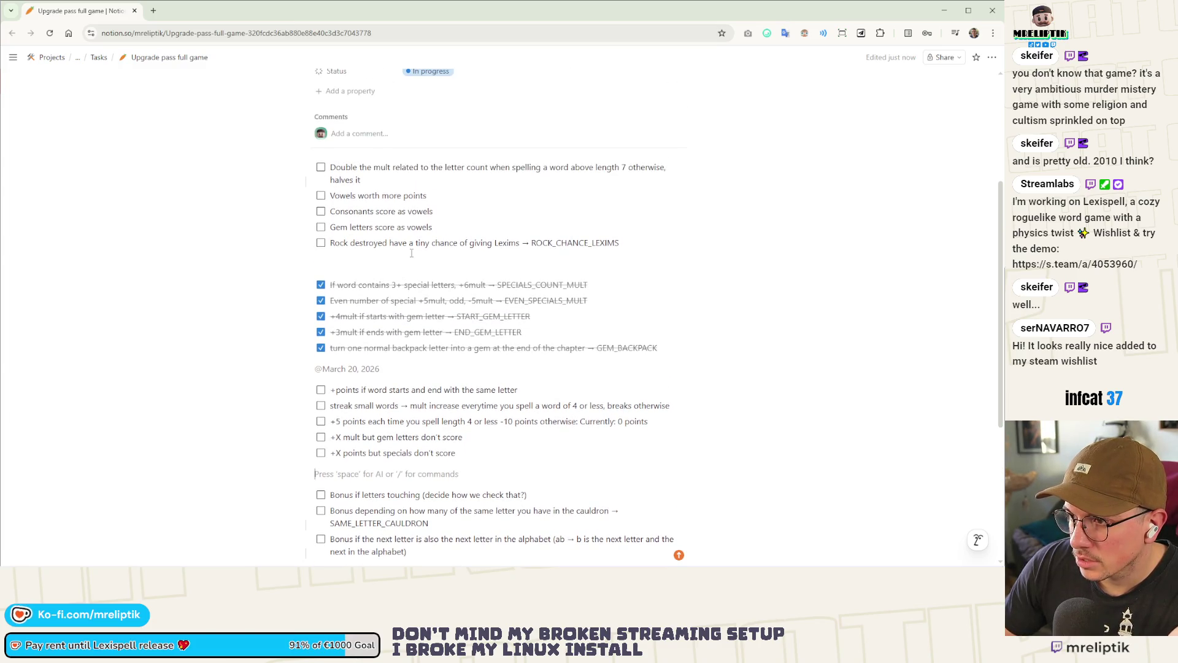
click(678, 349)
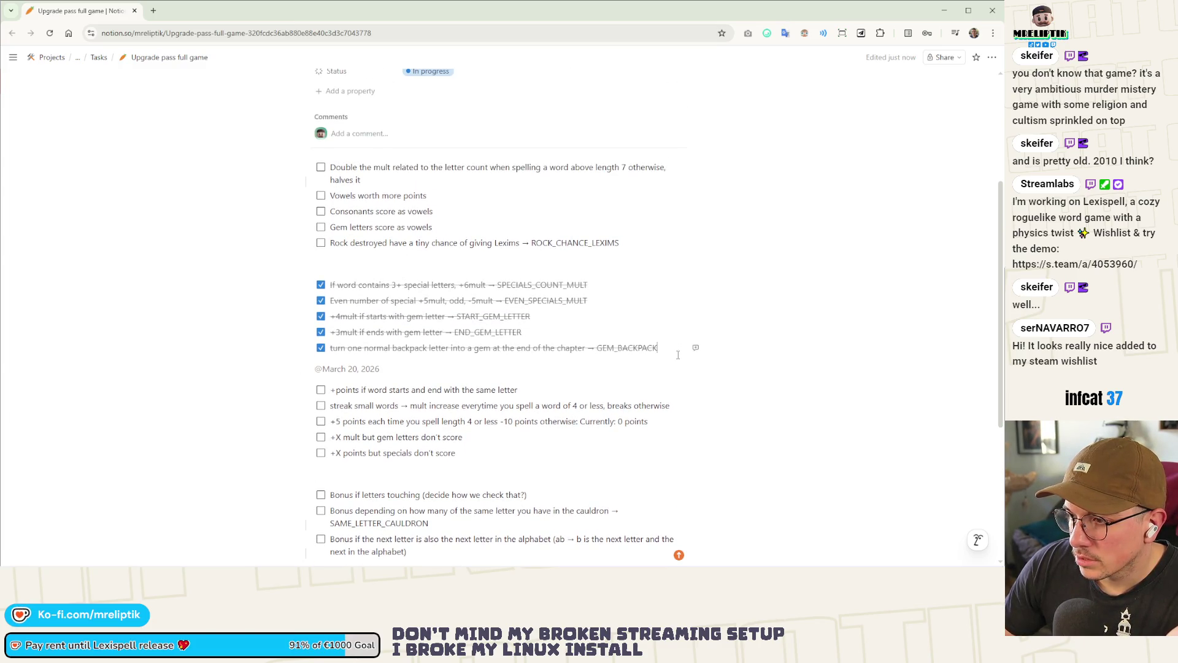
key(Return)
key(Return)
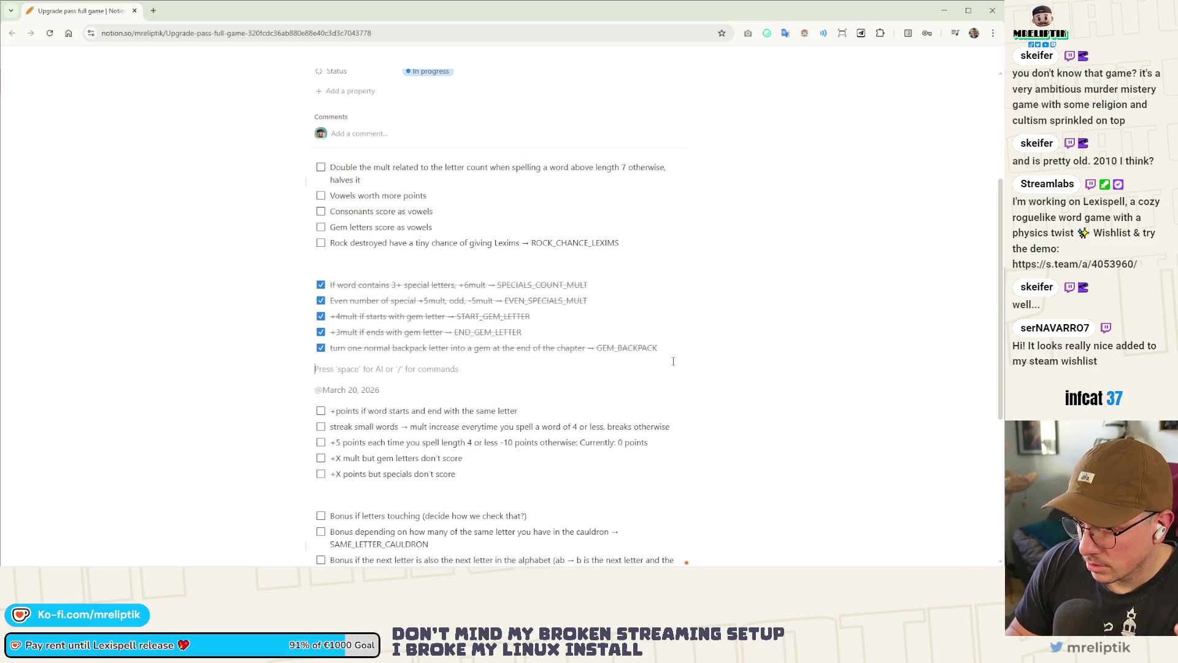
text(@to)
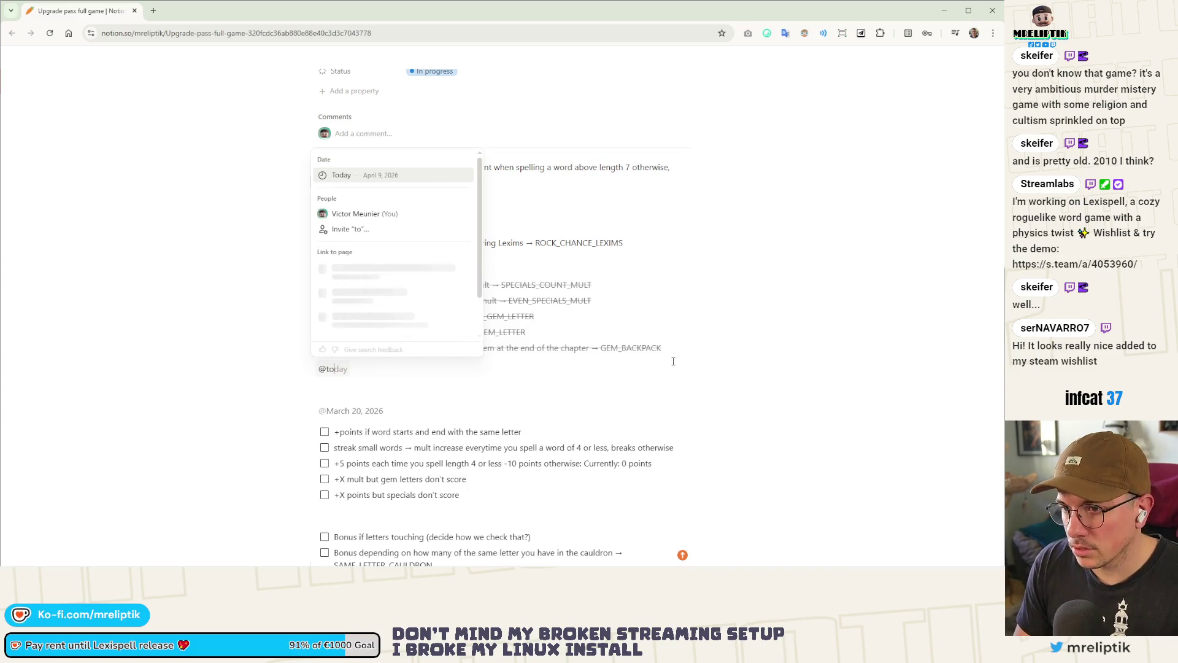
key(Return)
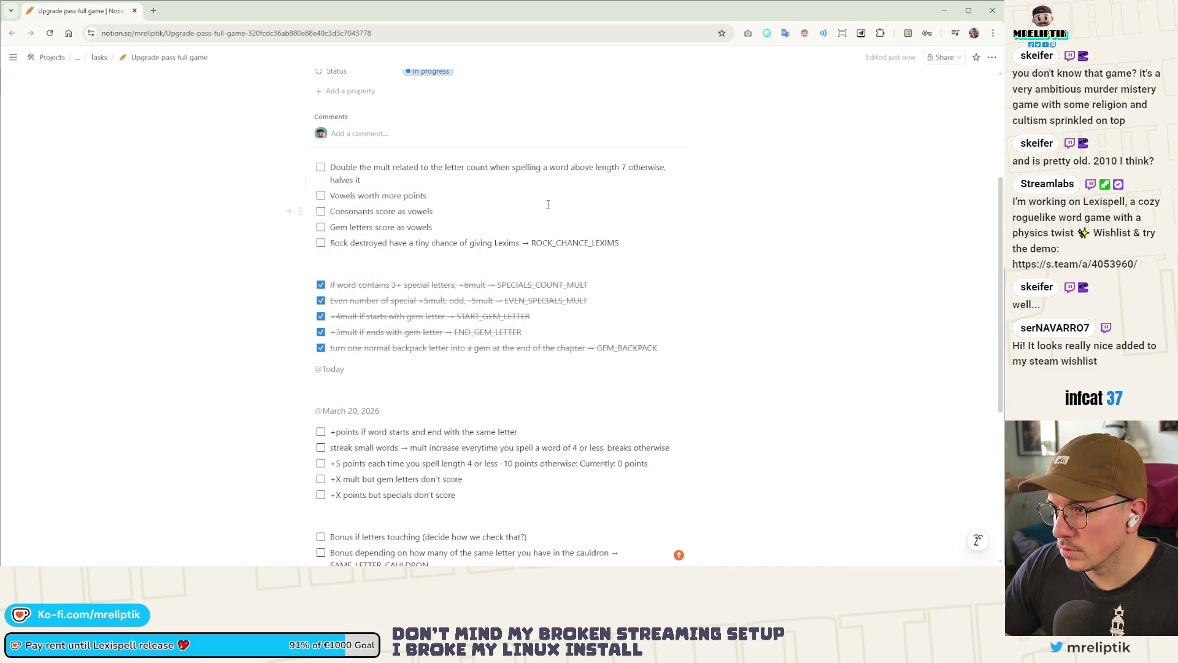
- Move the Rock destroyed item under Today and tidy the empty blocks
mouse_move(300, 243)
mouse_down()
mouse_move(319, 377)
mouse_move(322, 175)
mouse_move(313, 202)
mouse_up()
scroll(313, 414, down, 3)
scroll(327, 211, up, 3)
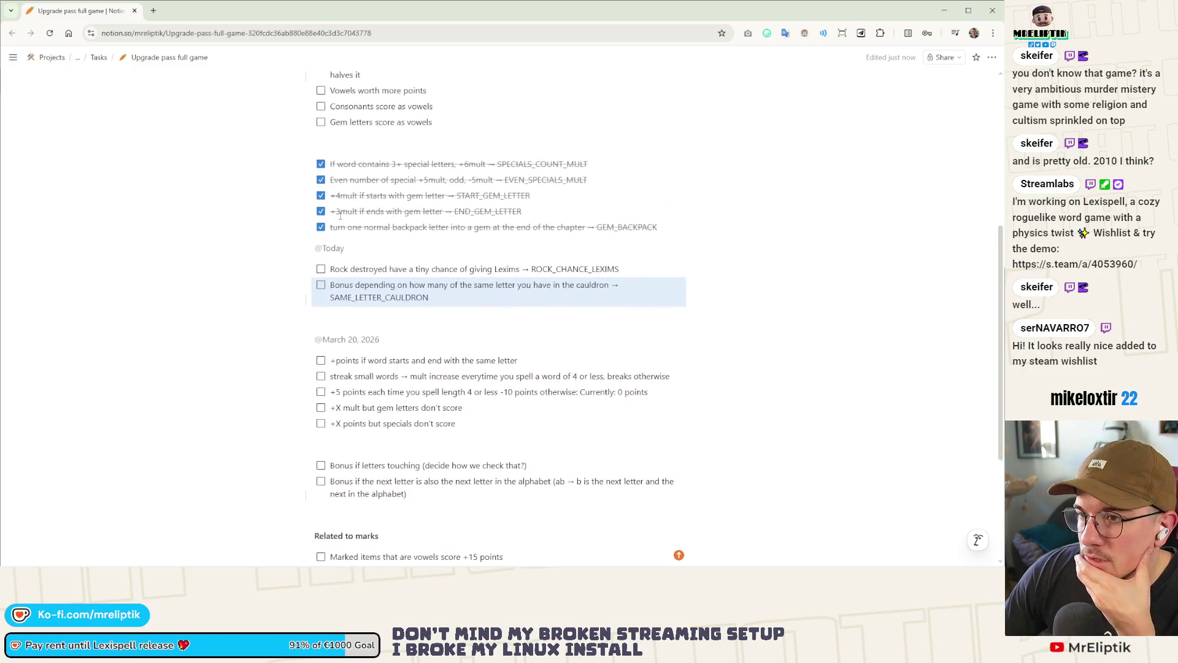
click(347, 197)
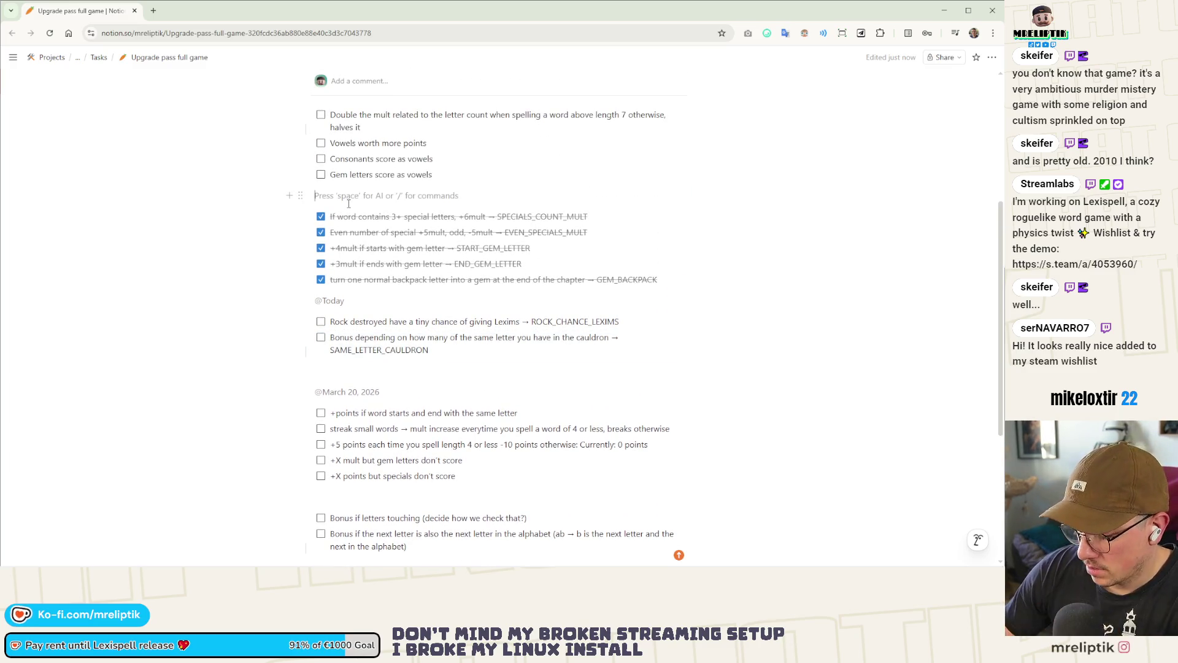
scroll(356, 281, down, 4)
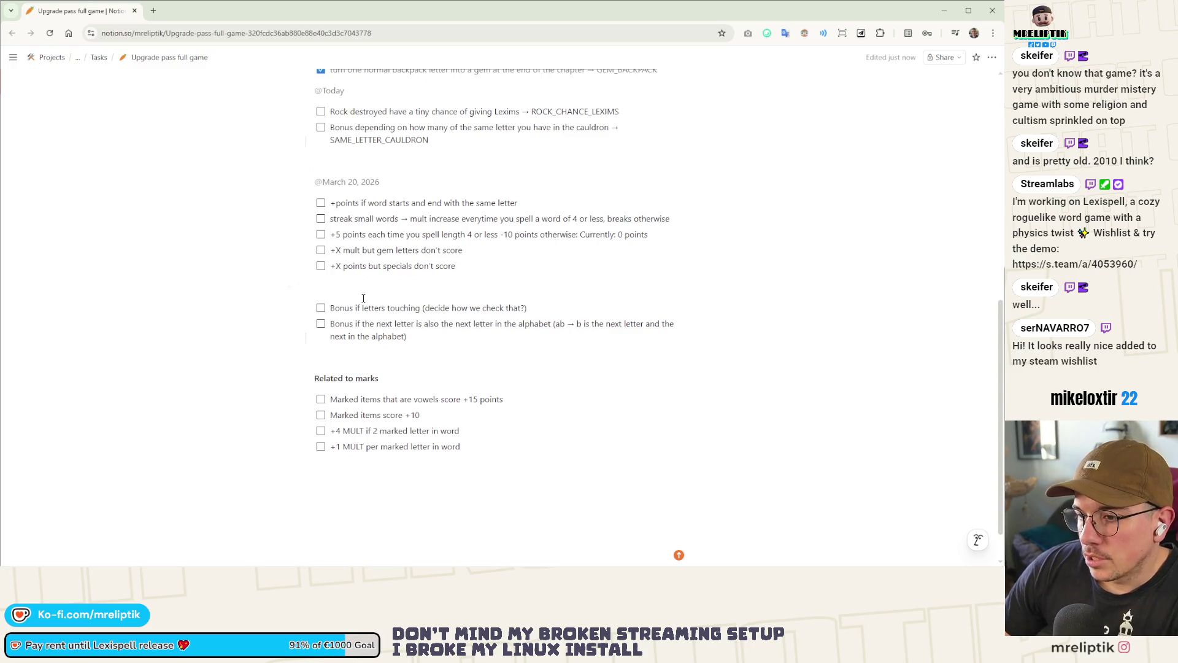
drag(349, 349, 346, 350)
- Move the Marked items +10 and vowels +15 items under Today
click(347, 359)
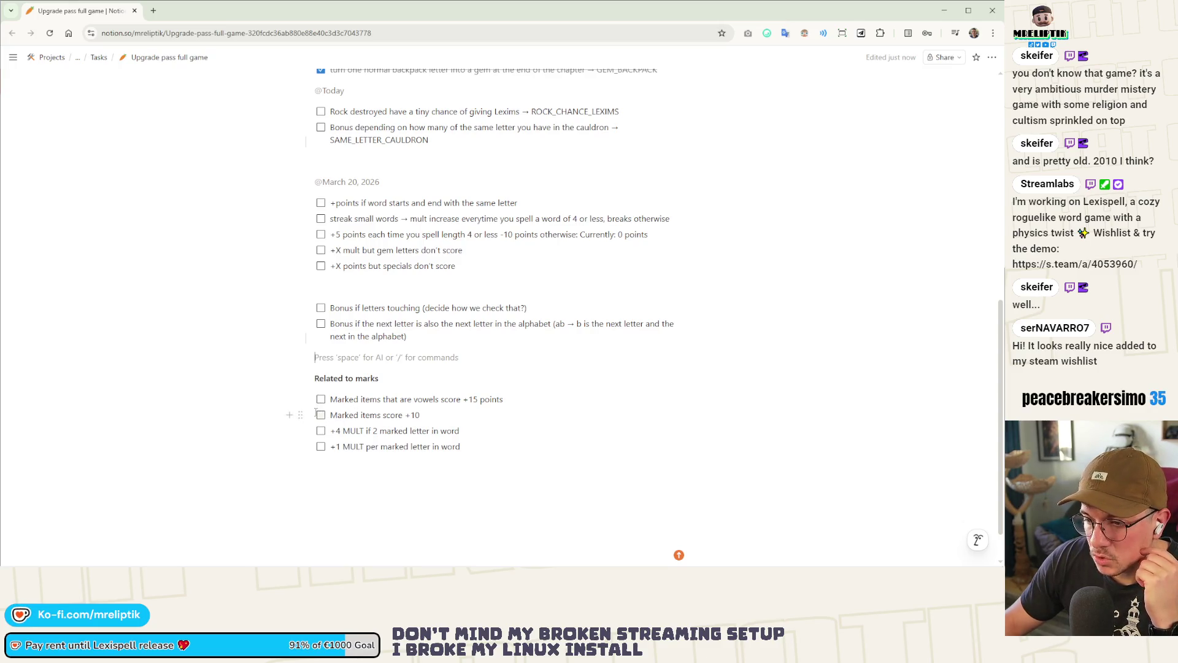
mouse_move(300, 415)
mouse_down()
mouse_move(328, 289)
mouse_move(329, 157)
mouse_up()
mouse_move(300, 415)
mouse_down()
mouse_move(326, 161)
mouse_move(360, 163)
mouse_up()
- Reword 'items' to 'letters' and tag the +10 item '-> MARK_VOWELS'
double_click(363, 156)
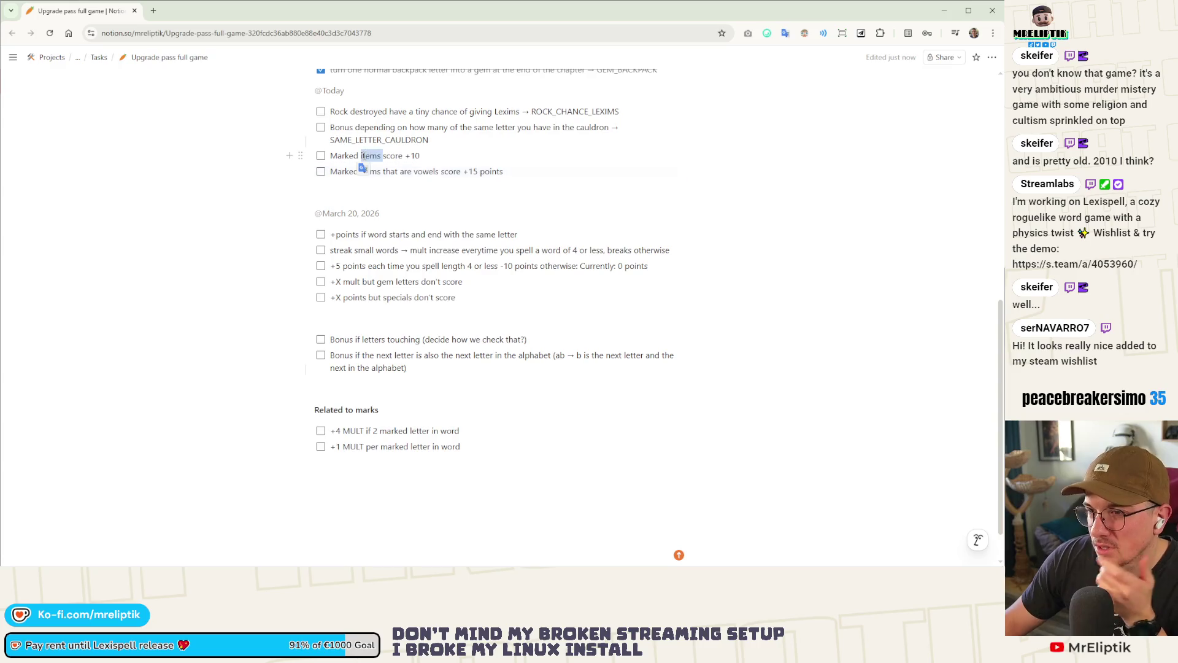
text(letters)
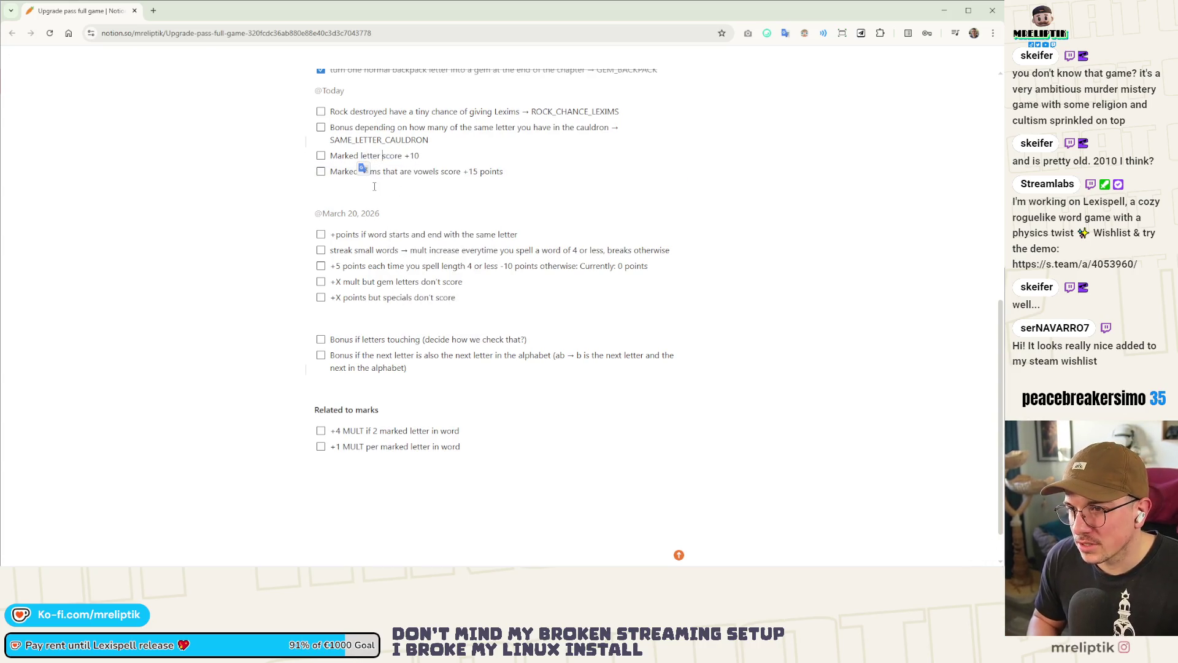
key(Down)
key(ctrl+shift+Left)
text(letters)
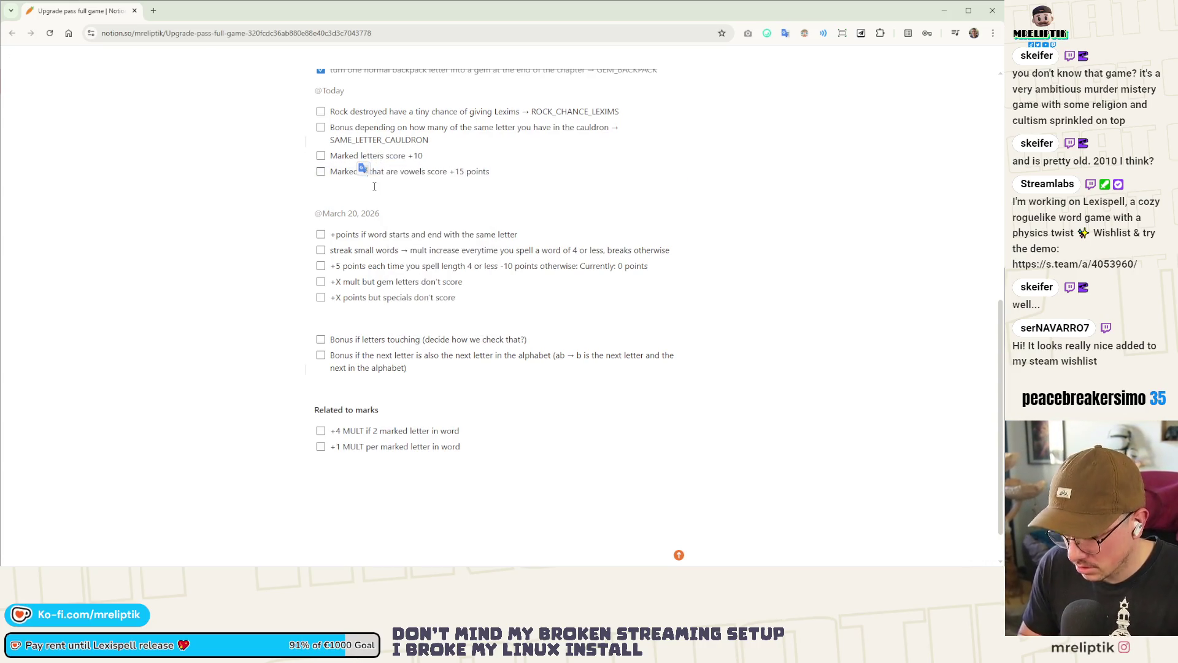
click(472, 156)
text(-> )
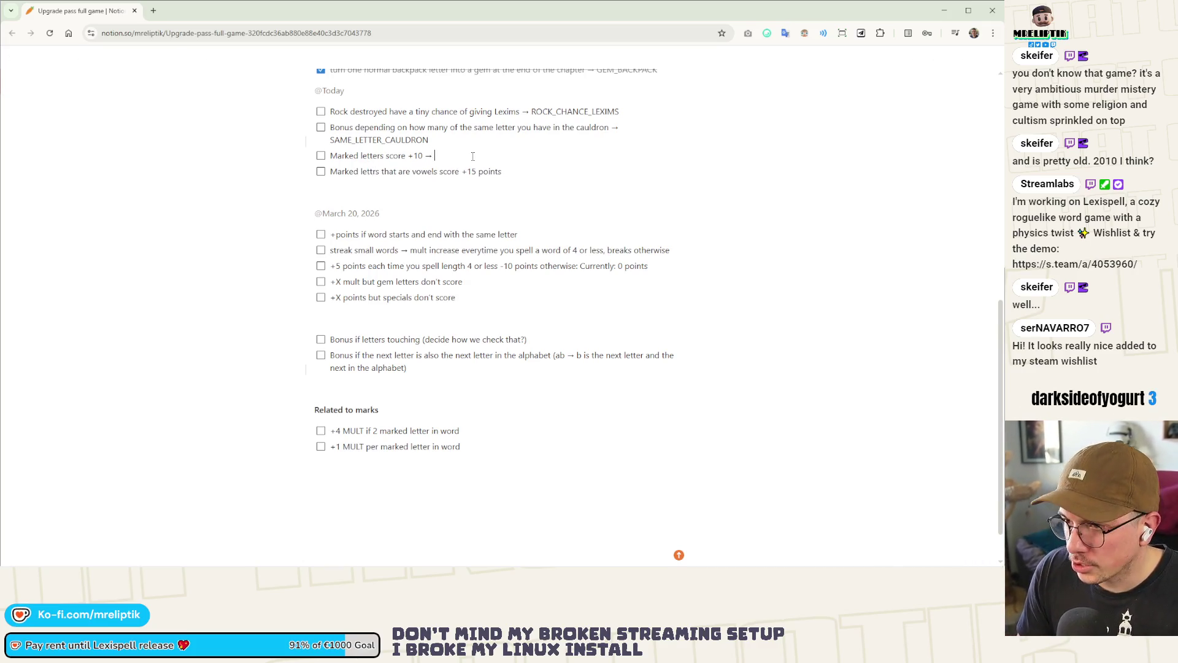
text(E_VOWELS)
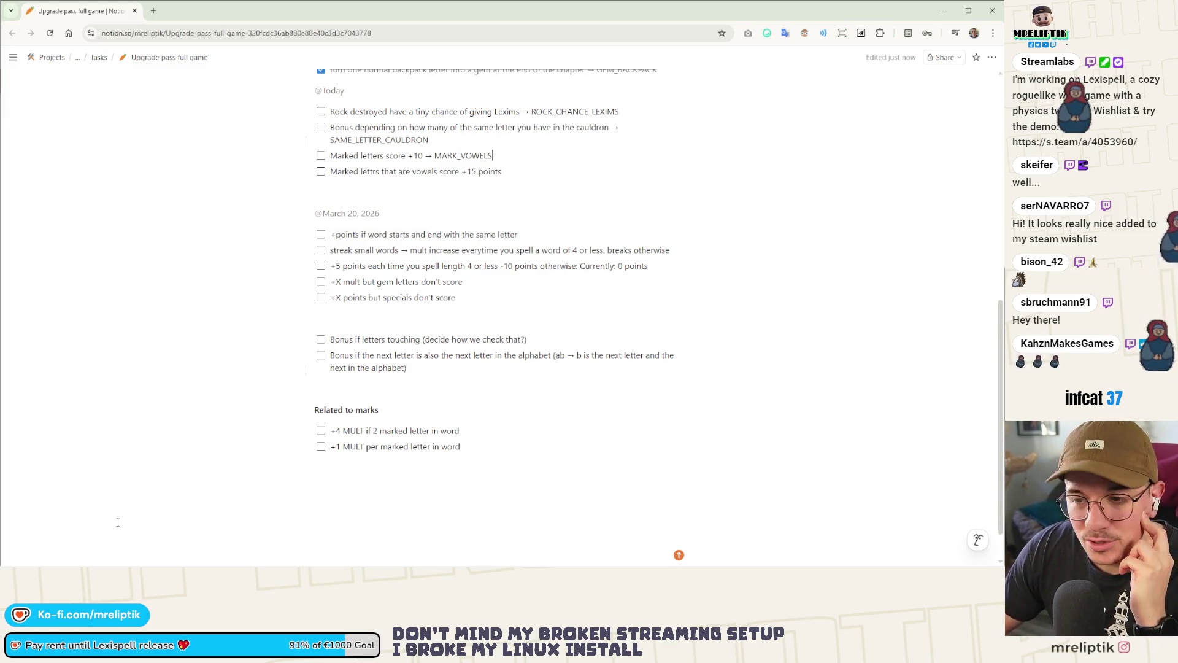
key(alt+Tab)
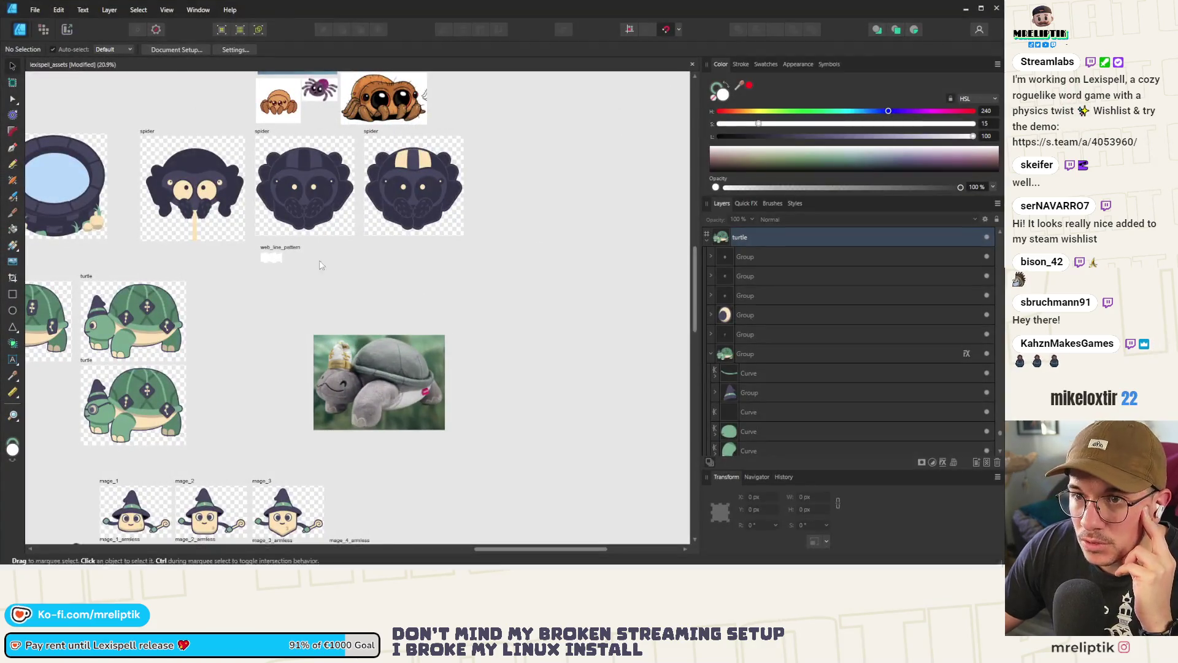
- Scroll around the Lexispell asset sheet in Affinity Designer to inspect all assets
scroll(386, 331, down, 5)
scroll(385, 331, down, 4)
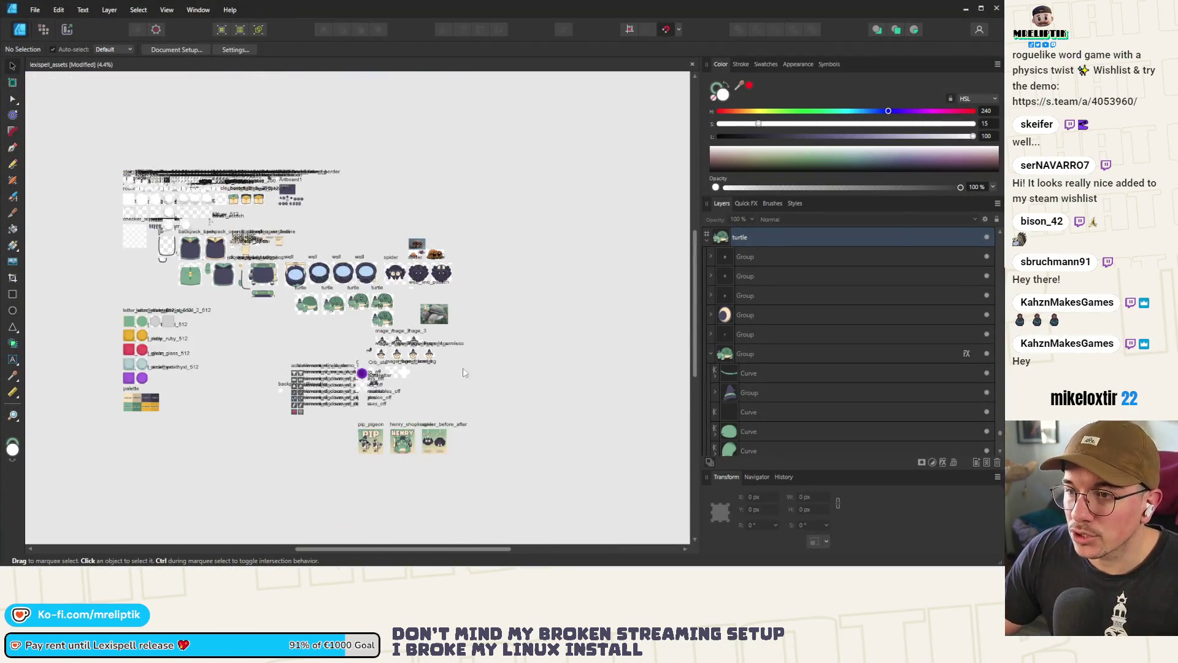
scroll(148, 363, up, 2)
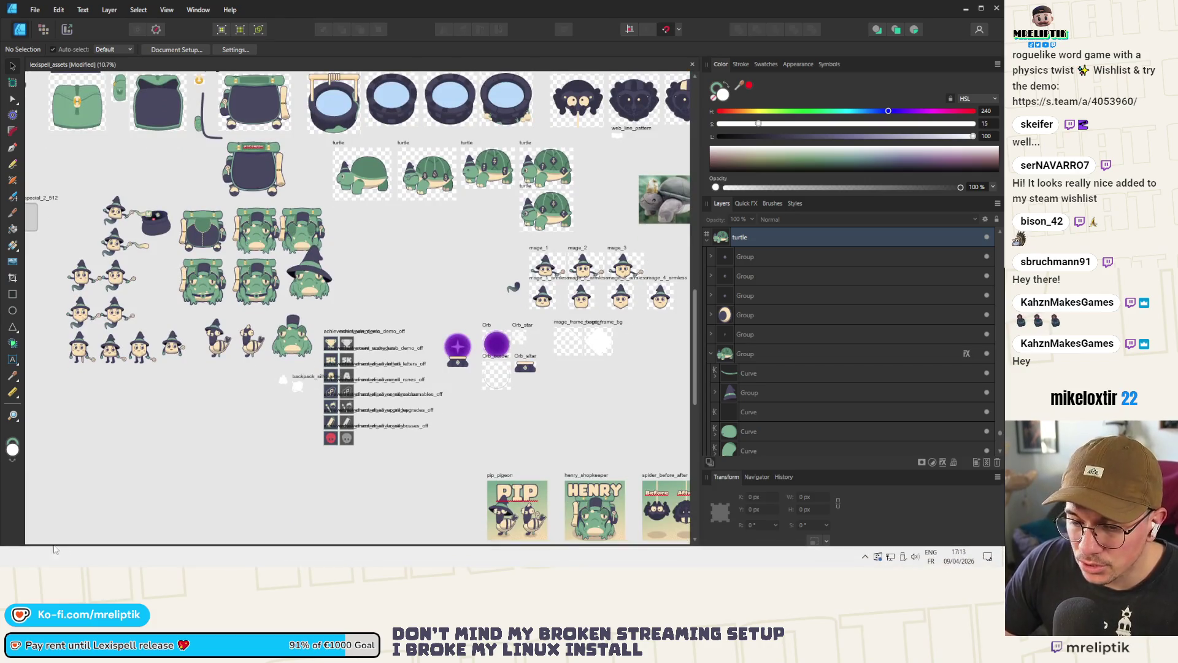
key(alt+Tab)
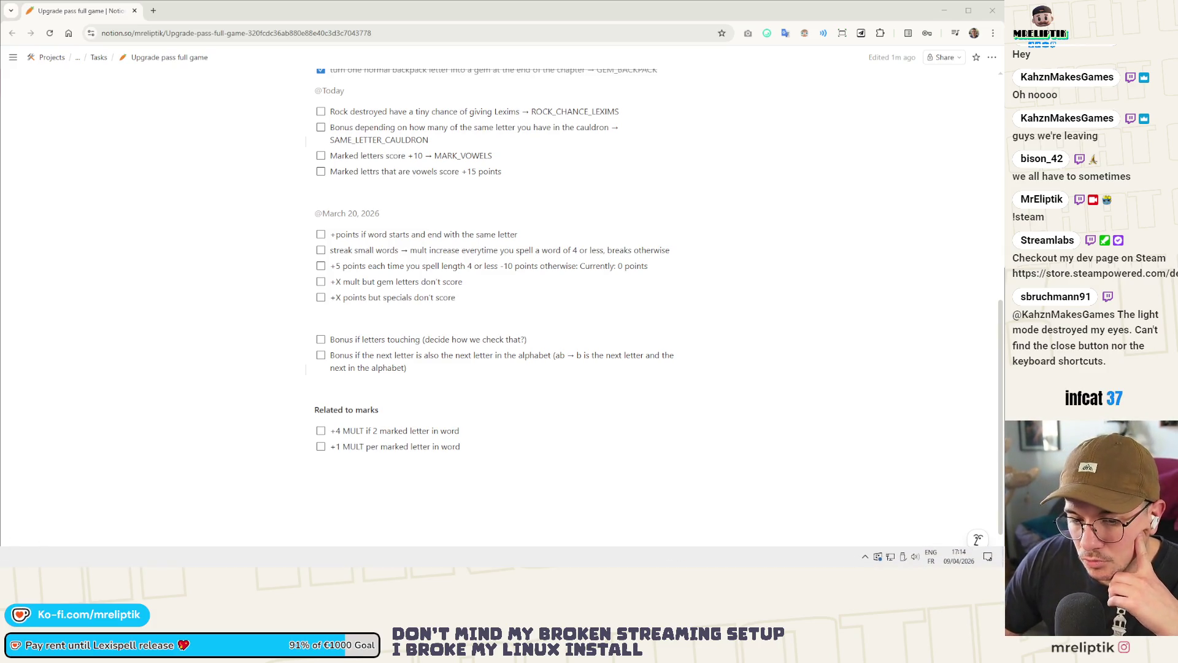
- Run the Lexispell project from Godot with F5 and wait for the Modes screen
click(127, 559)
key(alt+Tab)
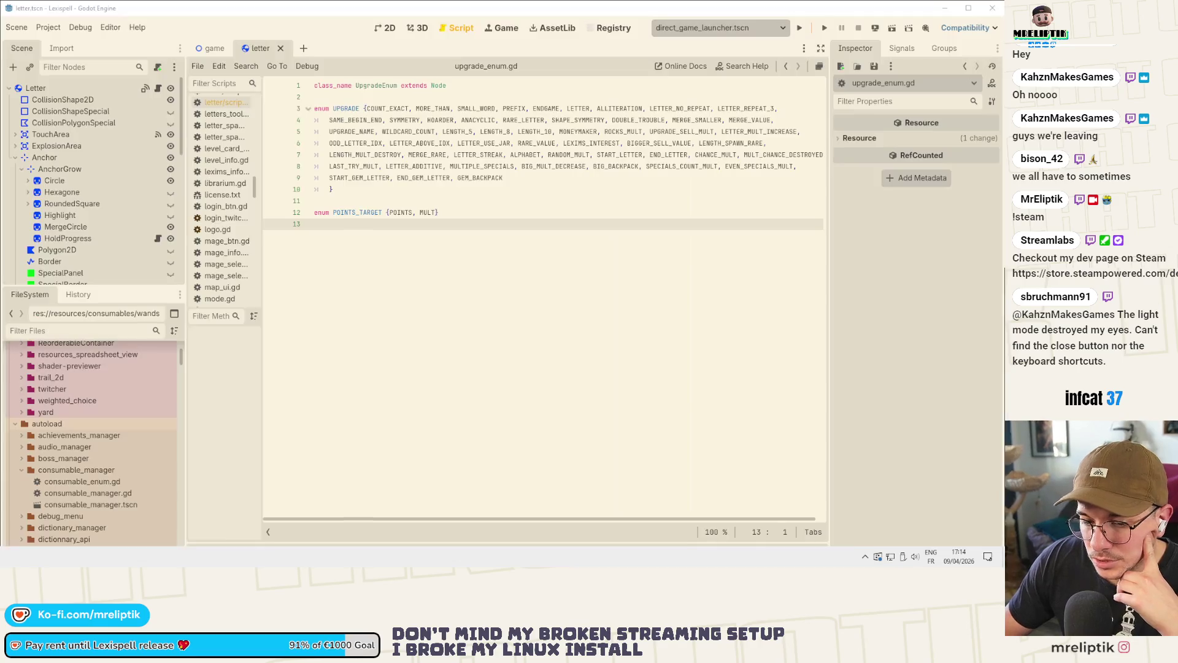
key(F5)
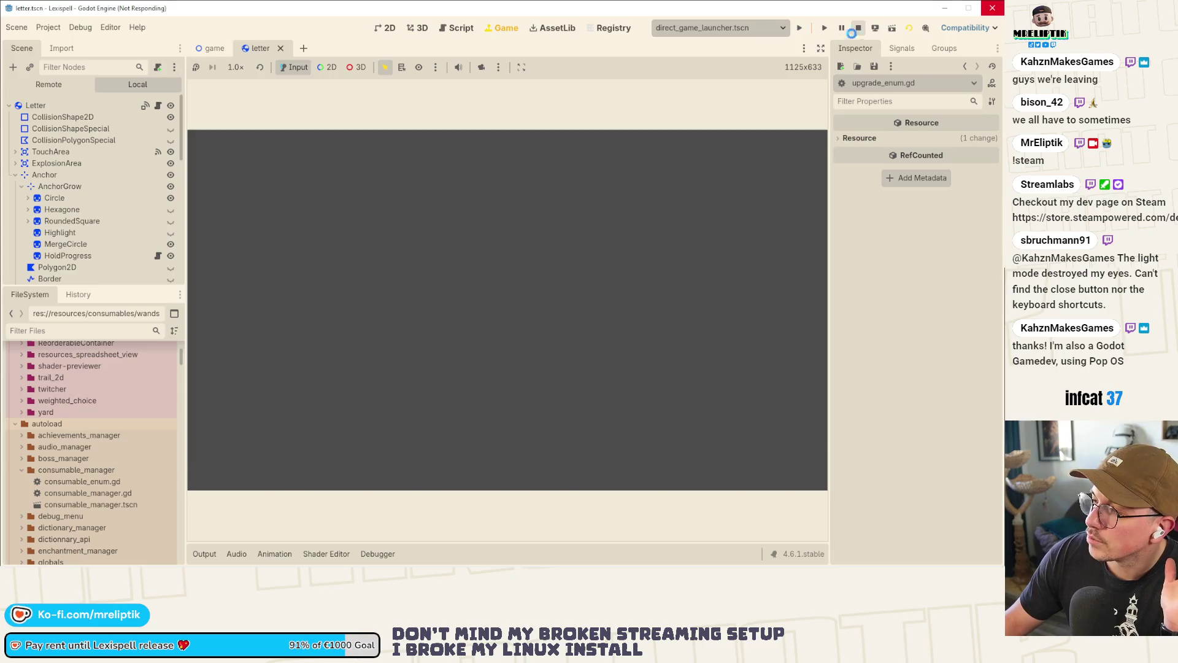
key(alt+Tab)
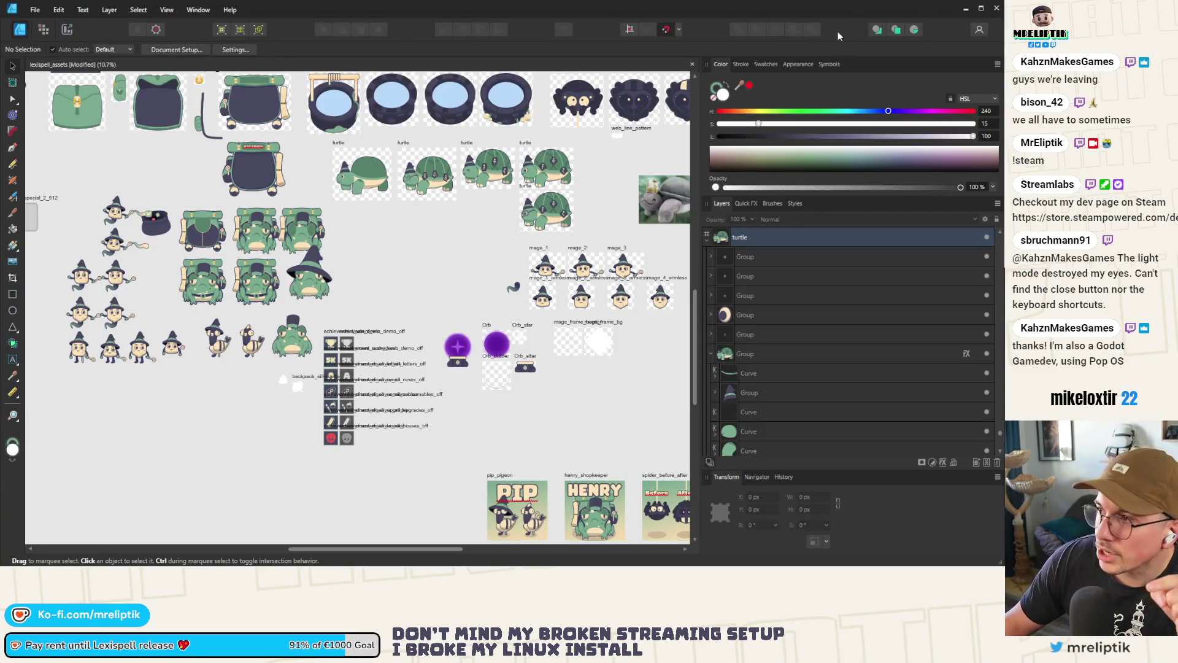
key(alt+Tab)
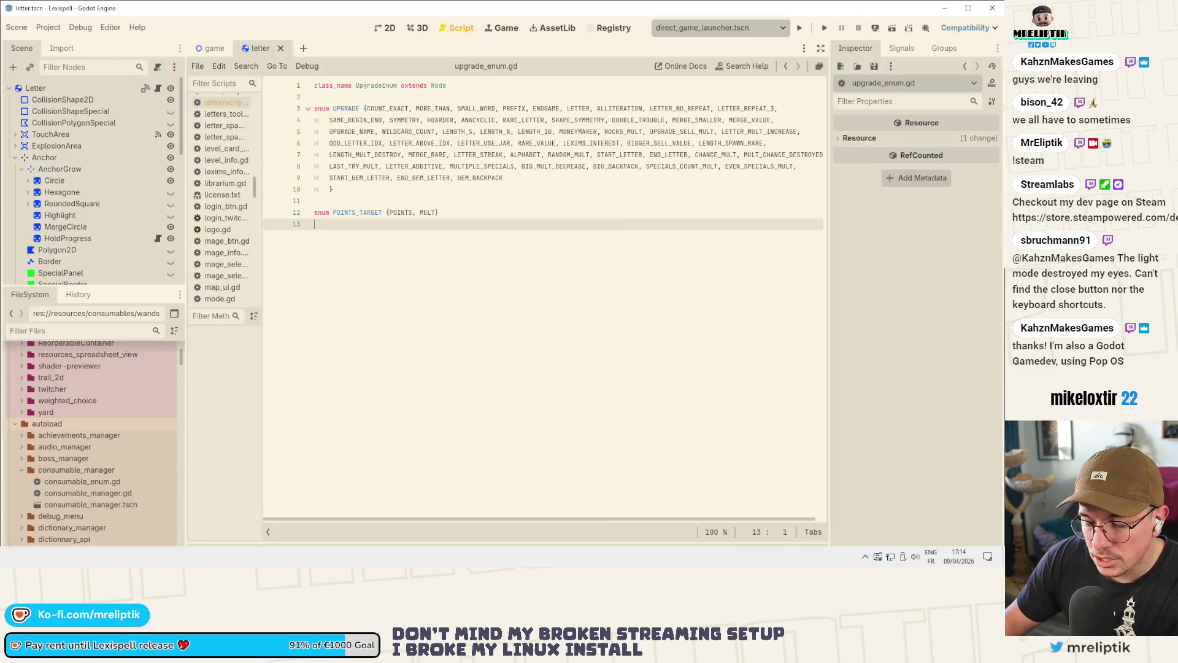
key(F5)
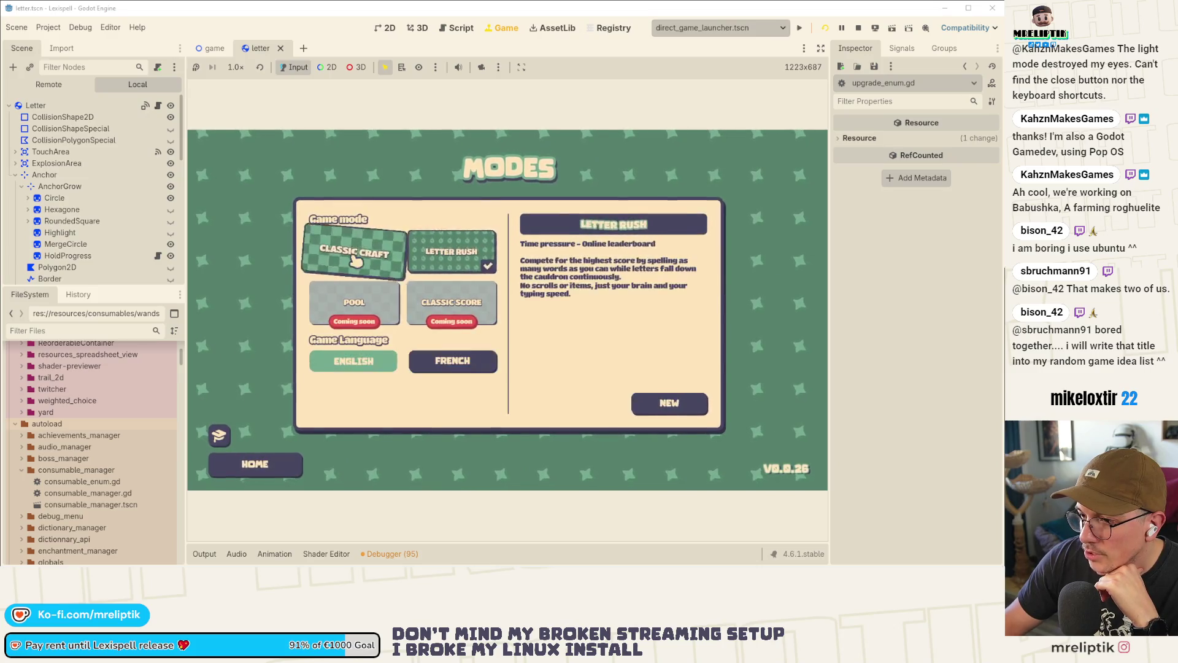
- Start a new run with the first mage and clear Chapter 1 by submitting NUDE
click(557, 401)
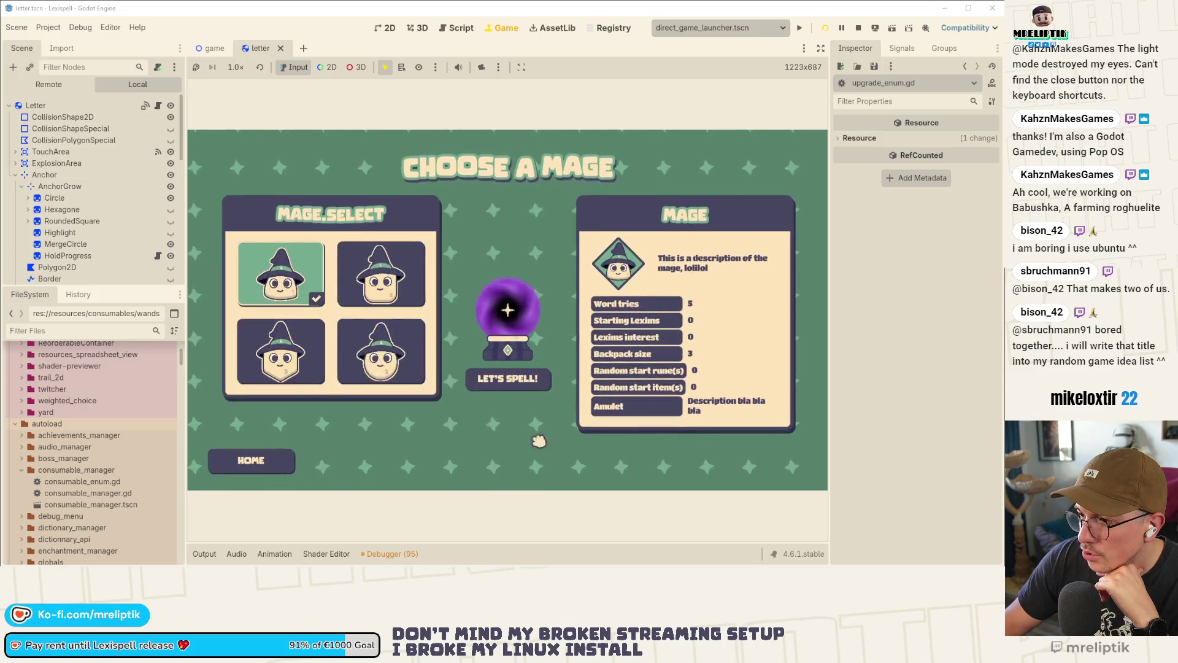
click(509, 377)
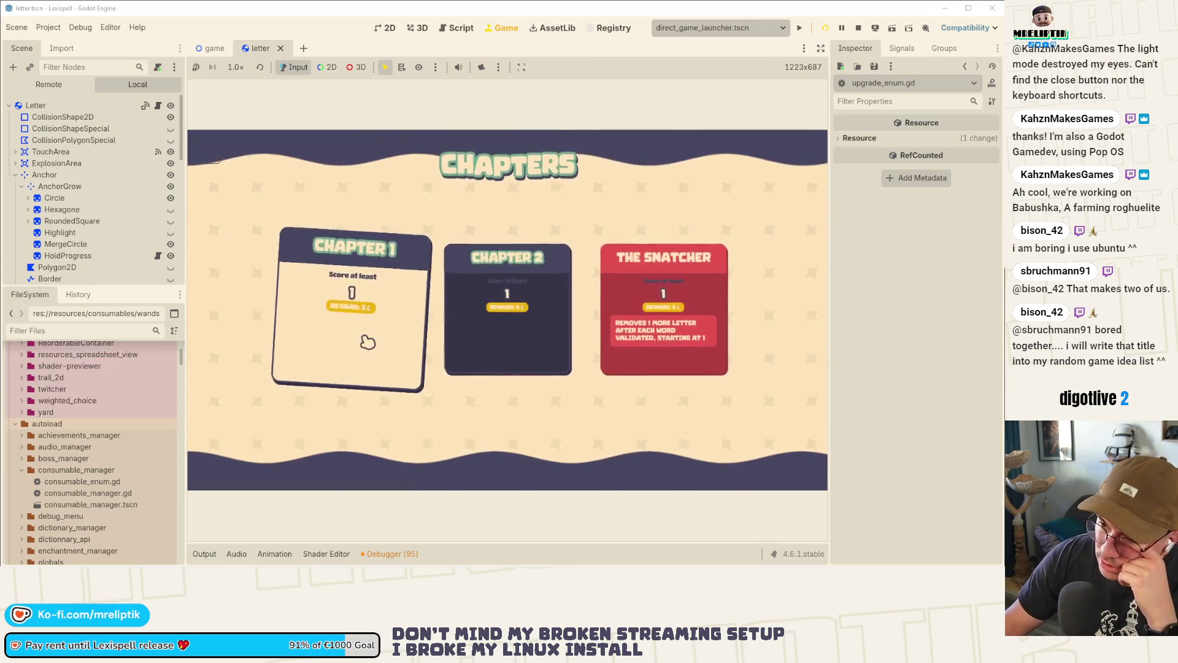
click(368, 340)
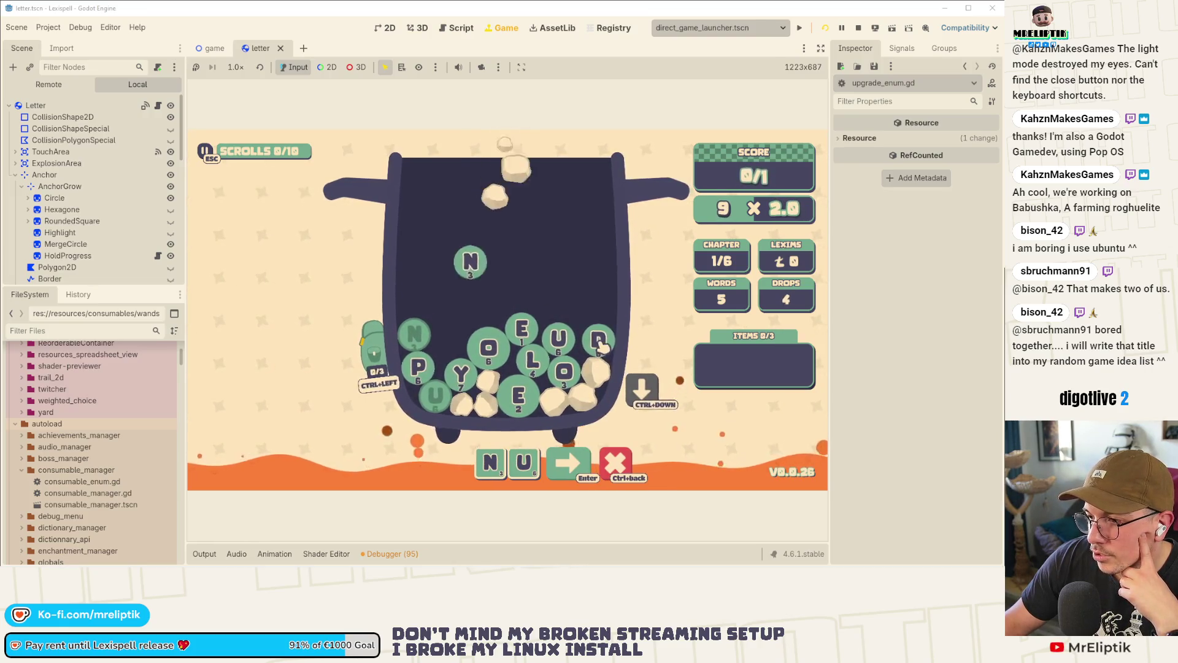
key(Return)
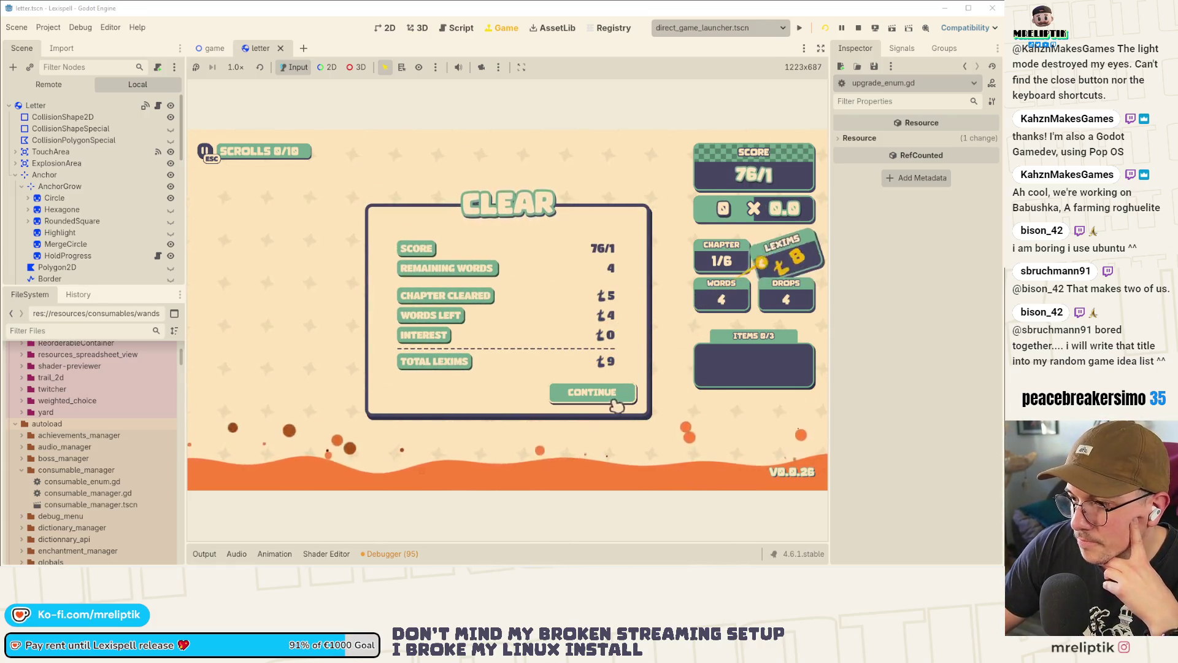
- Buy the Lucky scroll and the Chancis rune in the Arcanery, then continue to chapter 2
click(591, 392)
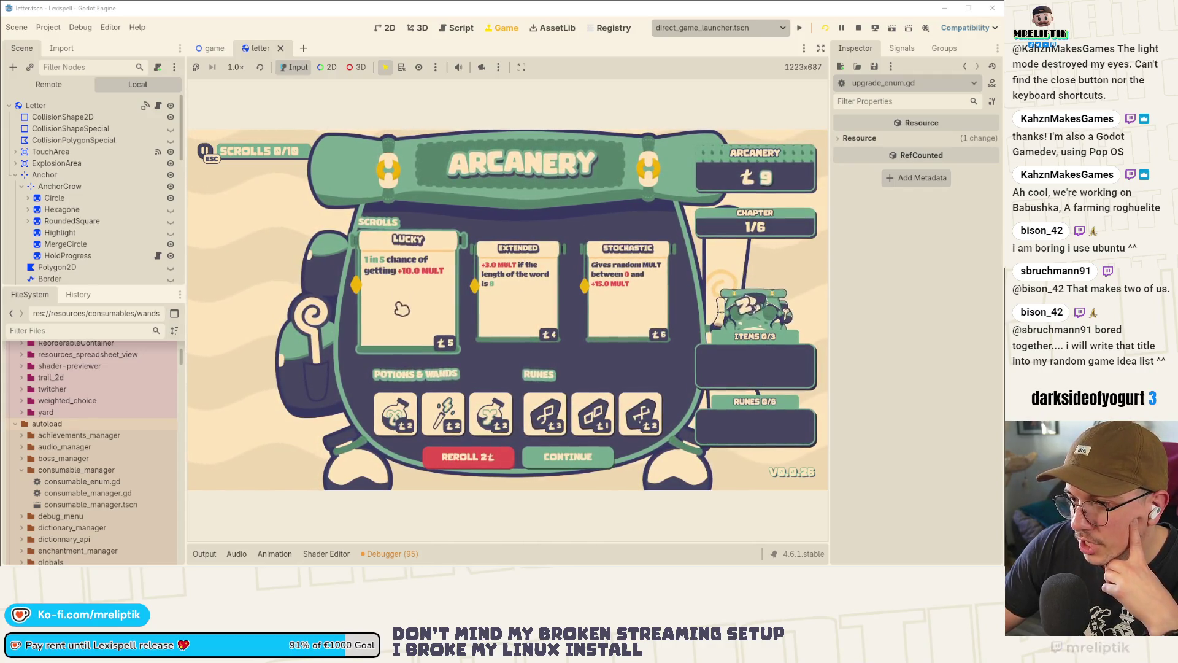
click(416, 286)
mouse_move(408, 420)
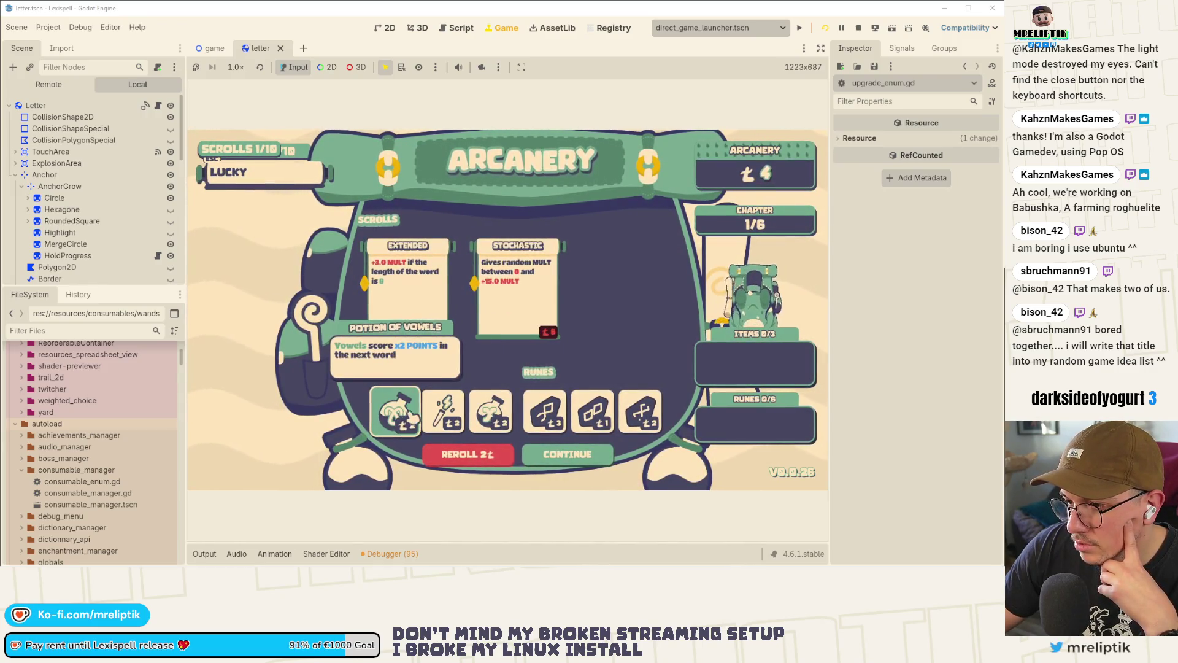
mouse_move(539, 416)
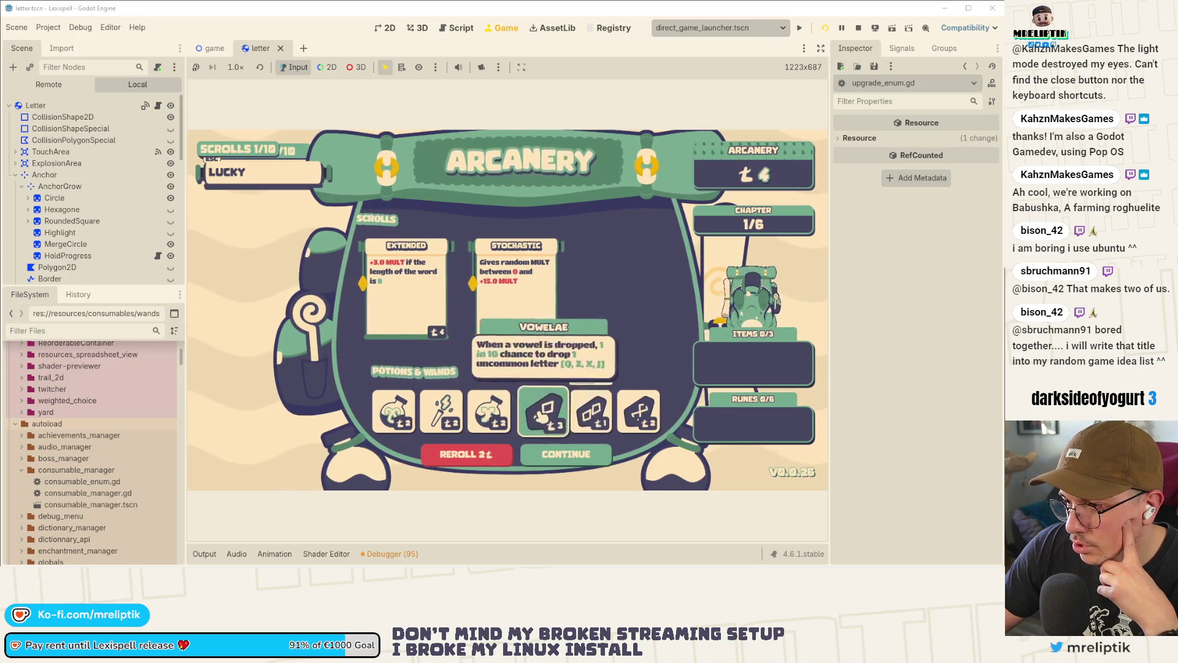
mouse_move(655, 422)
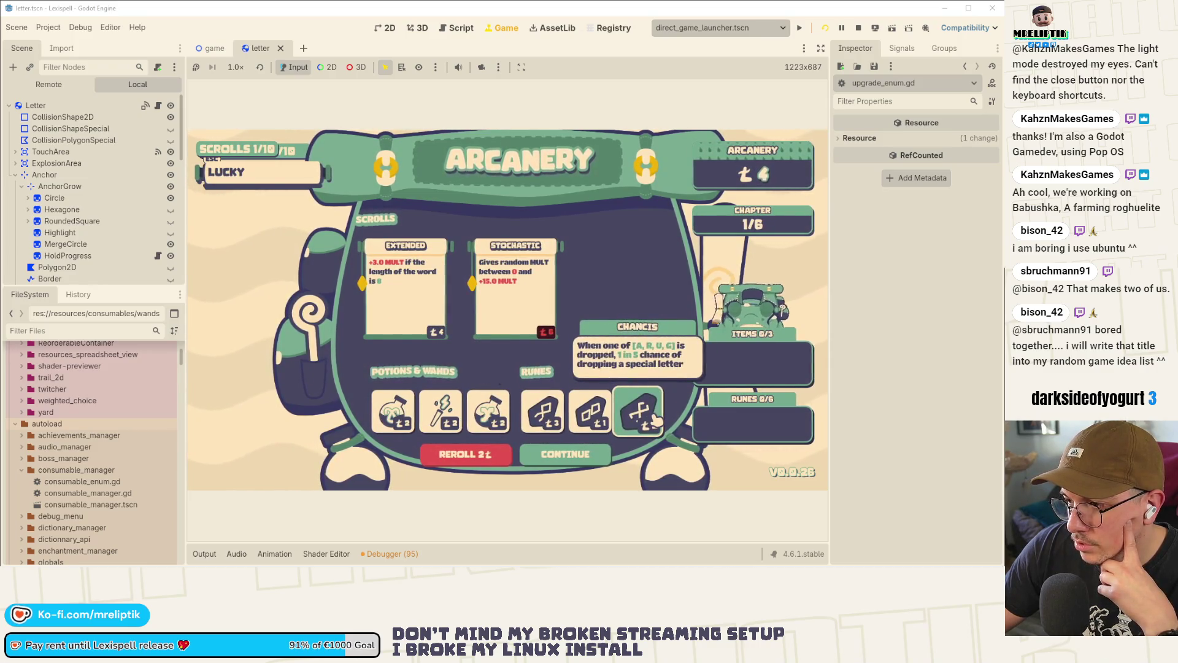
click(544, 412)
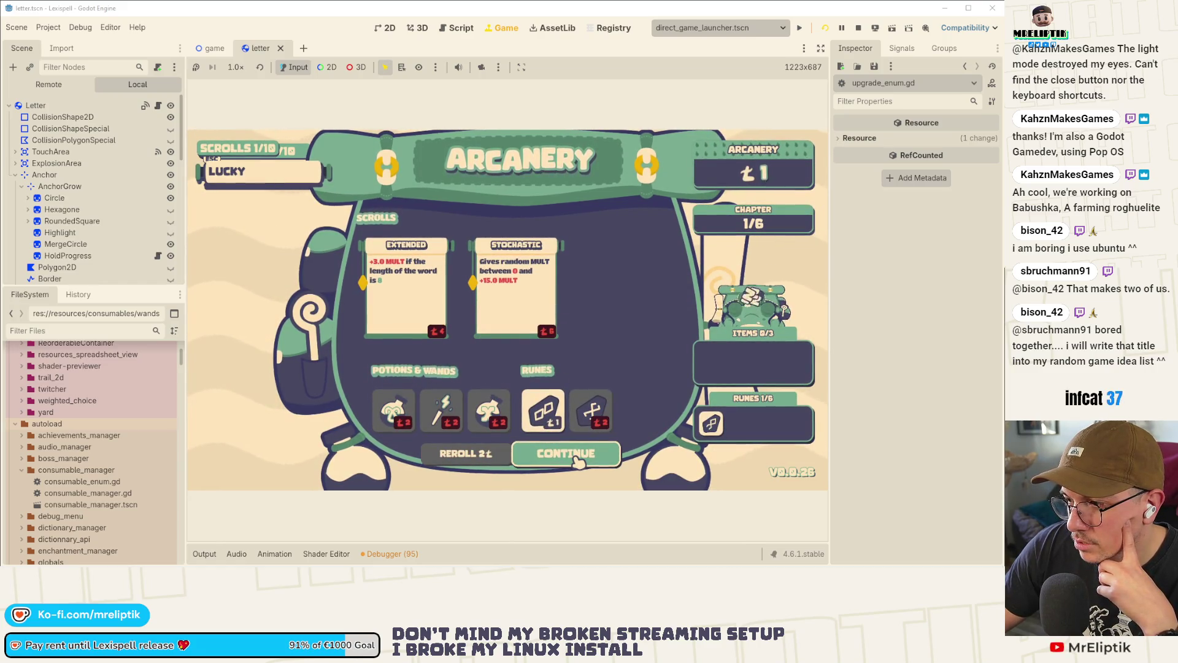
mouse_move(540, 422)
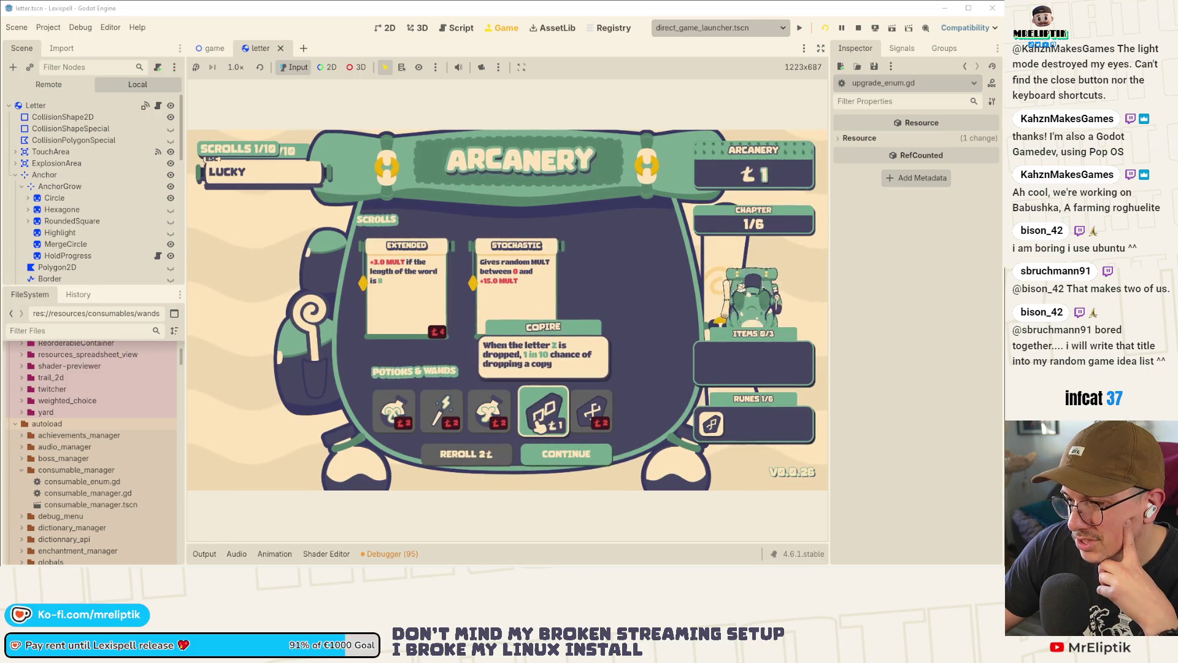
click(565, 454)
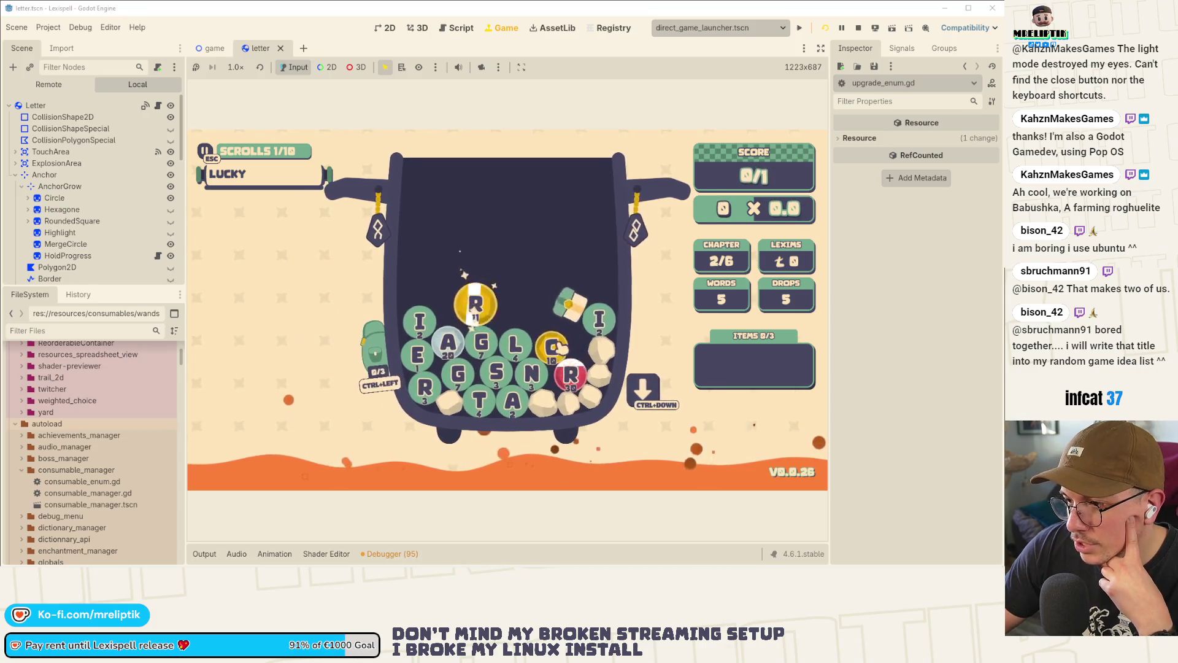
- Stash R and C in the backpack, then spell and submit GAS for 90 points
key(ctrl+Left)
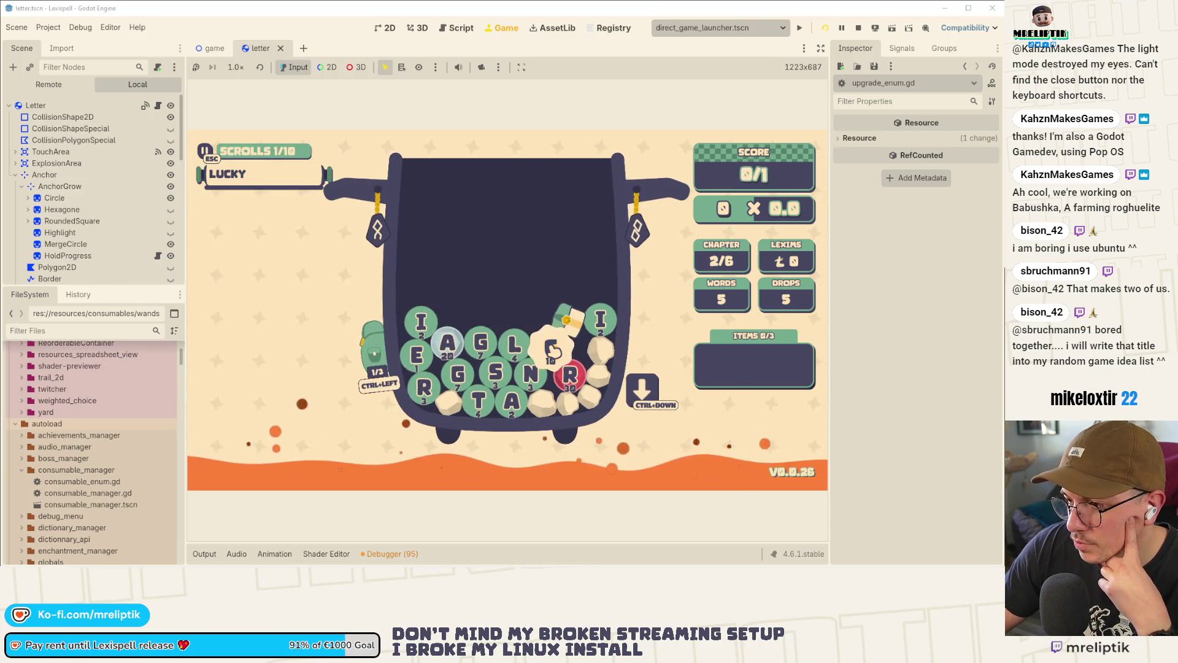
key(ctrl+Left)
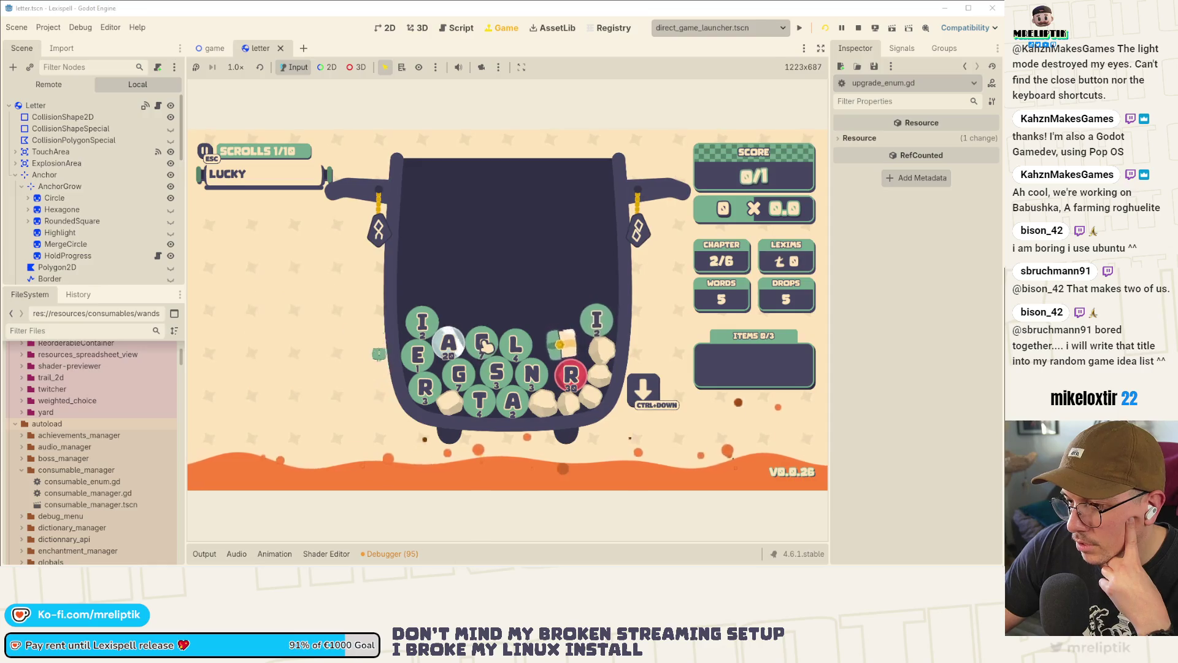
click(482, 343)
click(448, 342)
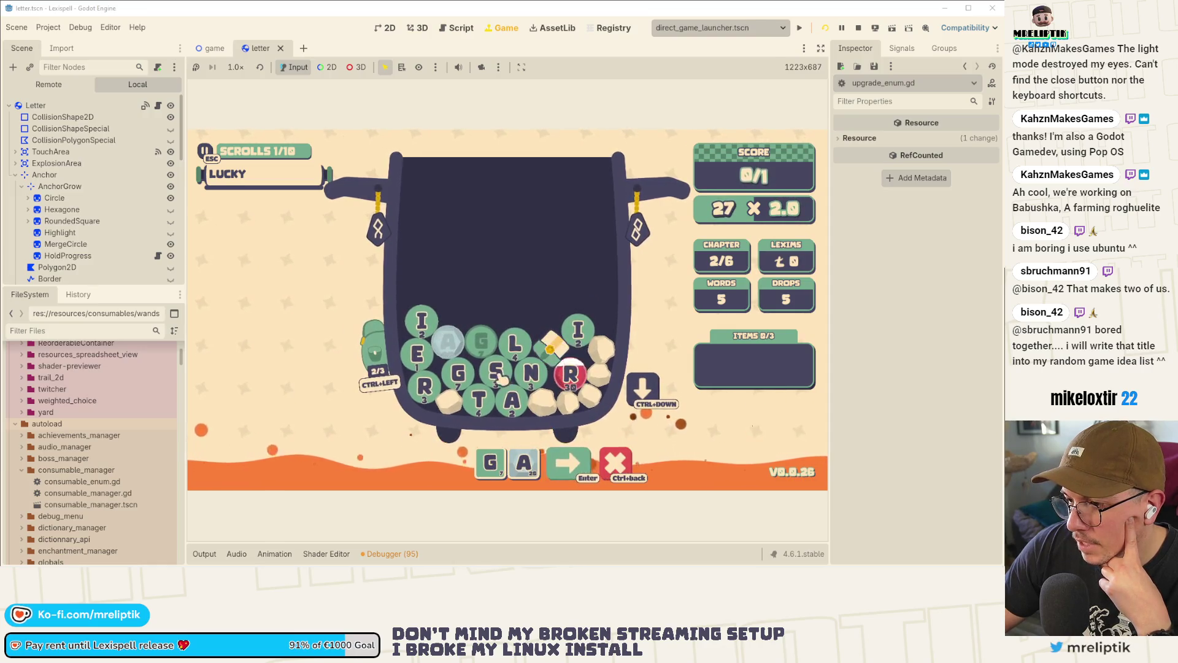
click(499, 374)
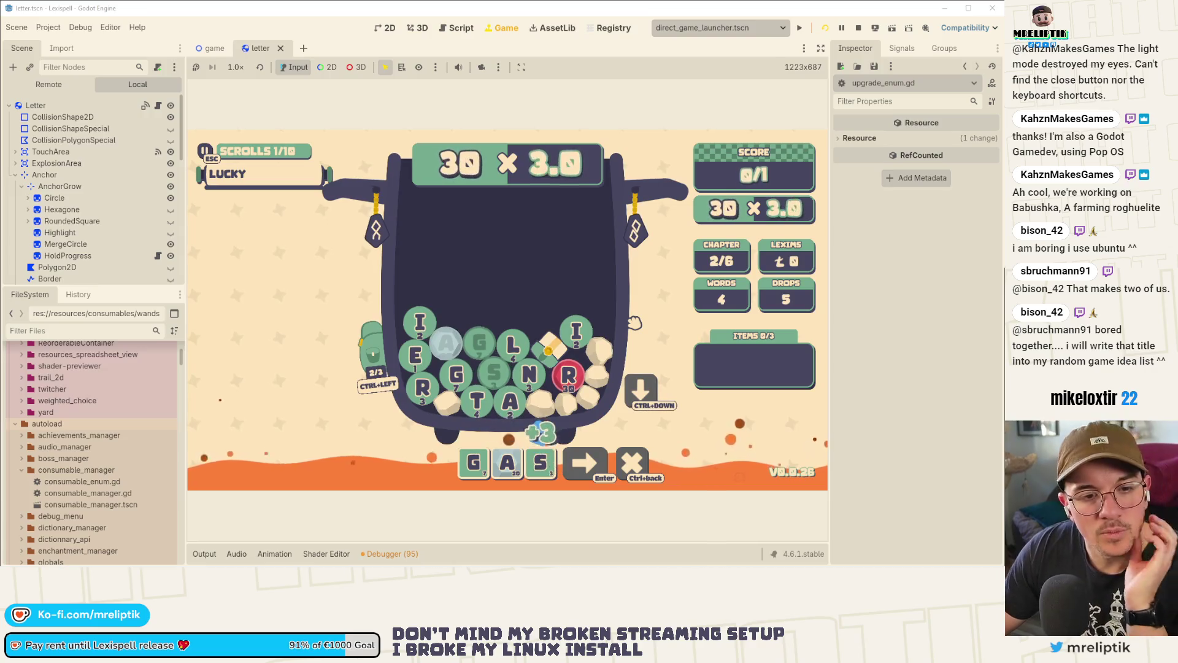
key(Return)
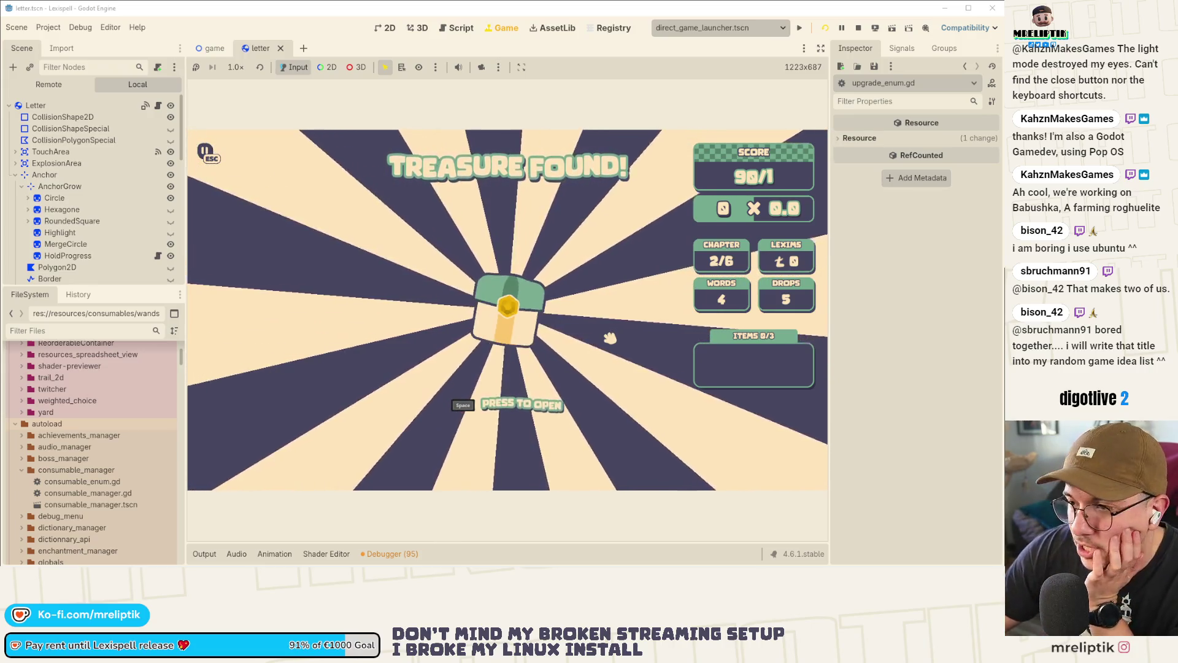
- Open the treasure chest and continue past the CLEAR results to the Well
click(533, 332)
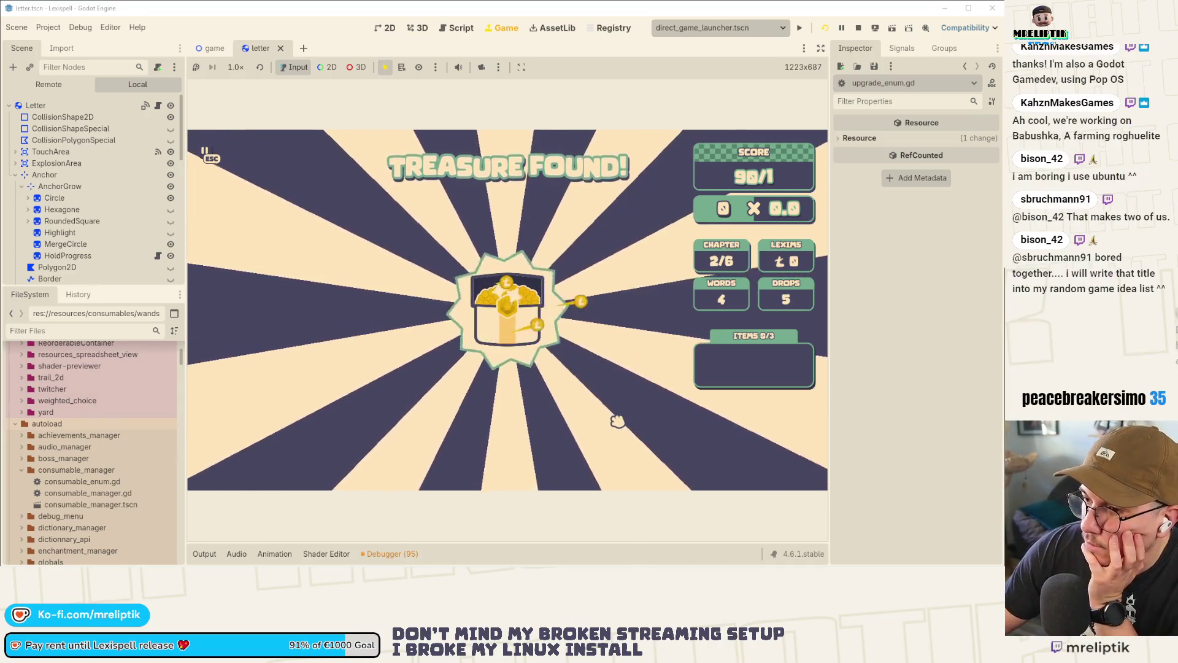
mouse_move(800, 273)
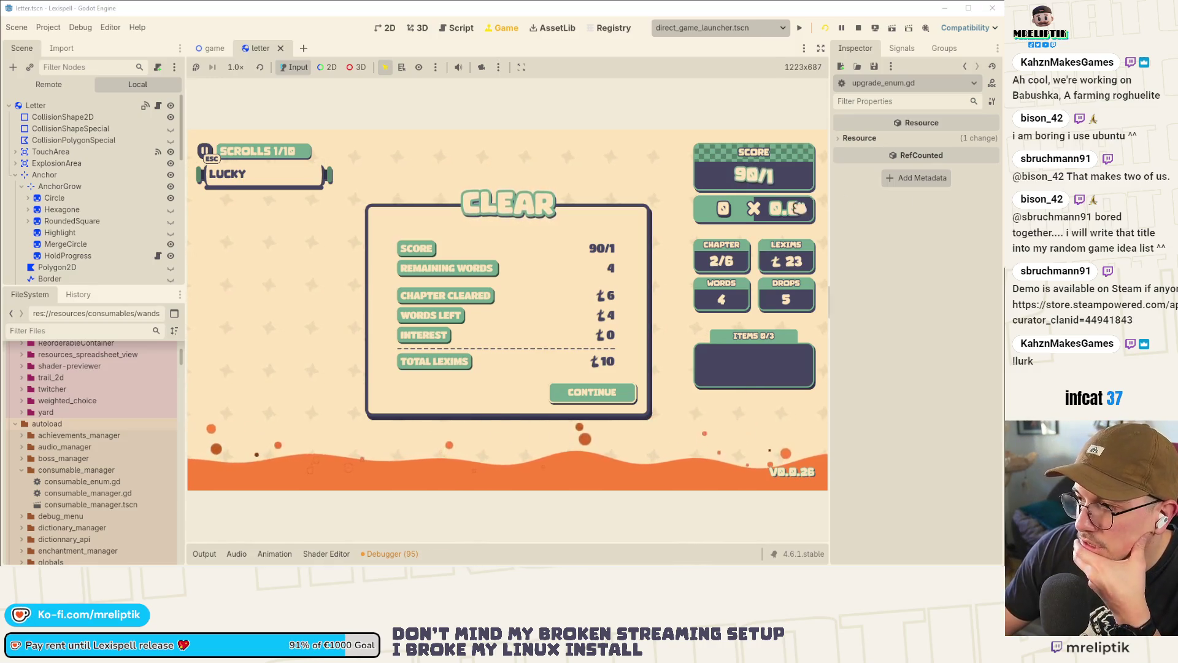
click(590, 396)
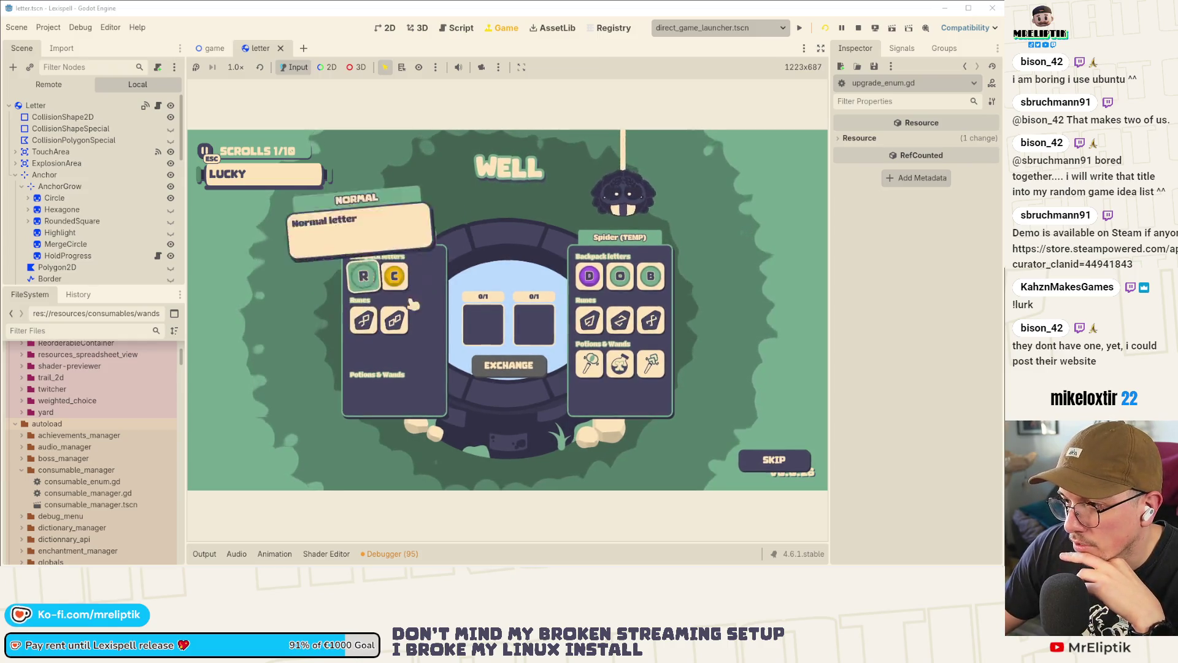
- Trade the backpack R for the Spider's D at the Well, then skip to the shop
click(366, 283)
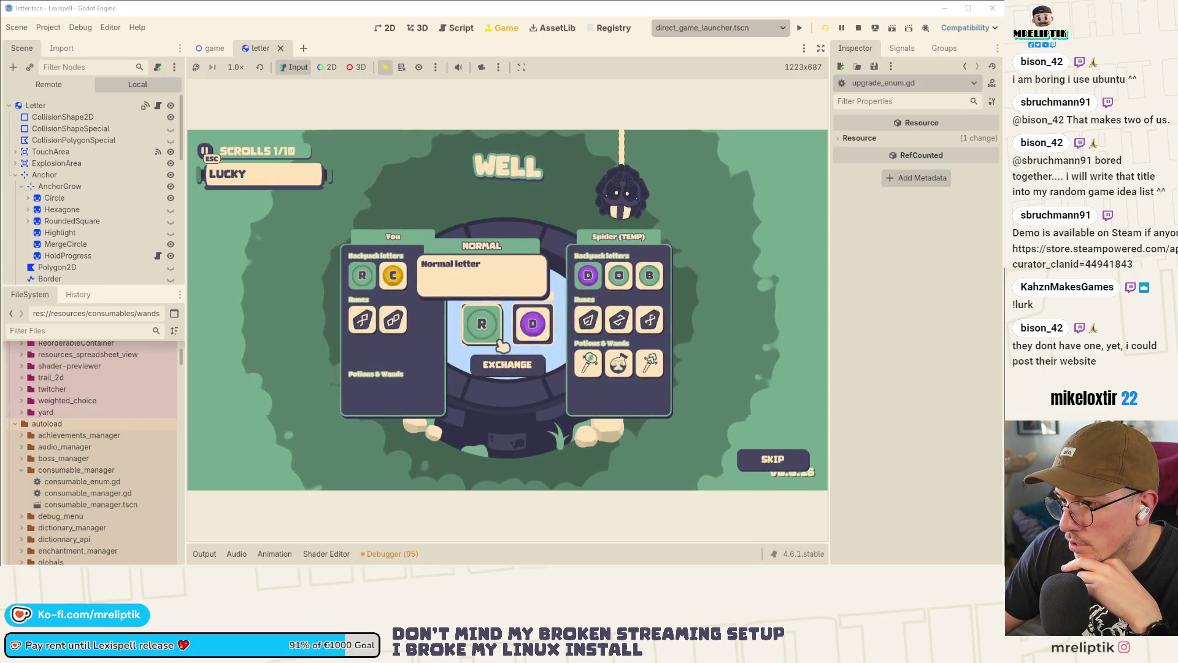
click(508, 367)
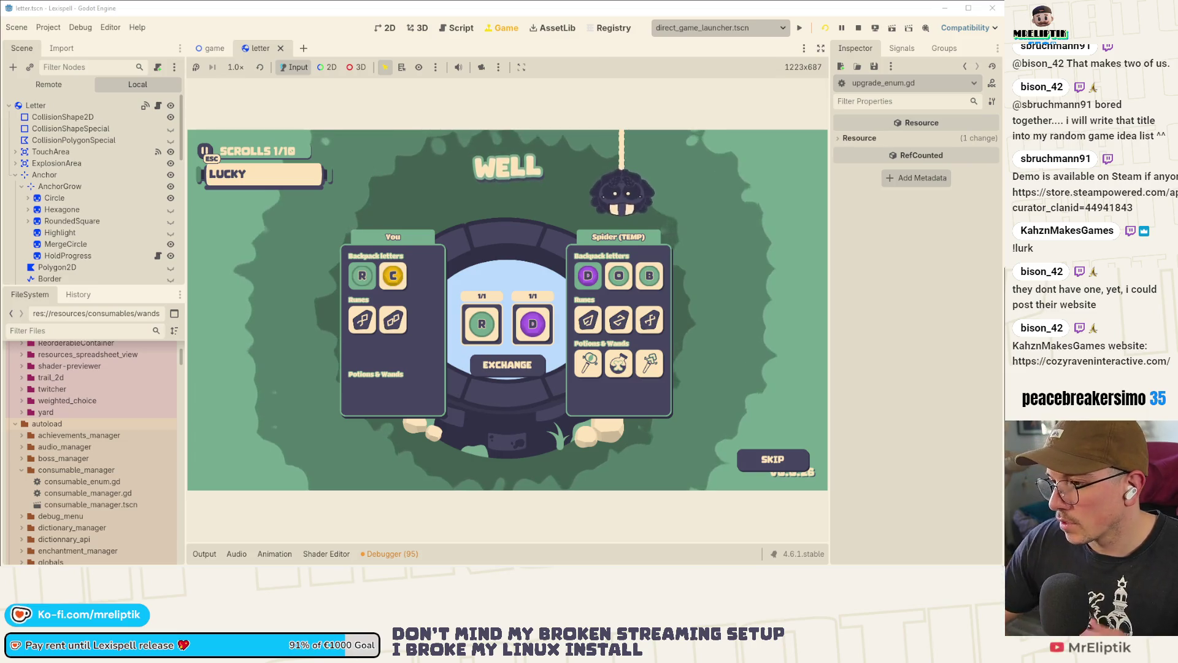
click(783, 461)
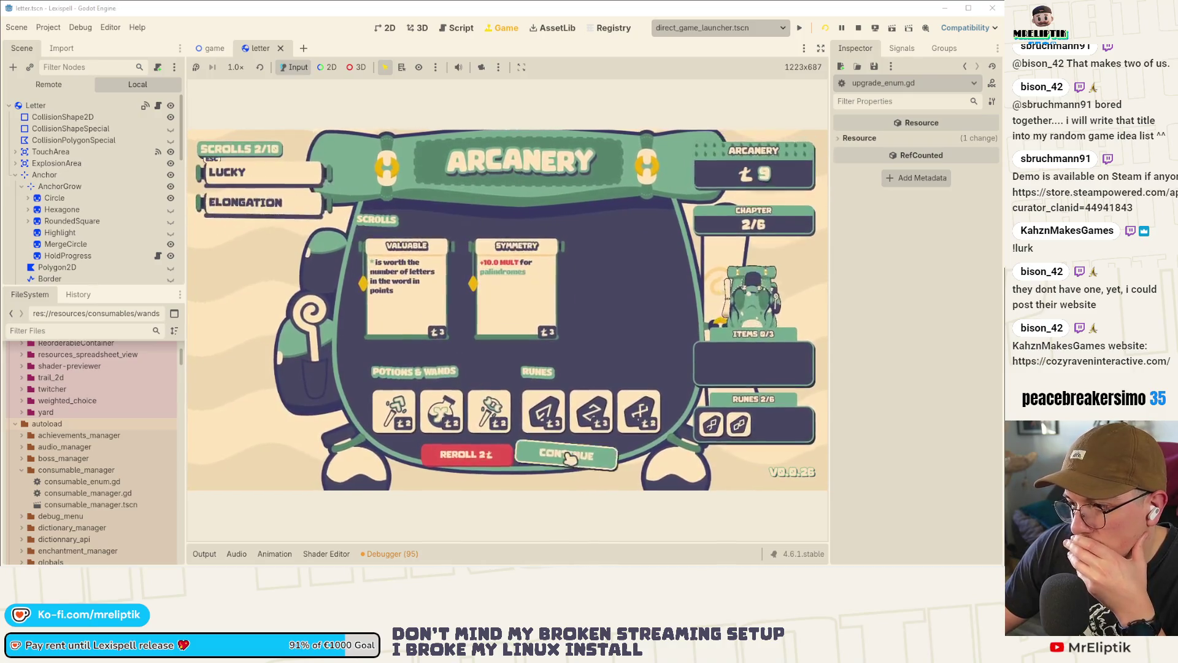
- Leave the shop for The Snatcher chapter and minimise Godot to reveal the Notion checklist
click(576, 455)
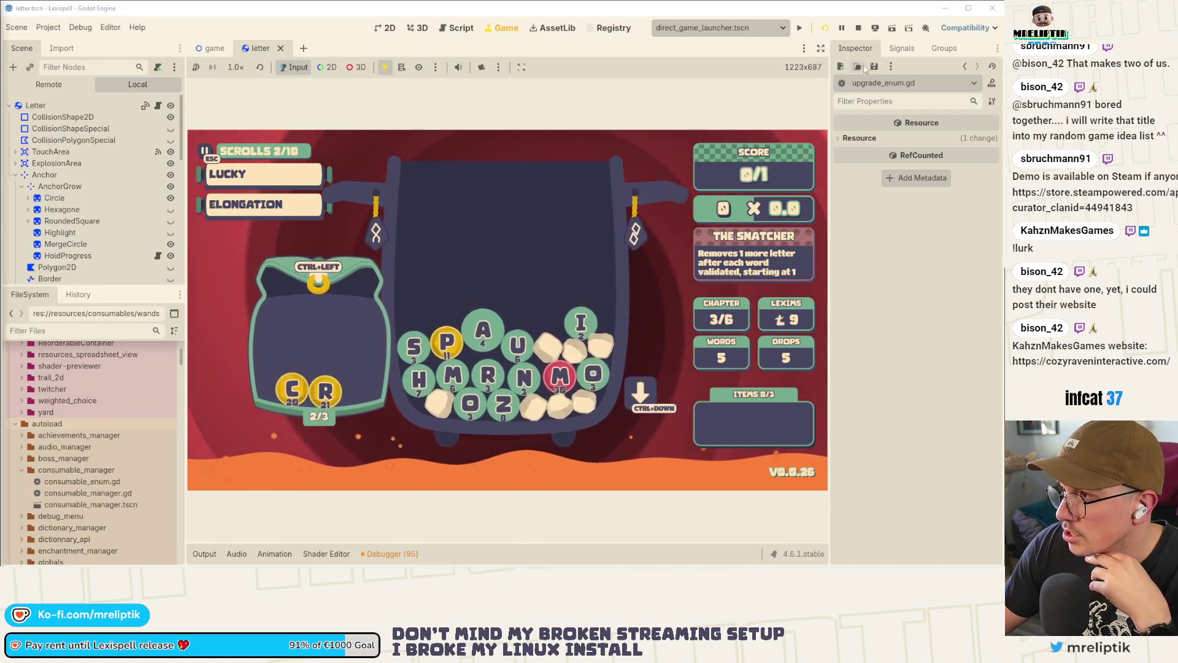
key(ctrl+F3)
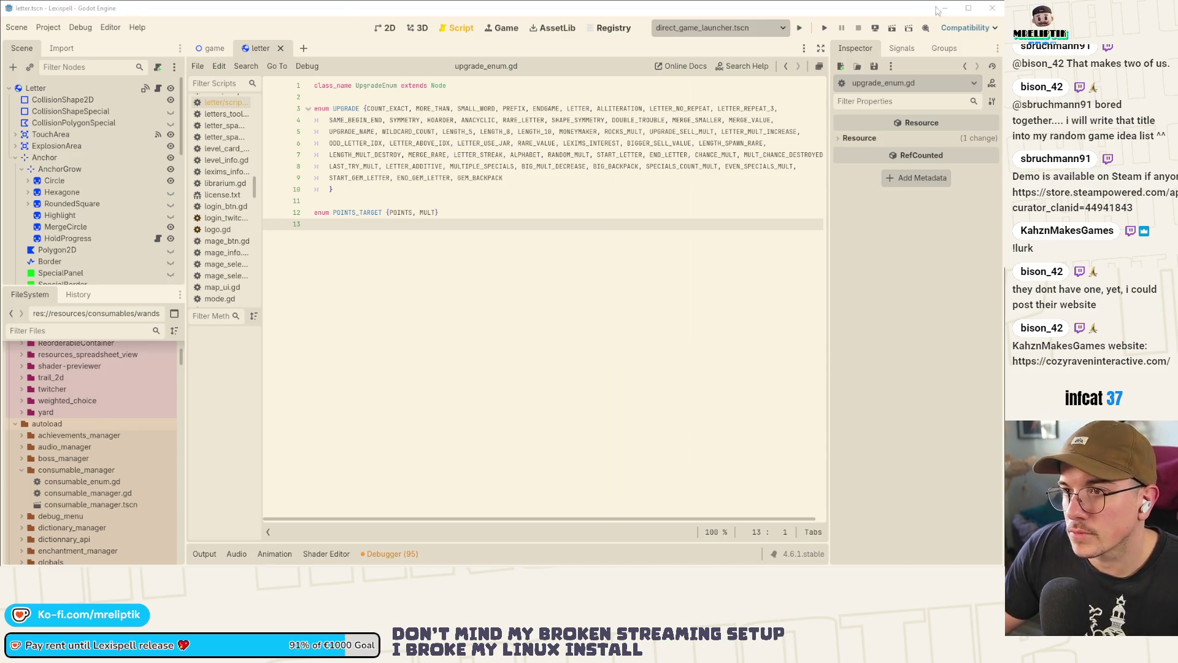
double_click(866, 8)
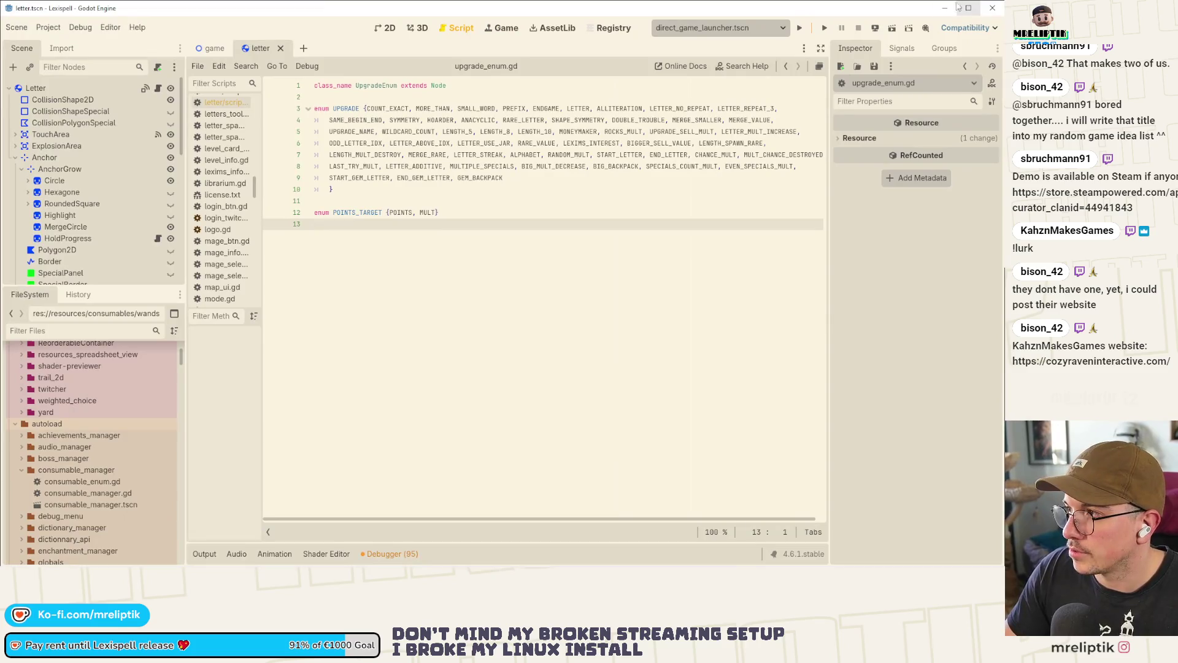
click(959, 8)
click(943, 9)
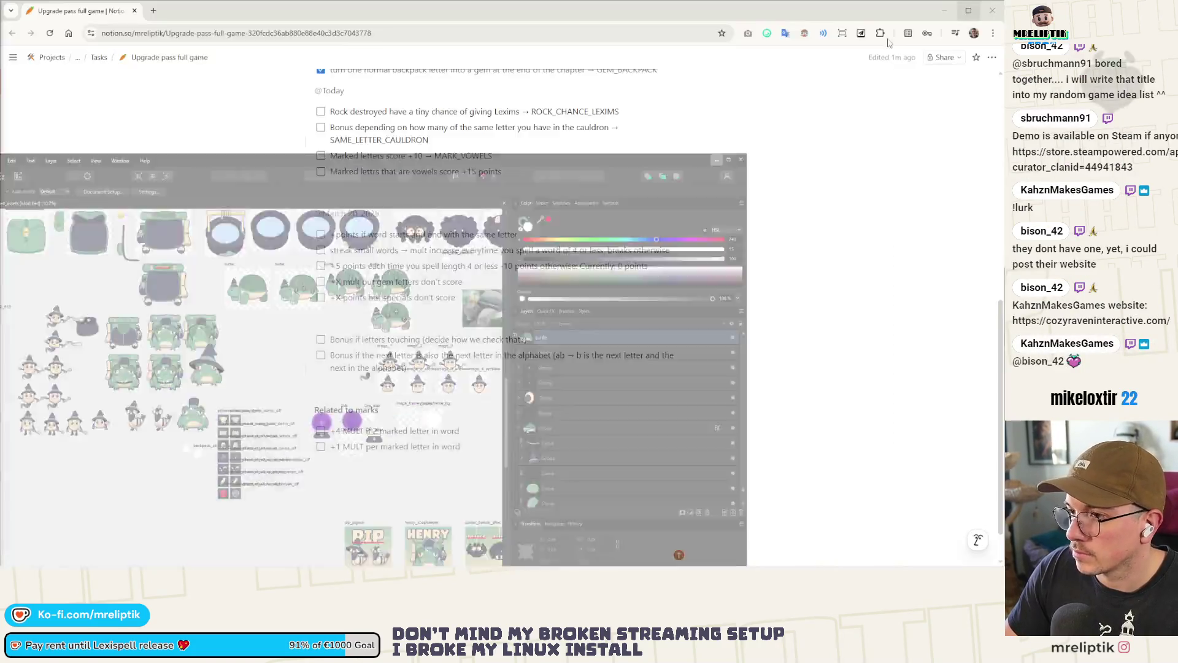